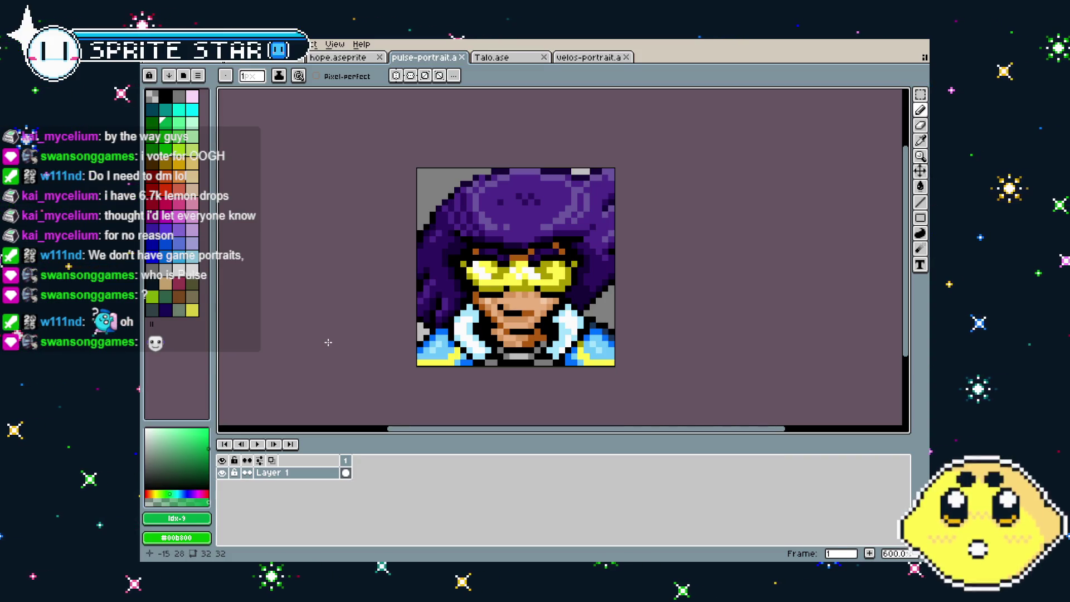
Look through the Talo ship and velos dragon tabs, then close Talo.ase
scroll(405, 368, "up", 2)
scroll(405, 369, "down", 1)
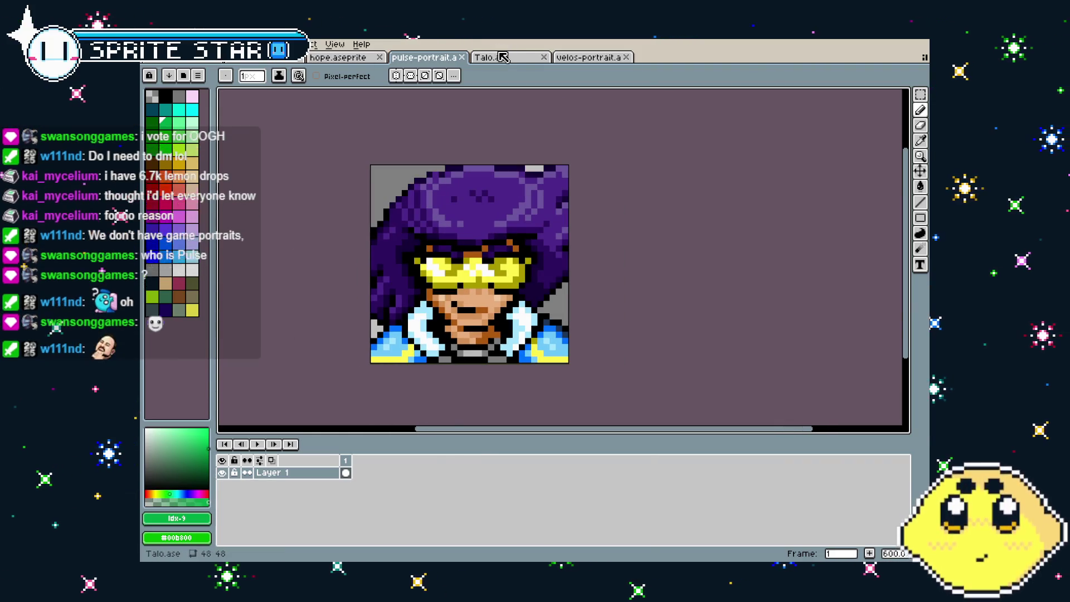
left_click(504, 57)
left_click(572, 59)
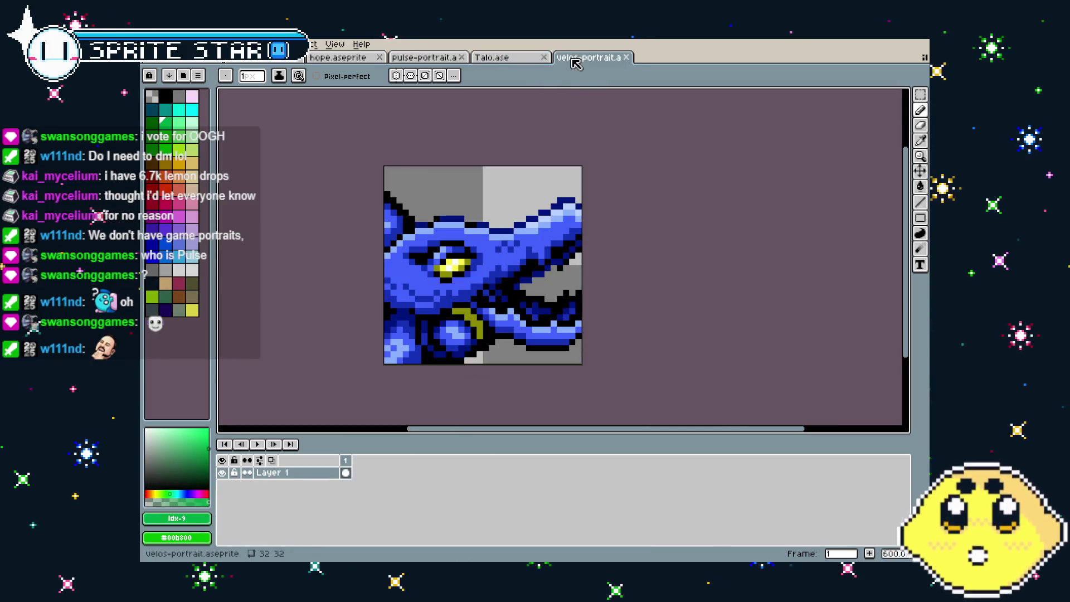
left_click(543, 57)
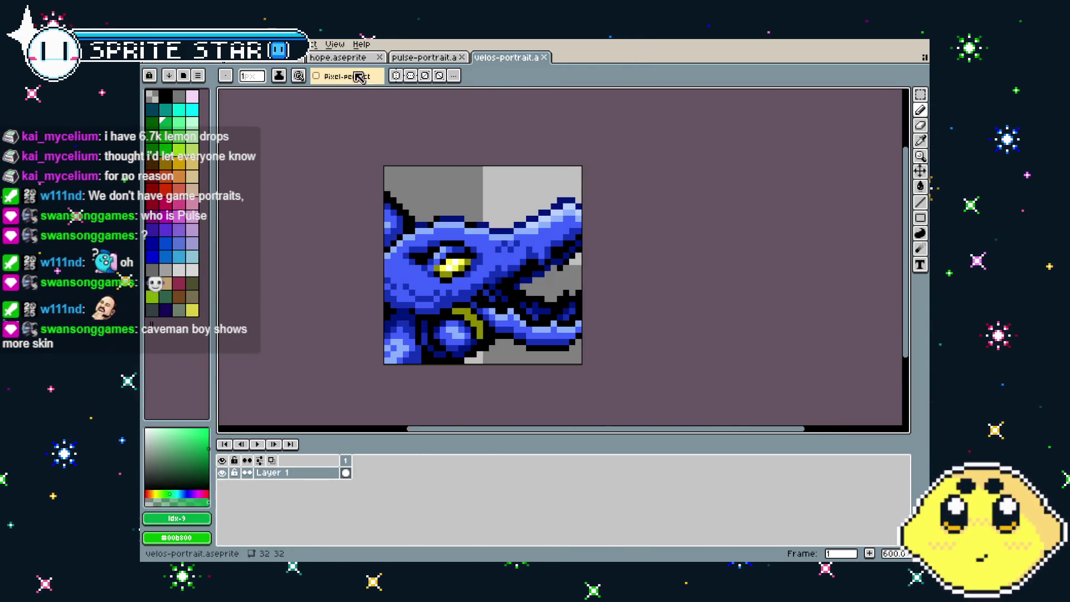
Close hope-portrait and hope.aseprite so full-roster.aseprite is showing
left_click(341, 59)
left_click(284, 59)
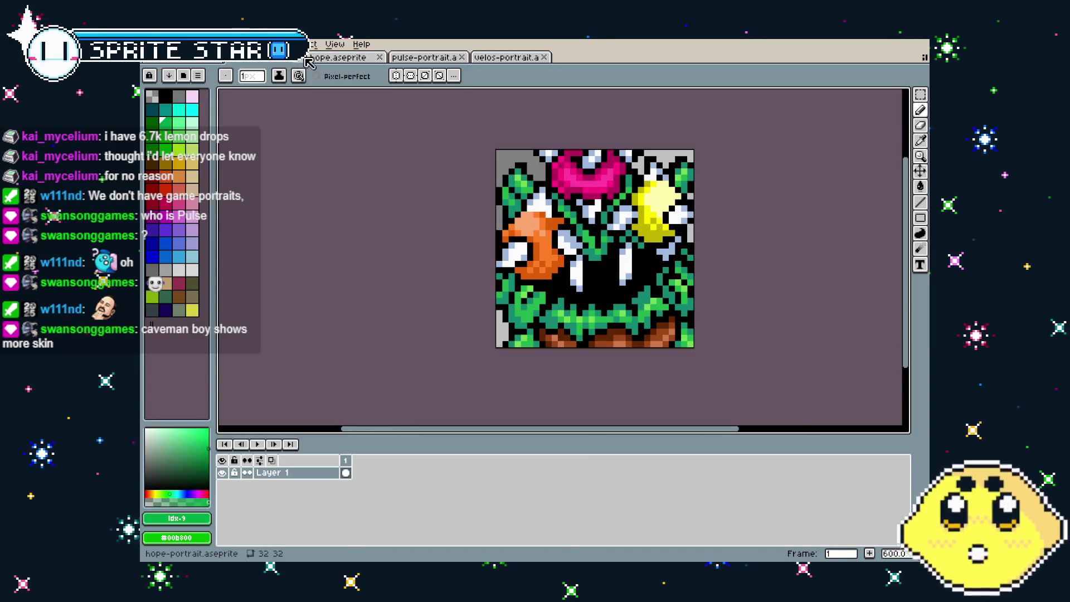
left_click_drag(551, 209, 469, 209)
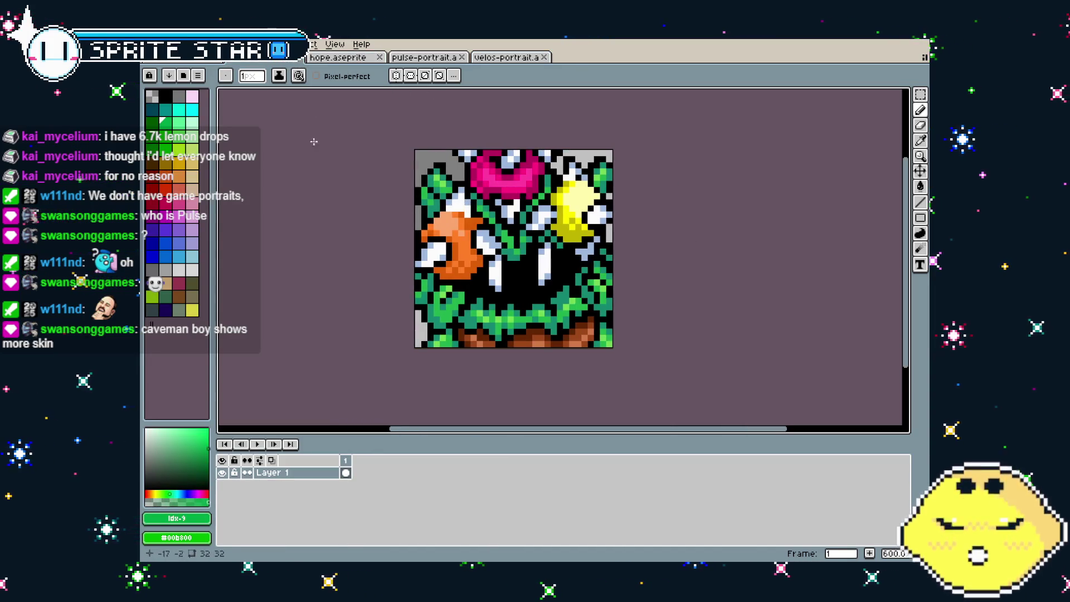
left_click(301, 58)
left_click(301, 58)
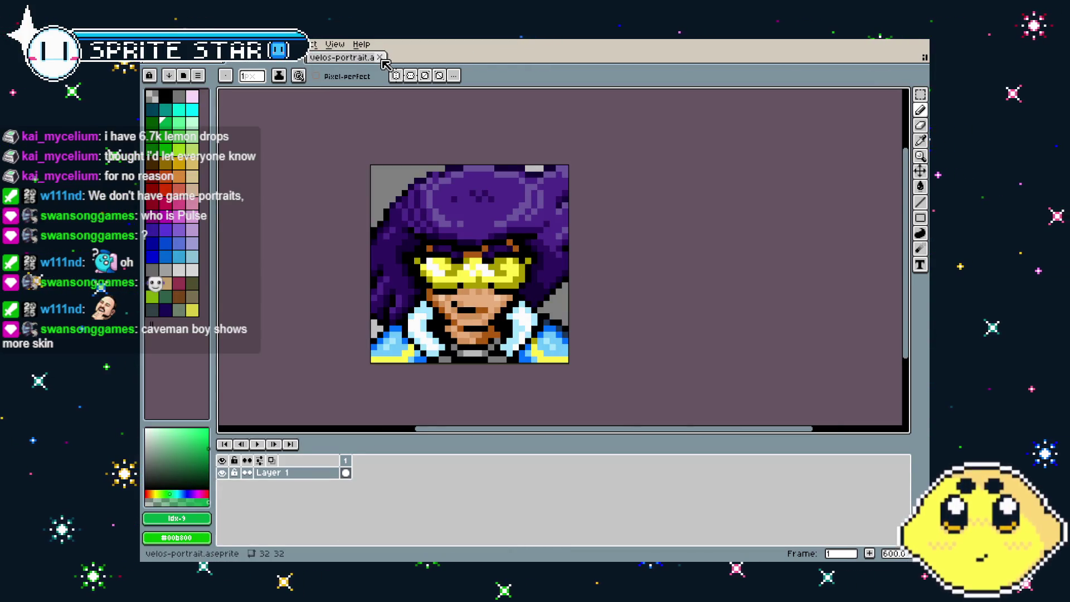
mouse_move(379, 173)
left_mouse_down()
mouse_move(420, 173)
mouse_move(393, 169)
left_mouse_up()
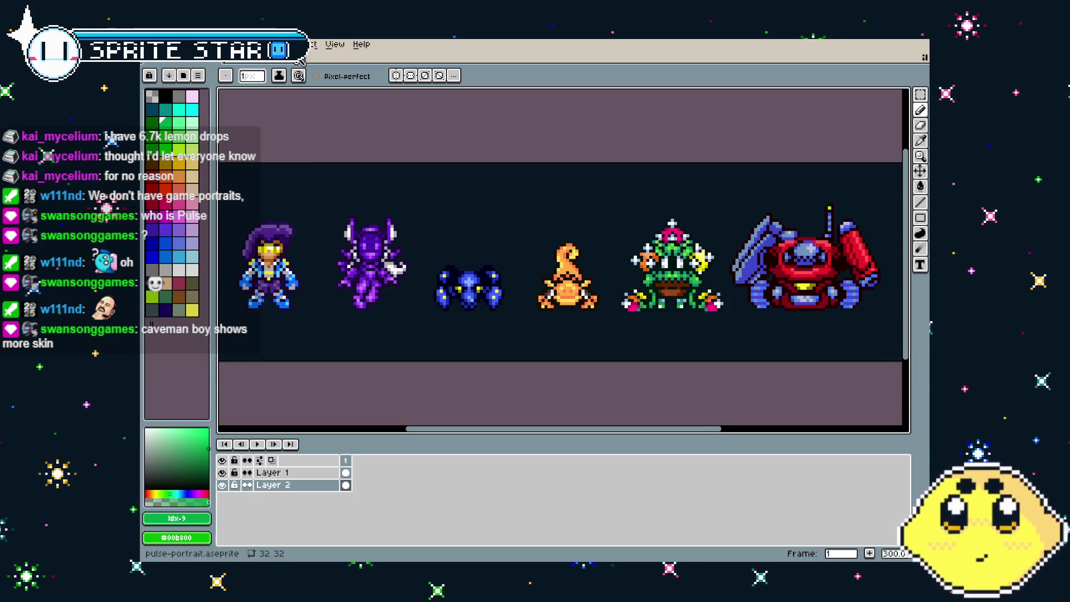
On Layer 1, marquee-select the first two roster characters and copy them
left_click_drag(310, 126, 489, 125)
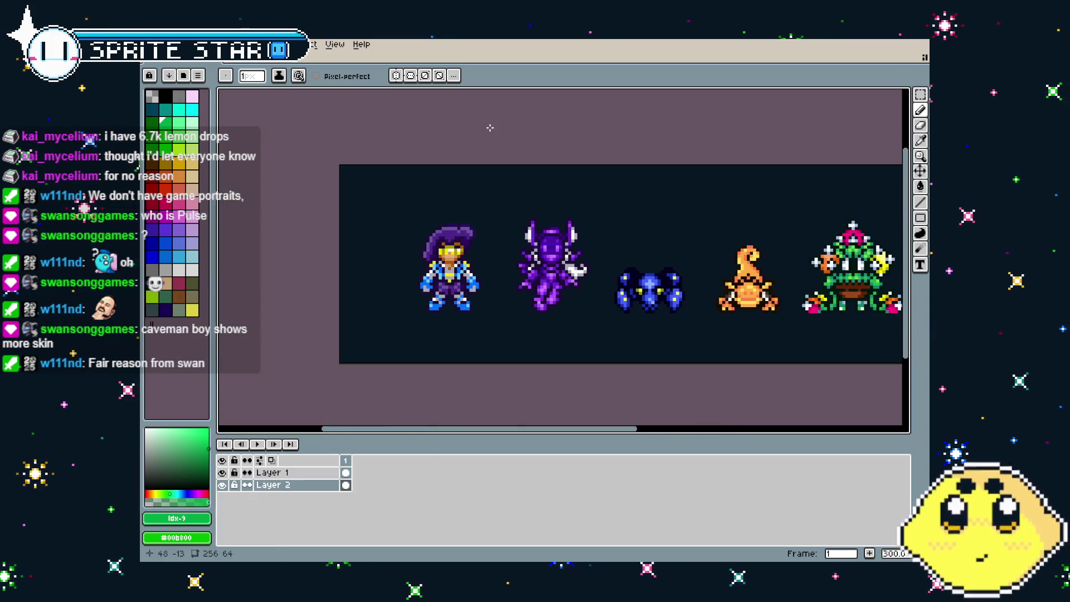
key("m")
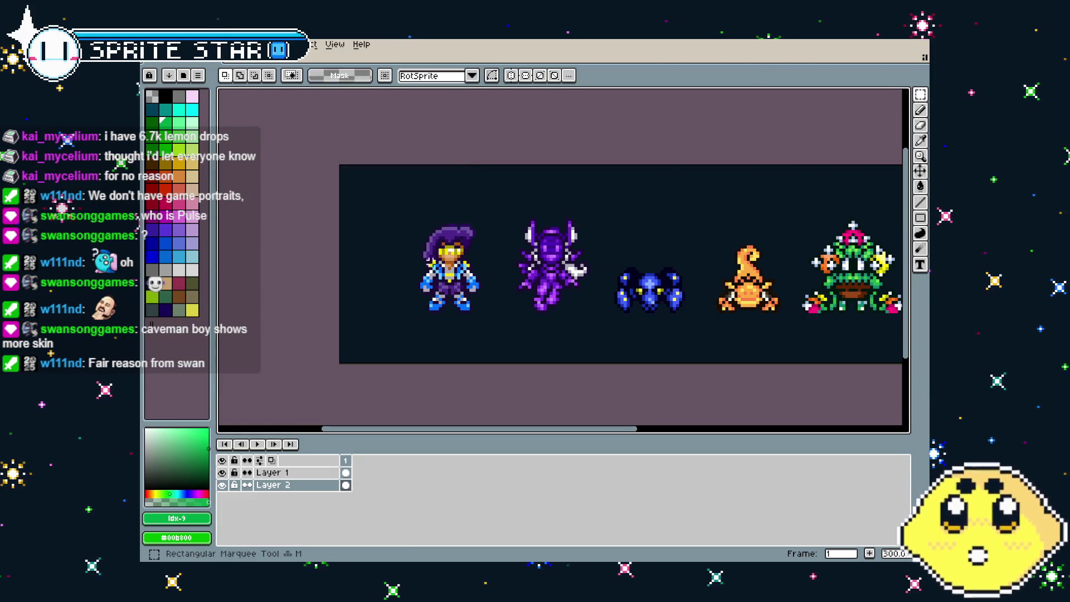
left_click(222, 485)
left_click(222, 485)
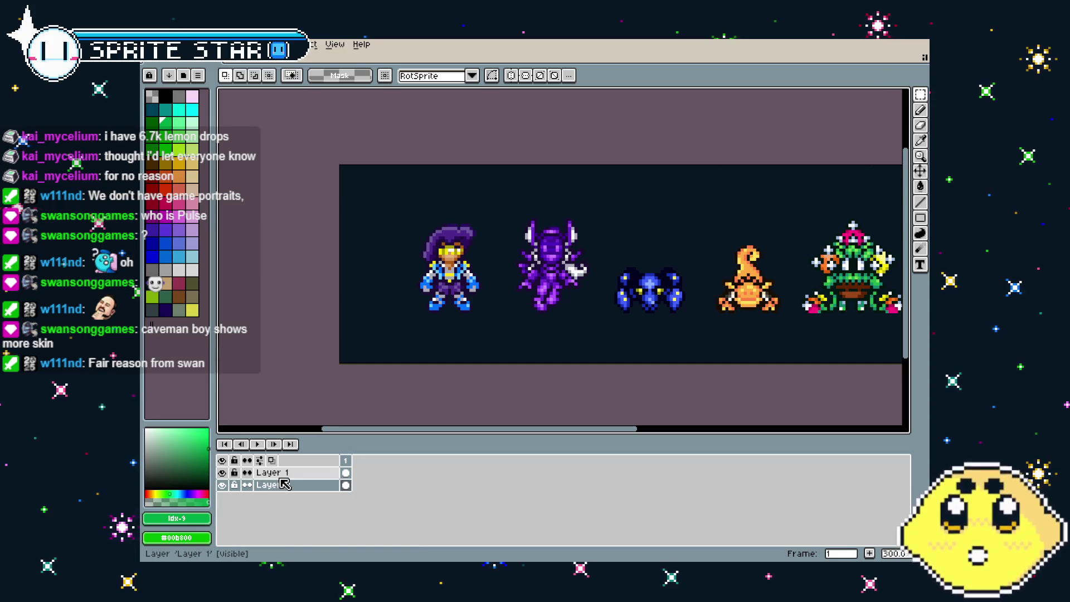
left_click(273, 472)
mouse_move(405, 190)
left_mouse_down()
mouse_move(475, 278)
mouse_move(475, 310)
mouse_move(596, 333)
left_mouse_up()
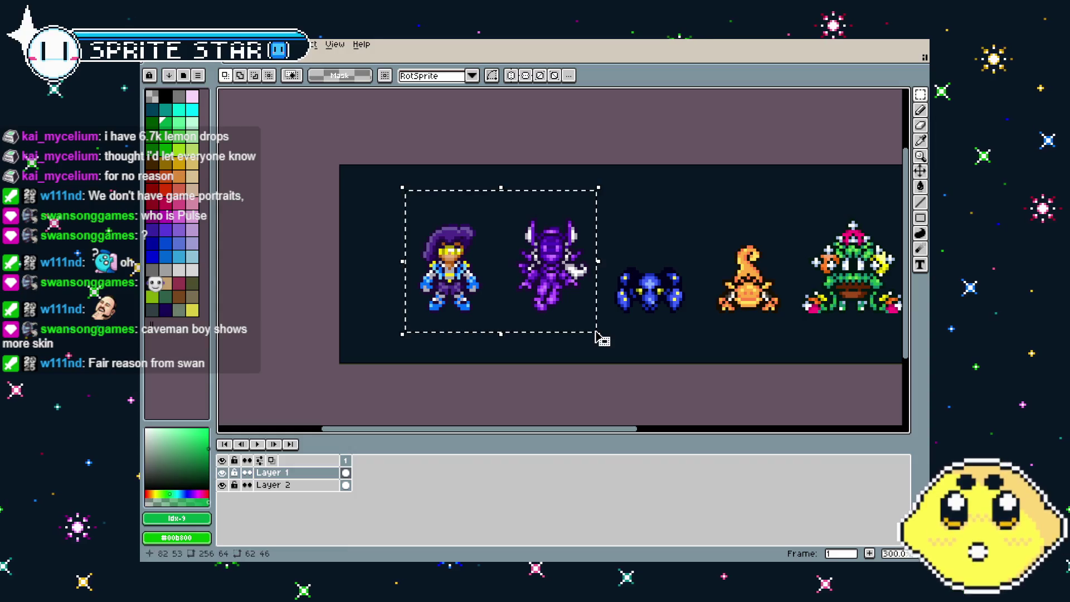
left_click(151, 44)
Paste both characters into a new 62x46 sprite and move the left one closer
left_click(167, 62)
left_click(518, 405)
key("ctrl+v")
left_click(546, 301)
left_click_drag(570, 283, 533, 231)
left_click_drag(552, 277, 561, 279)
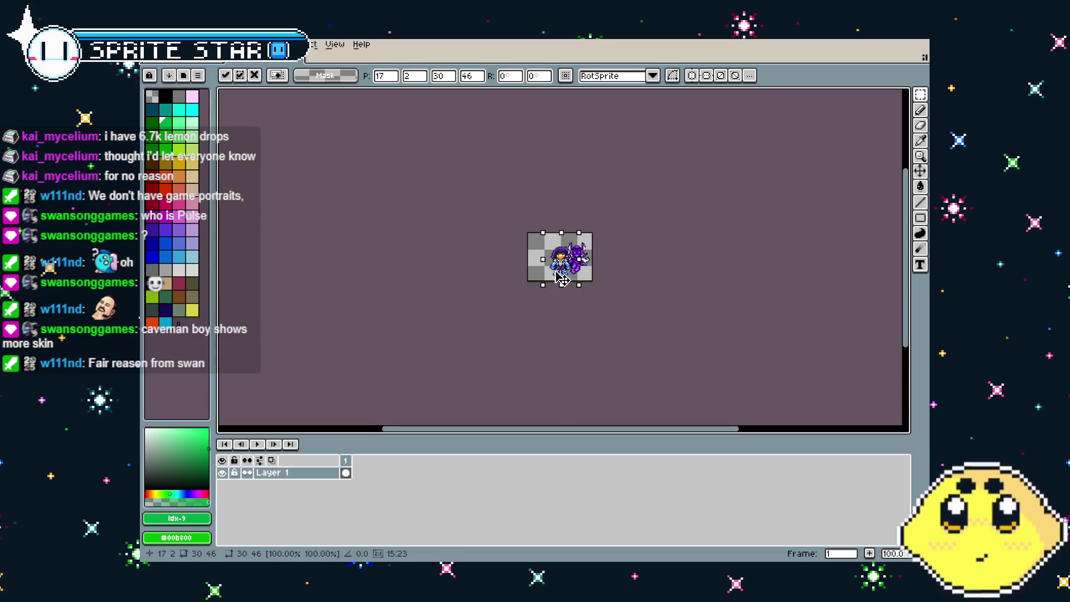
Widen the canvas to 128 and shift both characters toward the right side
key("ctrl+alt+c")
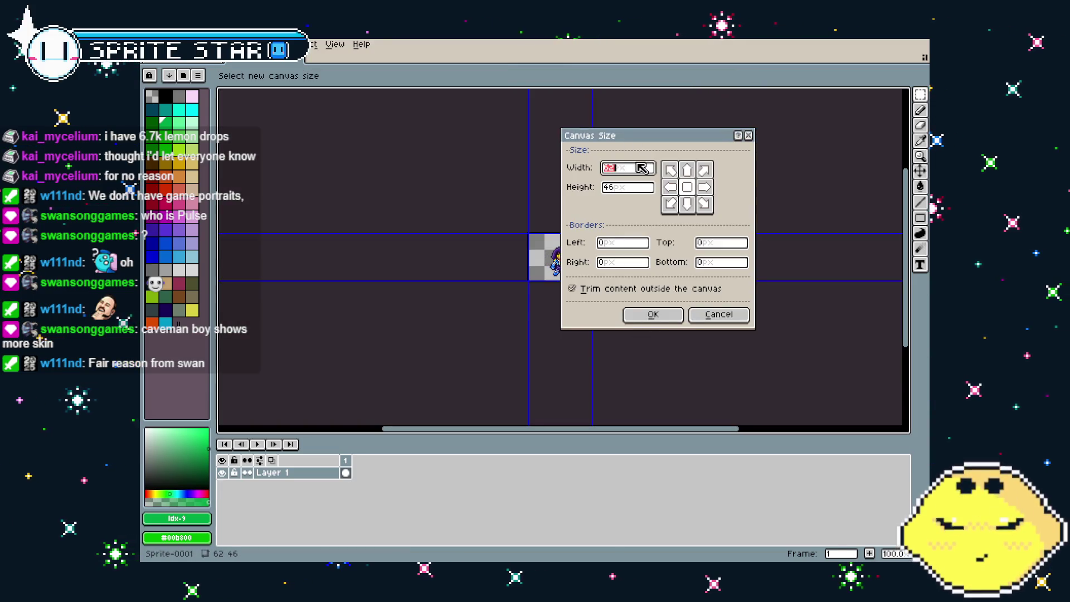
type("128")
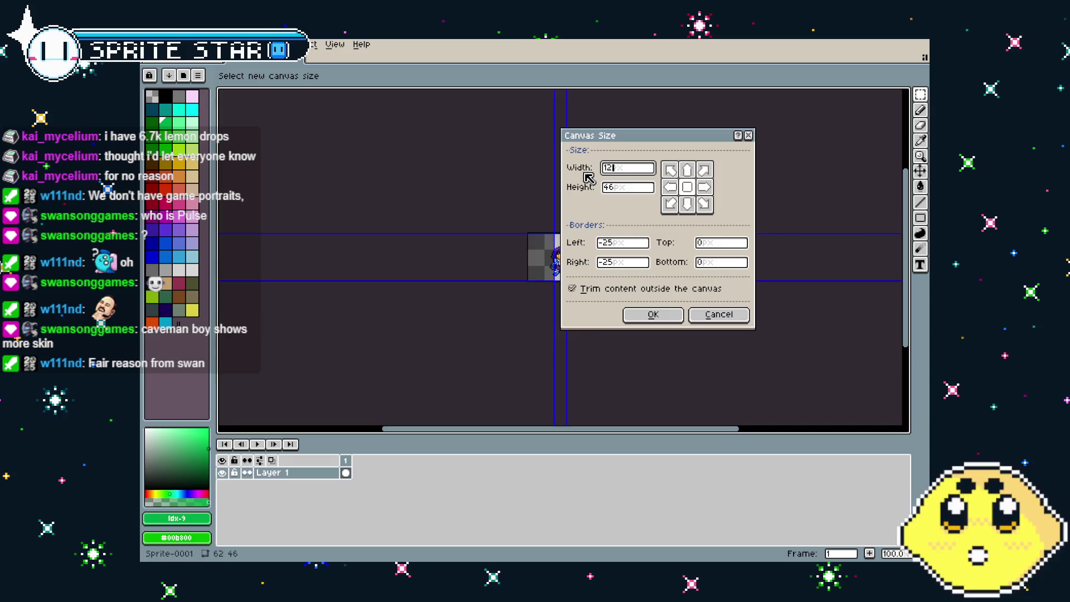
key("Return")
key("ctrl+a")
left_click_drag(515, 246, 538, 246)
key("Return")
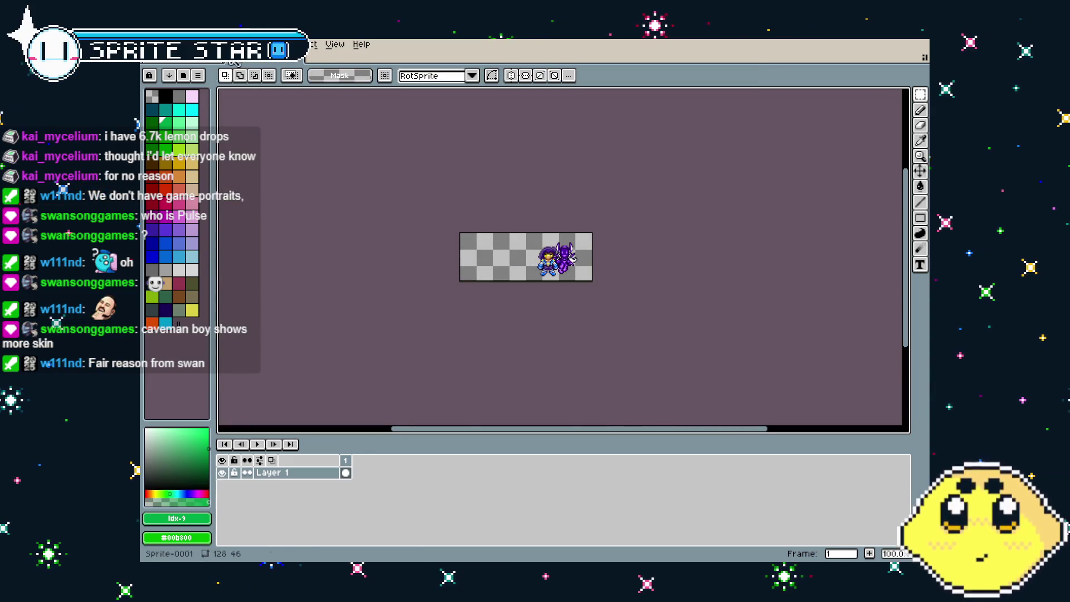
key("ctrl+Tab")
left_click(170, 45)
In the Open dialog, go up to 'aseprite work' and enter the cavejam folder
left_click(149, 44)
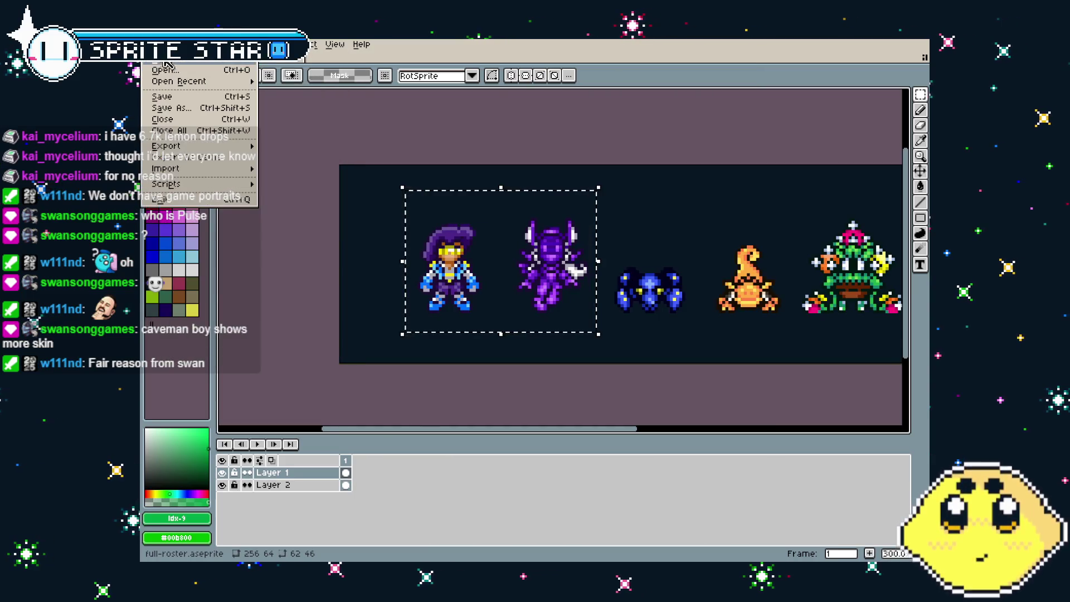
mouse_move(173, 82)
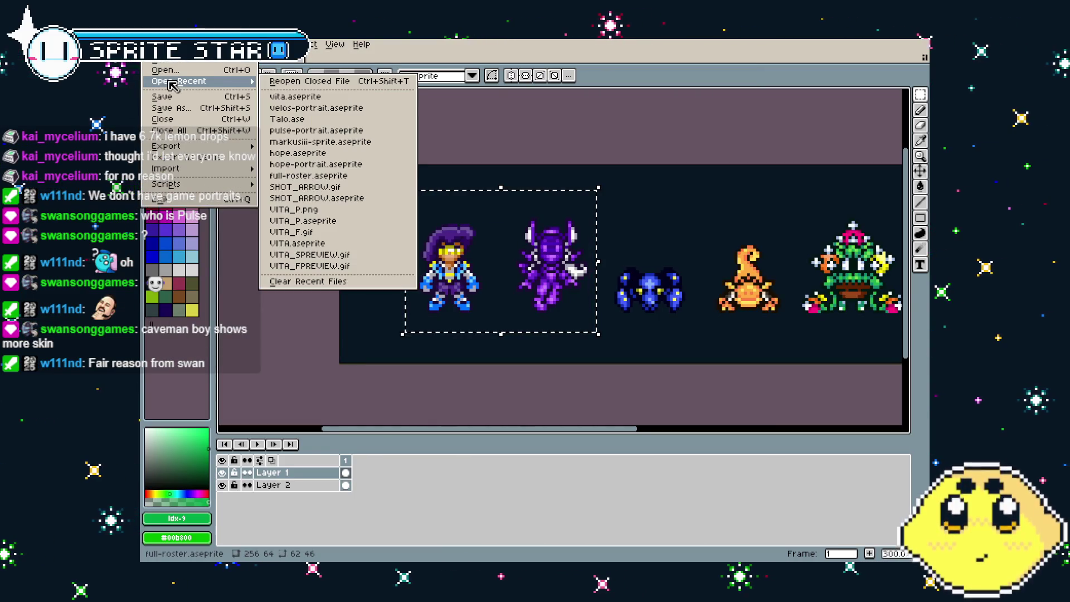
left_click(167, 70)
left_click(237, 98)
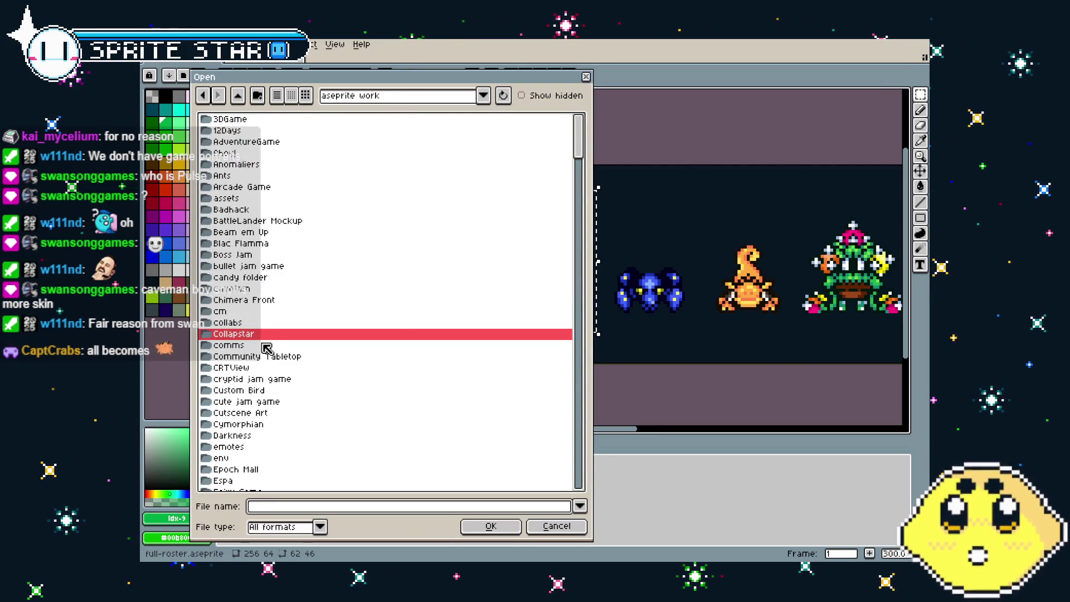
scroll(266, 348, "down", 3)
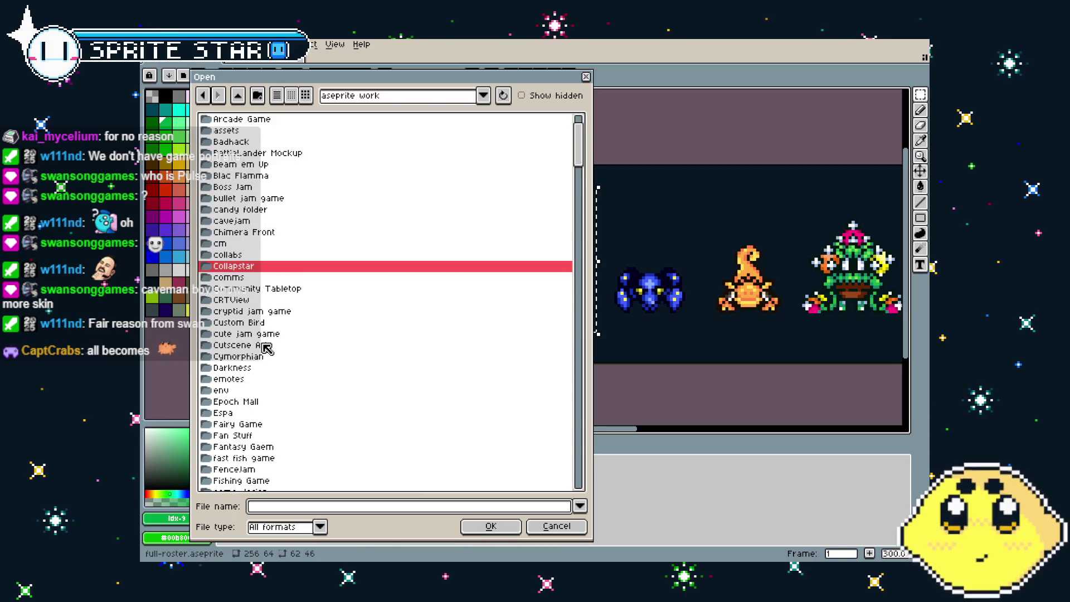
double_click(246, 222)
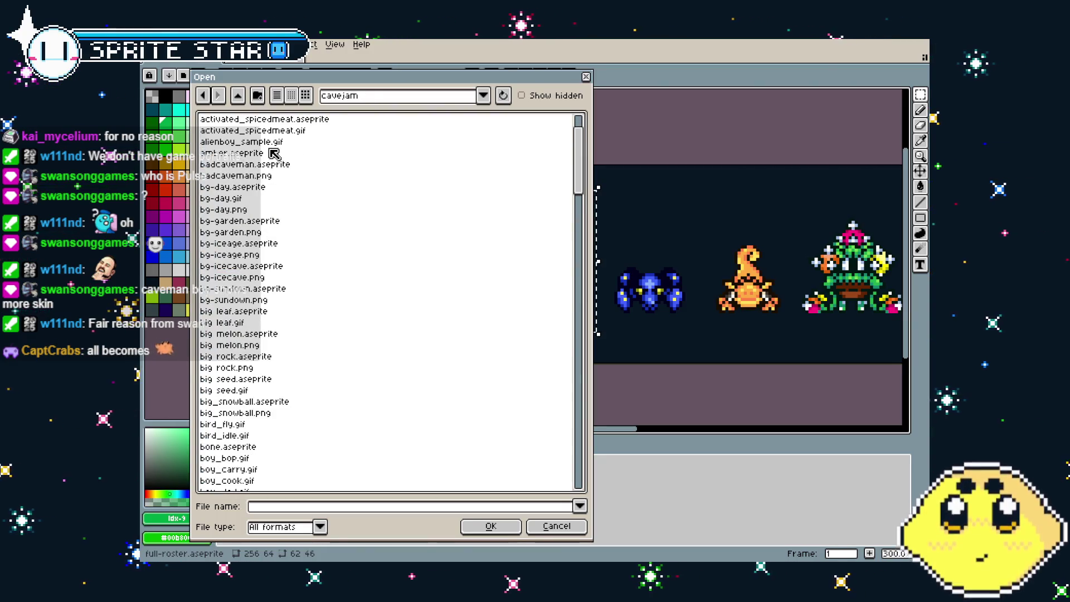
Select cavemanboy.aseprite and open it
scroll(278, 254, "down", 2)
scroll(278, 255, "down", 8)
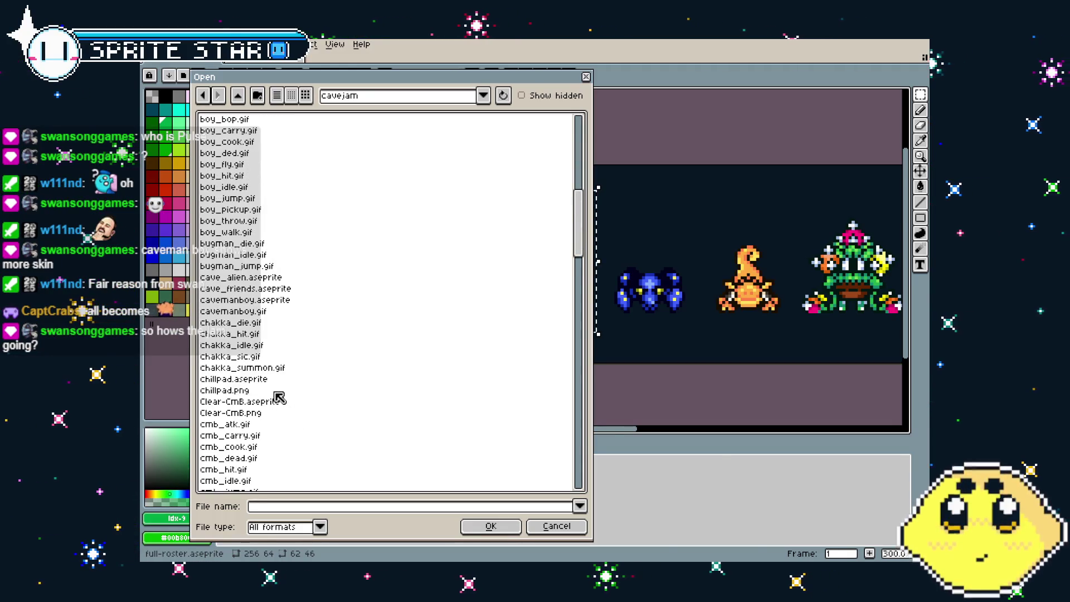
scroll(279, 397, "down", 4)
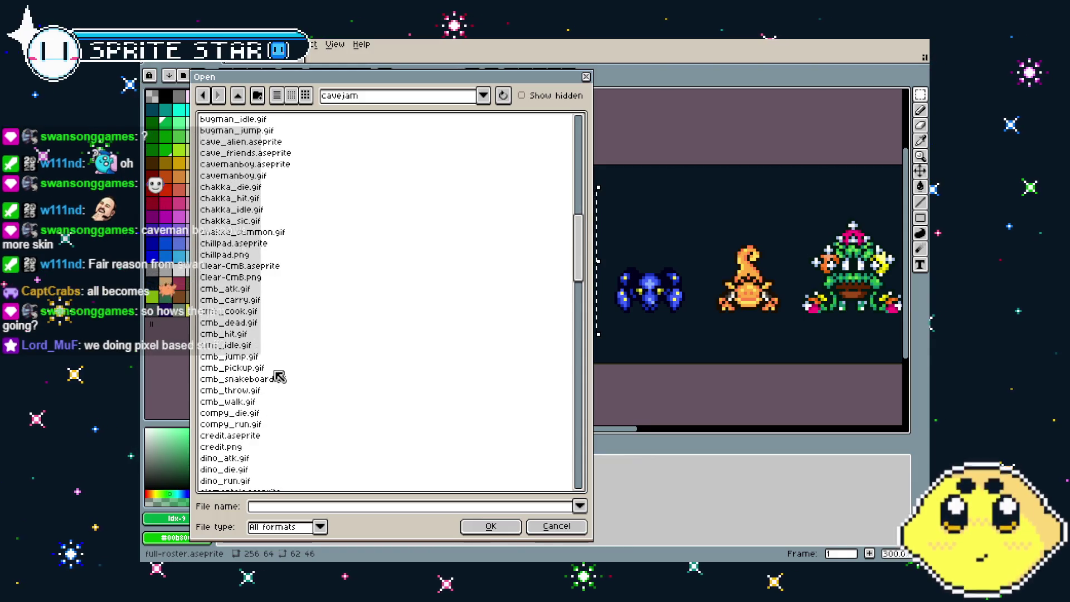
scroll(279, 378, "up", 8)
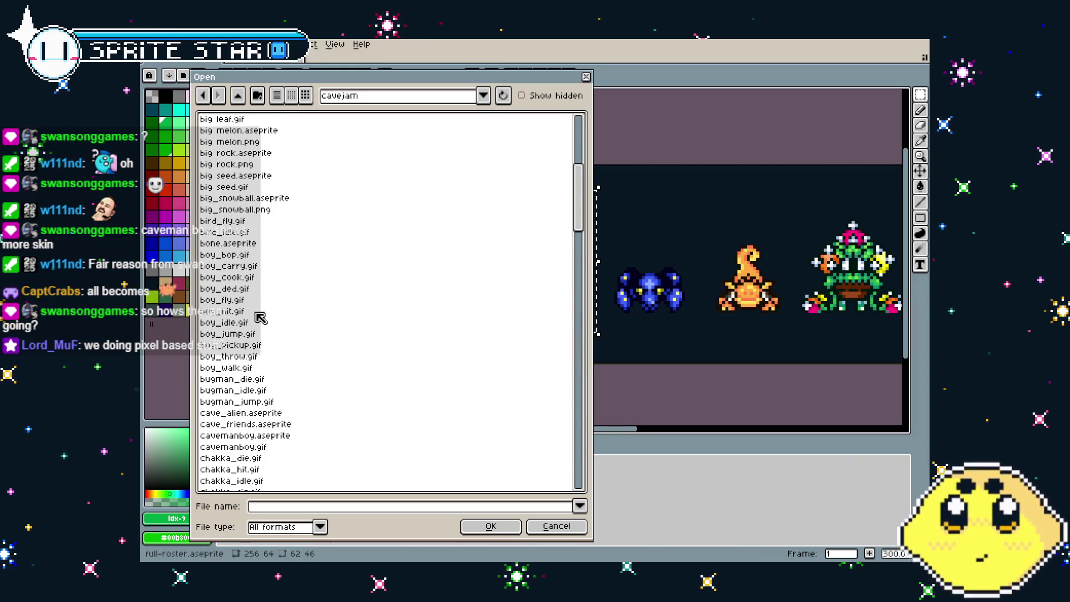
scroll(260, 318, "down", 2)
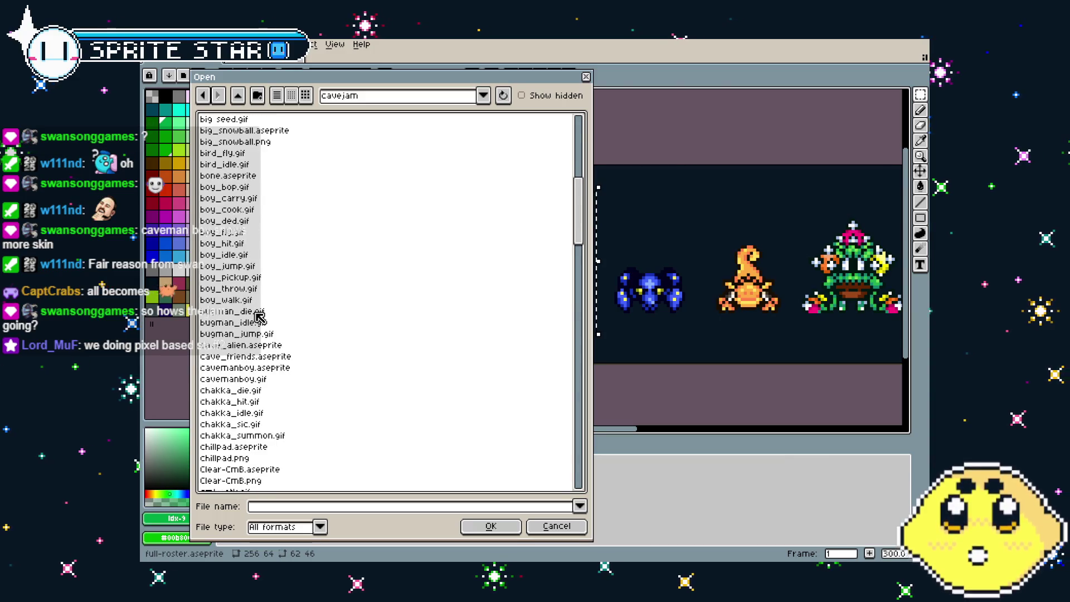
left_click(273, 368)
left_click(489, 525)
scroll(460, 277, "up", 4)
Select all caveman art, try a Merge Down and undo it, then paste into Sprite-0001
key("ctrl+a")
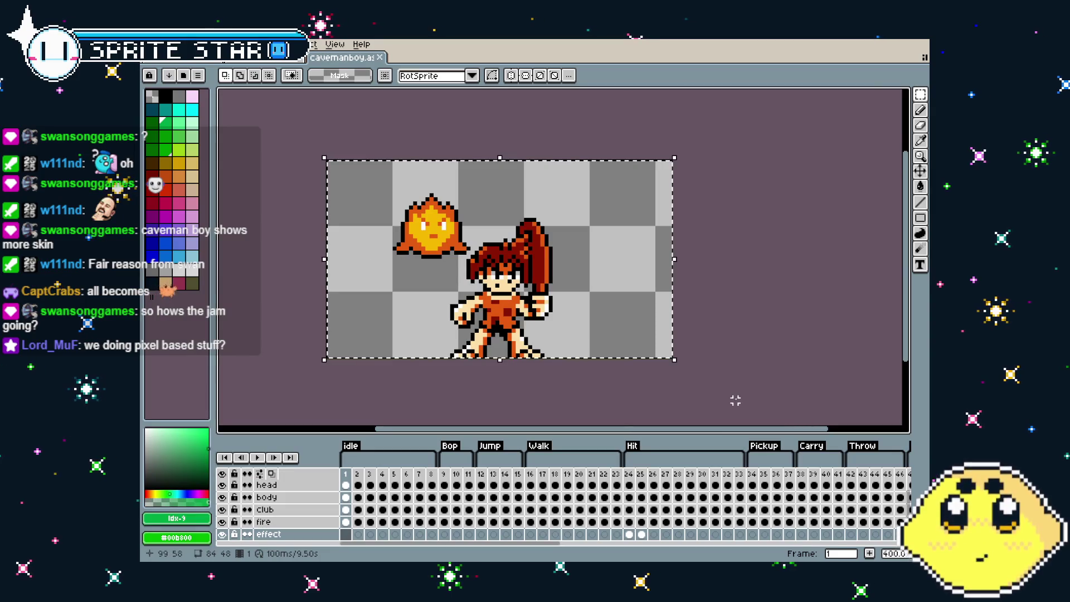
scroll(291, 511, "up", 1)
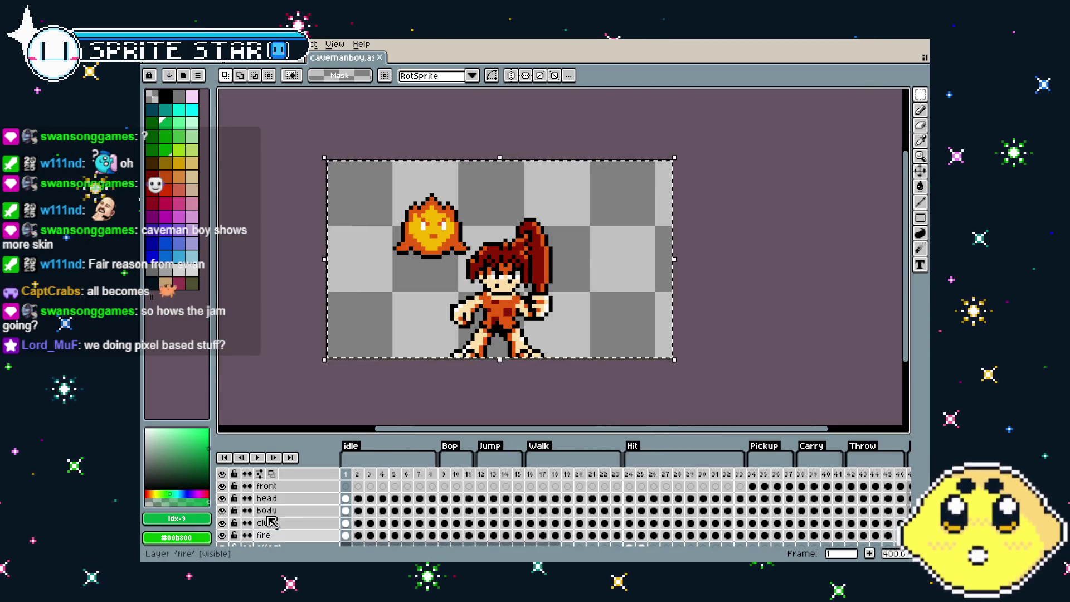
right_click(283, 500)
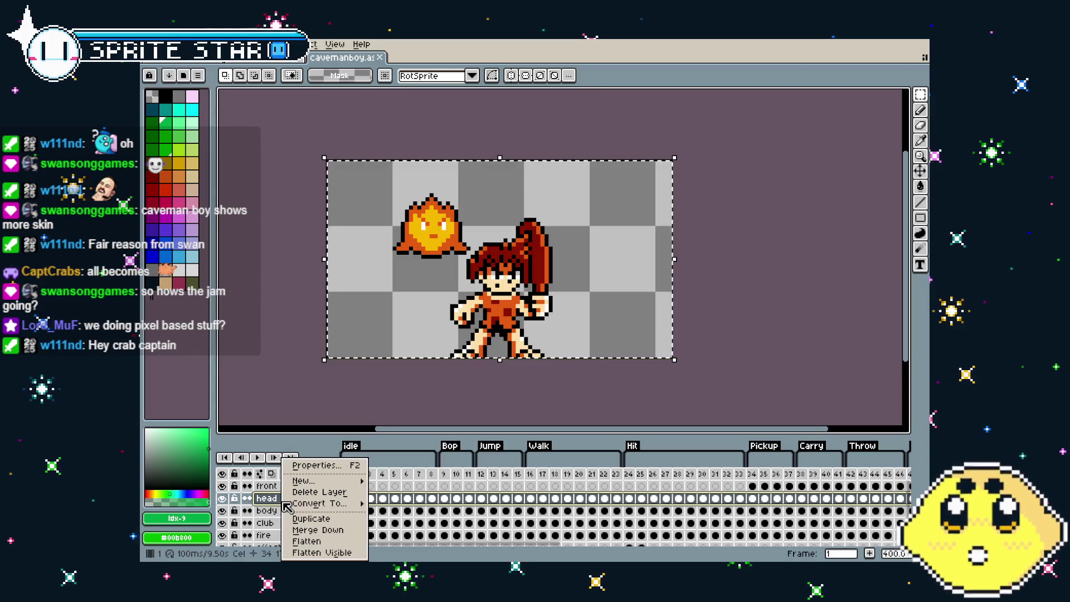
key("ctrl+e")
key("ctrl+e")
key("ctrl+e")
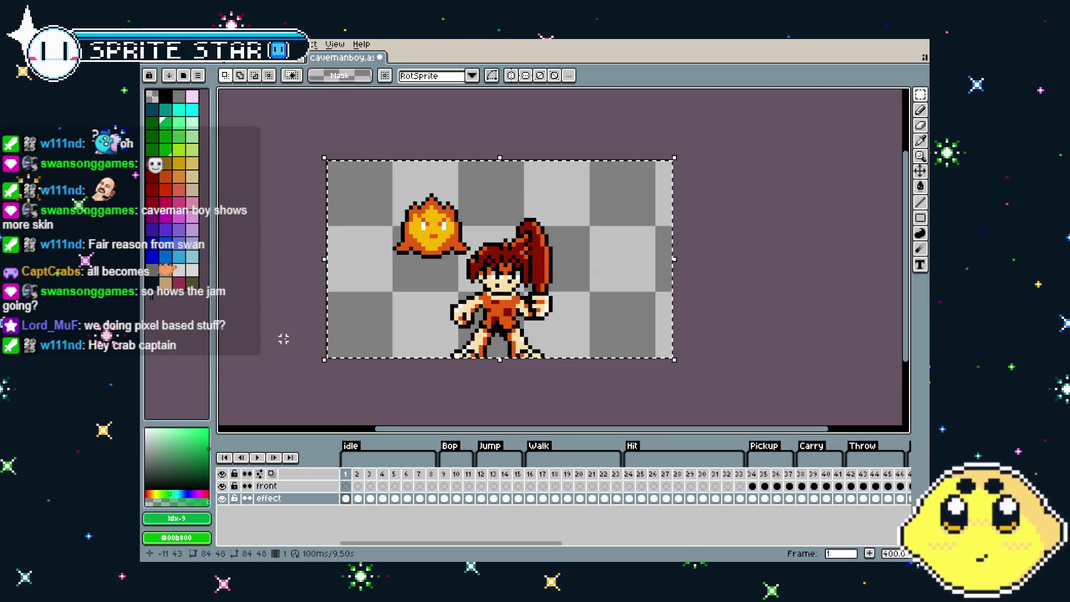
key("ctrl+z")
key("ctrl+z")
key("ctrl+z")
key("ctrl+z")
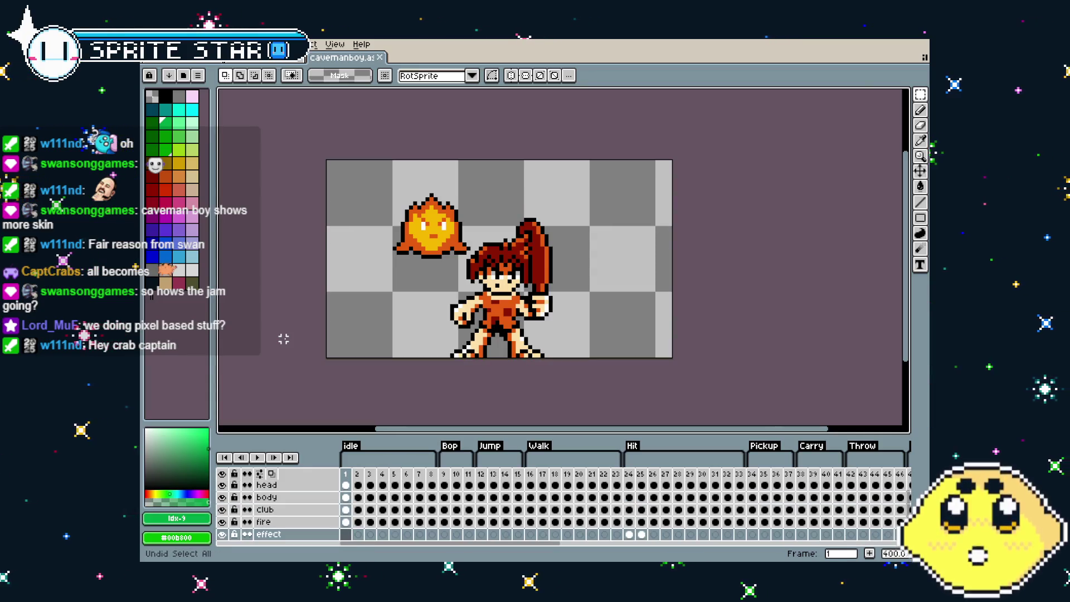
key("ctrl+Tab")
key("ctrl+v")
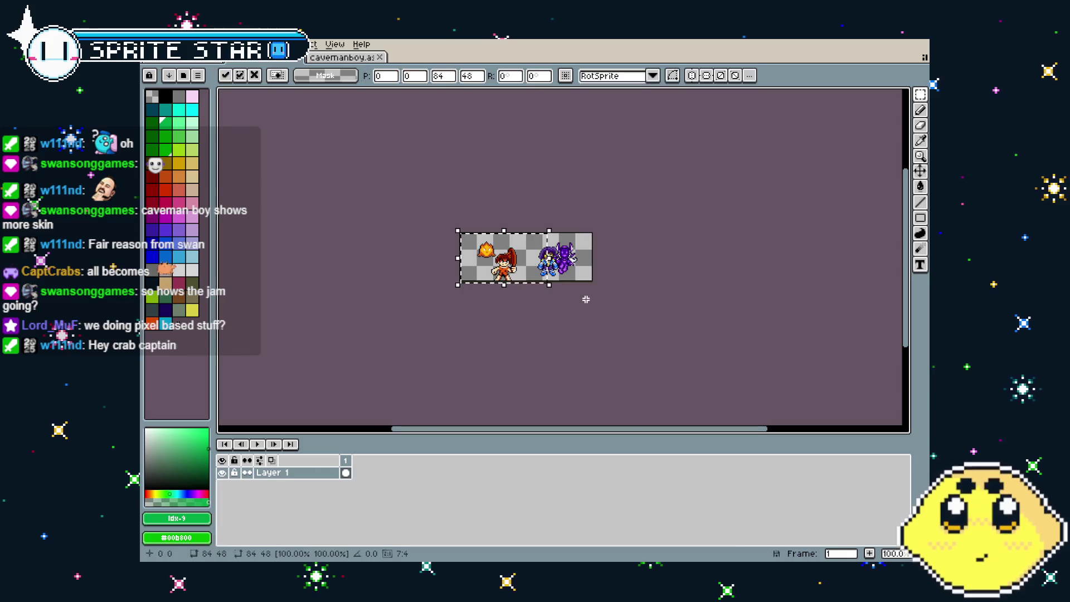
Place the caveman art up-left and shift the purple characters about 30 px left
mouse_move(509, 275)
left_mouse_down()
mouse_move(483, 232)
mouse_move(479, 250)
mouse_move(492, 266)
left_mouse_up()
key("Return")
mouse_move(619, 136)
left_mouse_down()
mouse_move(824, 310)
mouse_move(766, 292)
left_mouse_up()
key("ctrl+d")
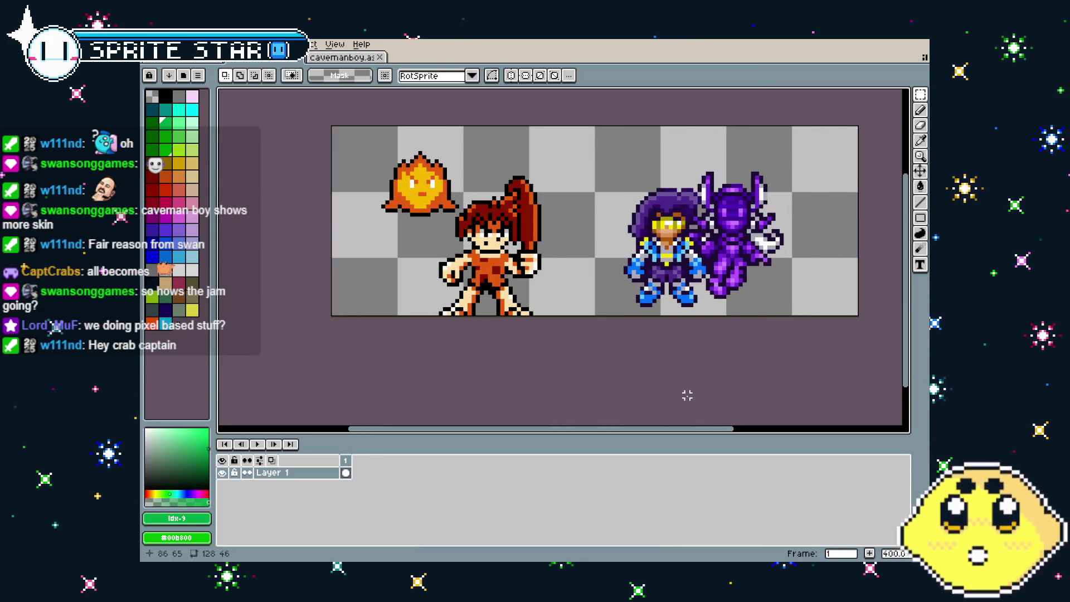
left_click_drag(560, 378, 454, 393)
Add white outlines around the sprites with the Outline effect
left_click(323, 413, "alt")
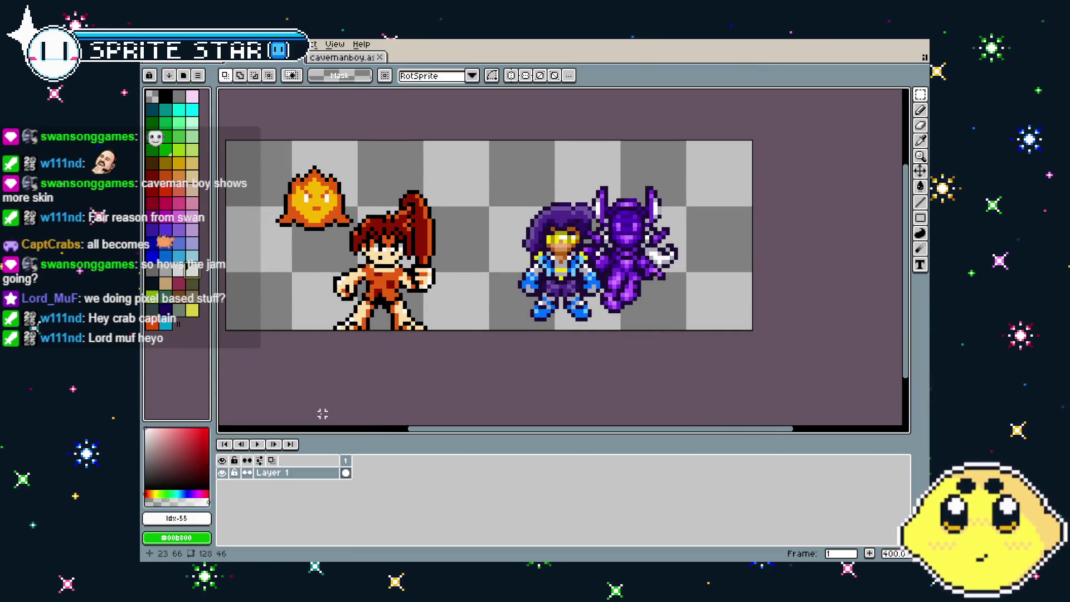
key("shift+o")
key("Return")
mouse_move(326, 406)
left_mouse_down()
mouse_move(362, 377)
mouse_move(401, 382)
mouse_move(377, 356)
mouse_move(394, 375)
left_mouse_up()
scroll(401, 382, "down", 1)
Enlarge the canvas height to 56, making it 128x56
key("ctrl+alt+c")
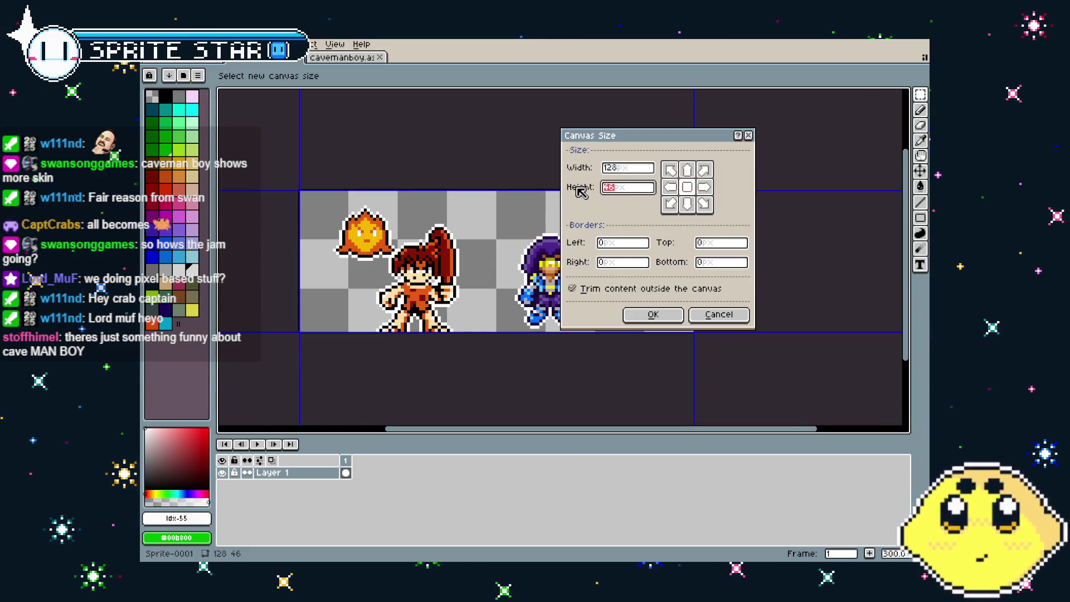
type("56")
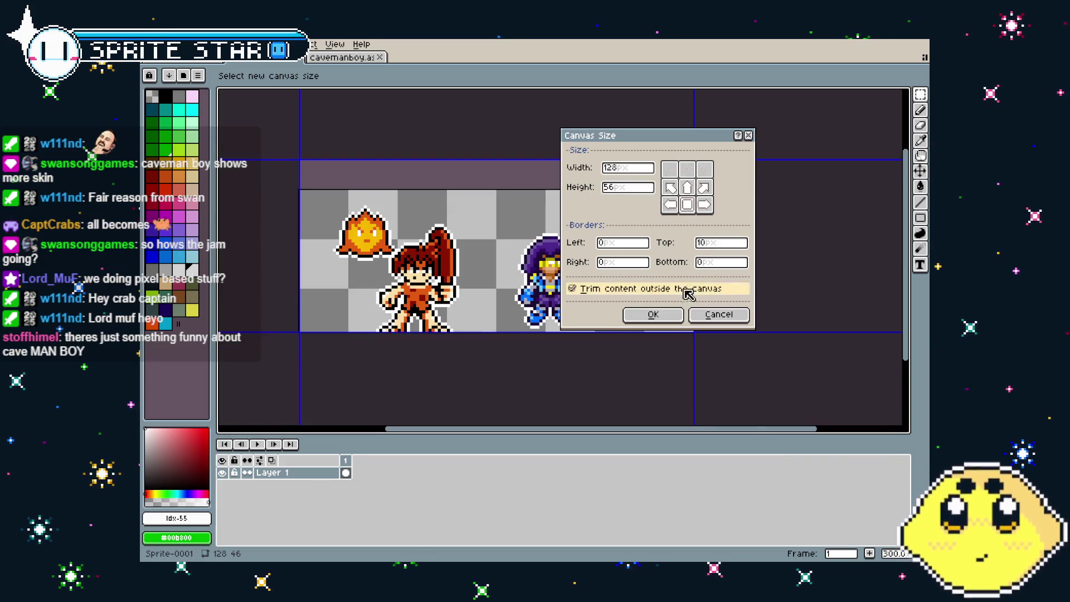
left_click(653, 314)
left_click_drag(476, 294, 426, 304)
left_click_drag(215, 244, 236, 245)
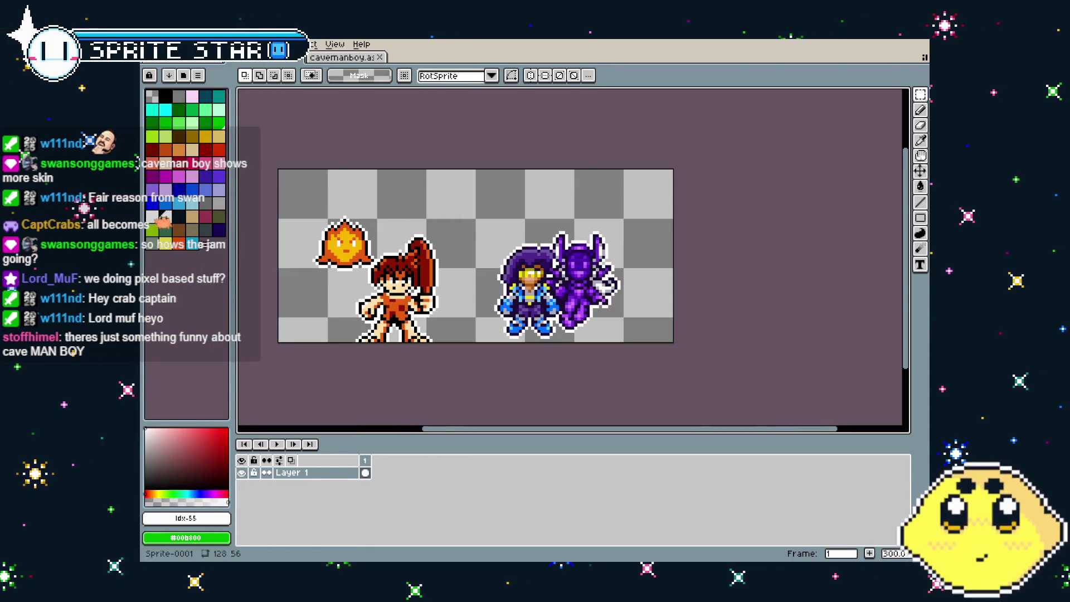
Write a dark blue CAVEMAN BOY title top-left, with BOY moved under CAVEMAN
left_click_drag(232, 247, 213, 248)
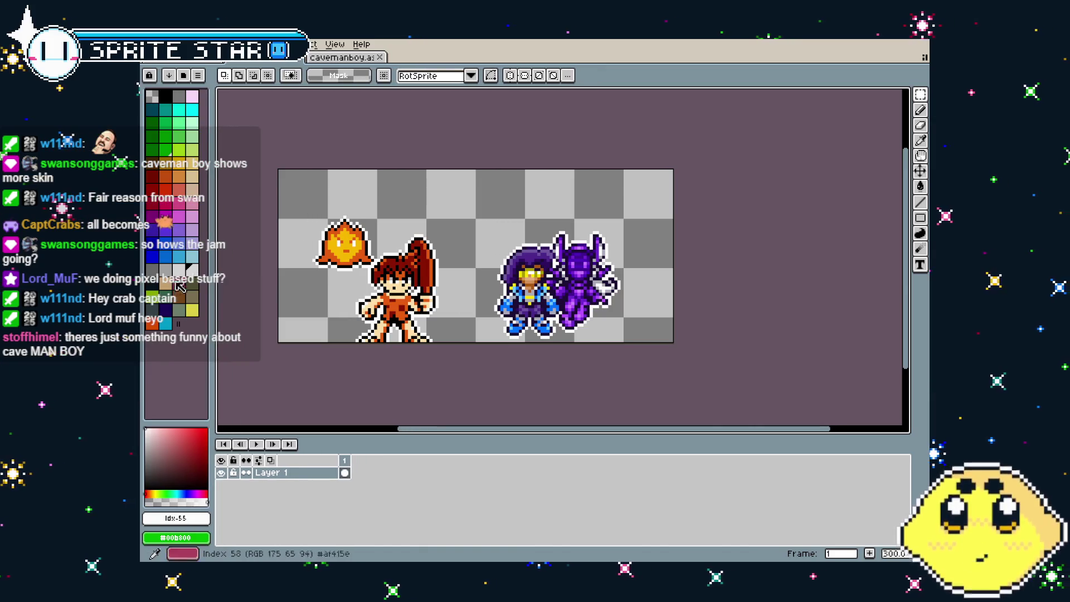
left_click(154, 289)
key("t")
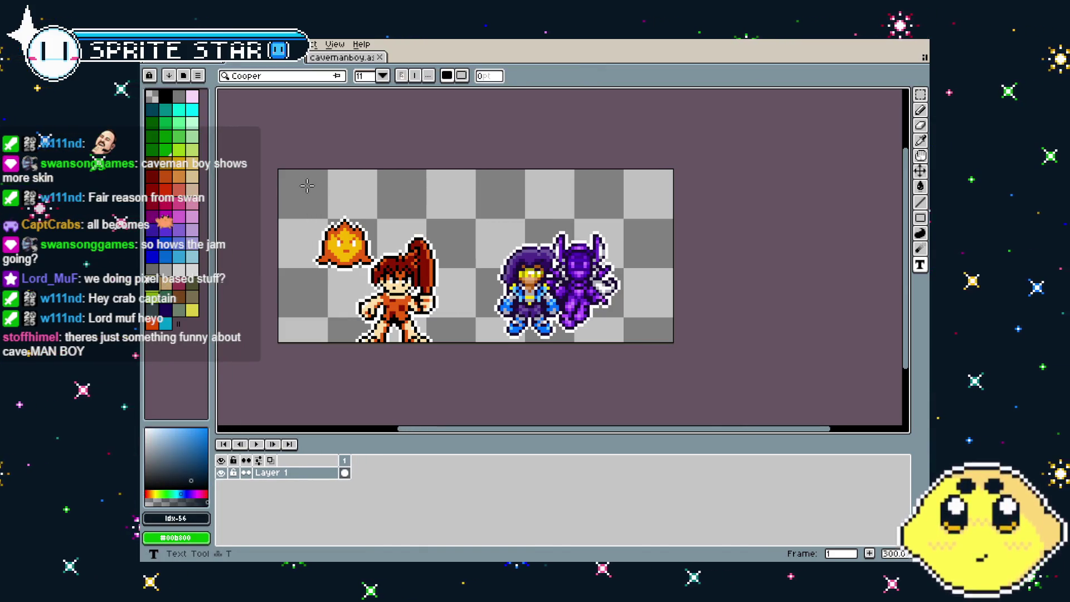
left_click(307, 186)
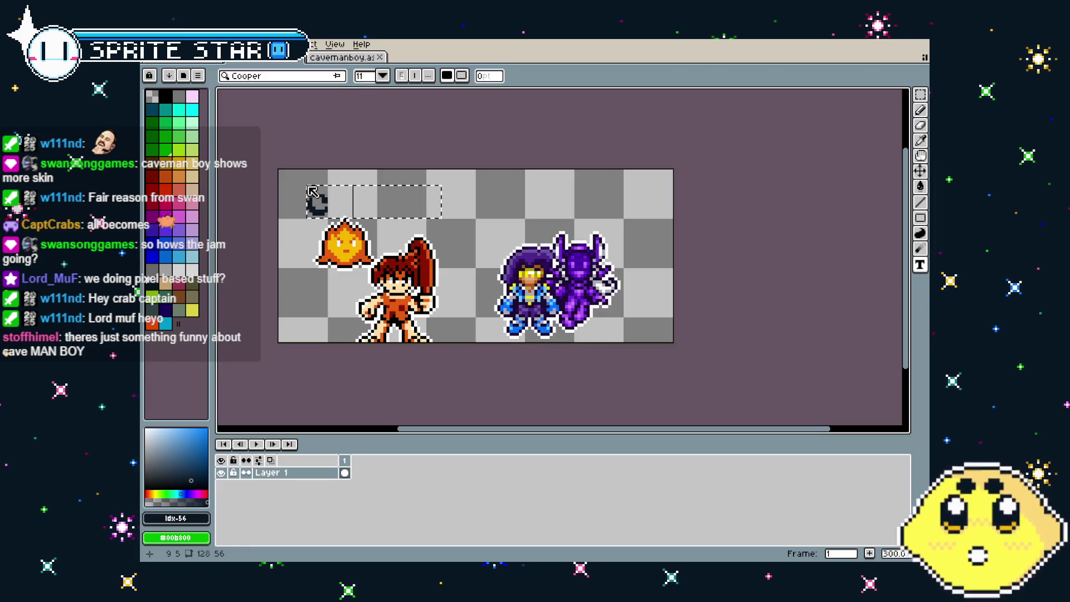
type("AVEMAN BOY")
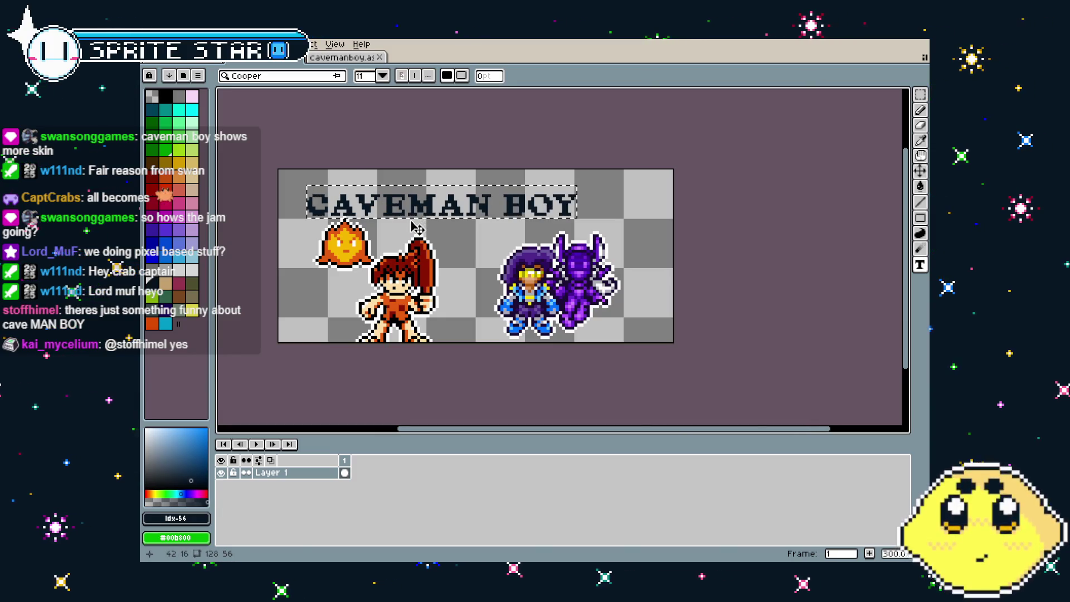
mouse_move(415, 225)
left_mouse_down()
mouse_move(378, 224)
mouse_move(393, 210)
left_mouse_up()
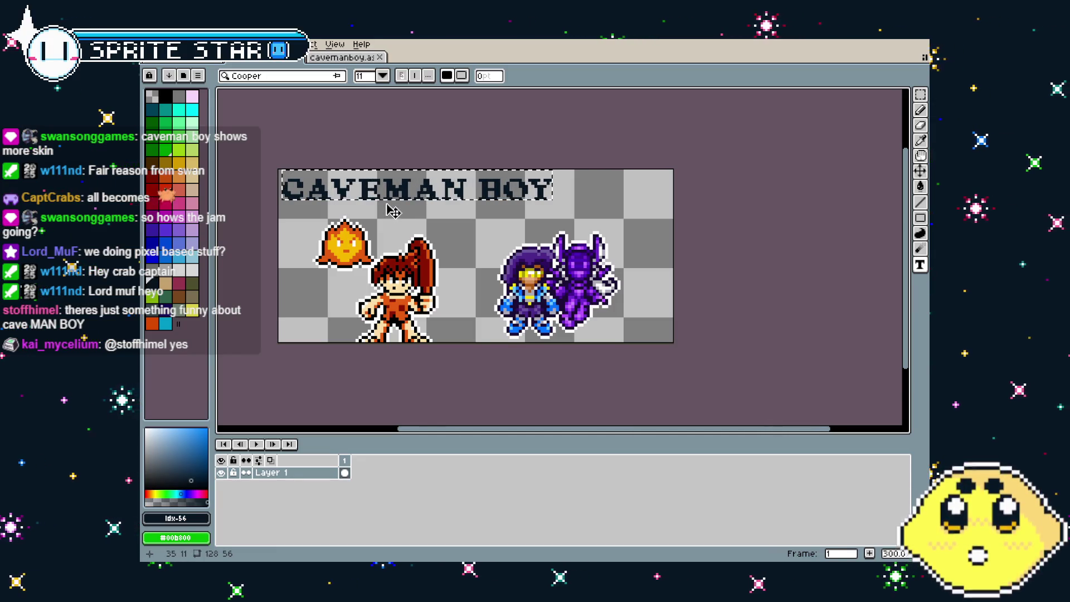
left_click(681, 238)
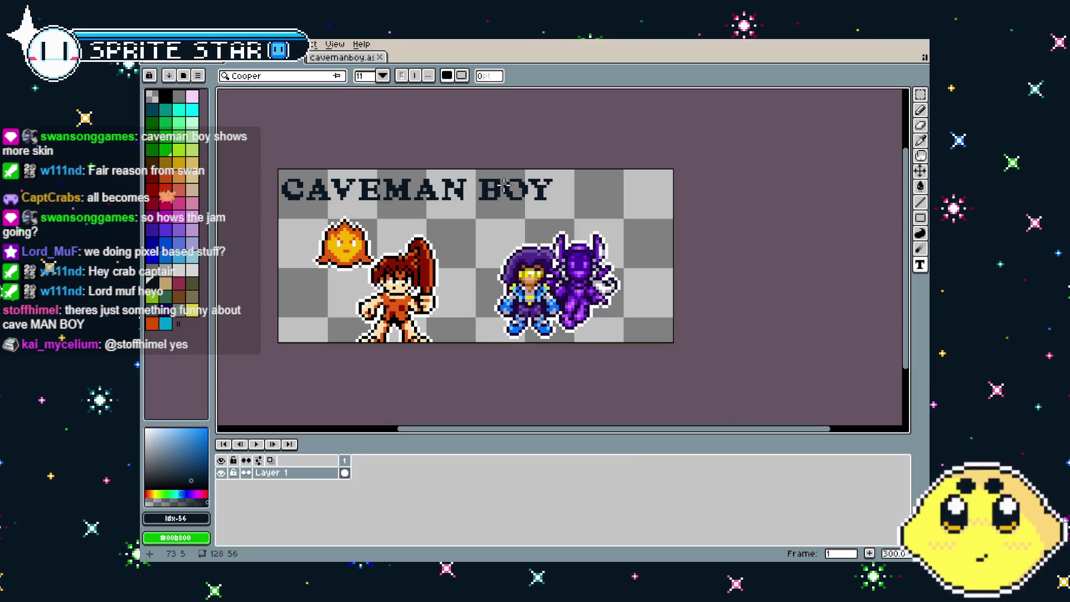
key("m")
mouse_move(470, 168)
left_mouse_down()
mouse_move(600, 219)
mouse_move(465, 235)
left_mouse_up()
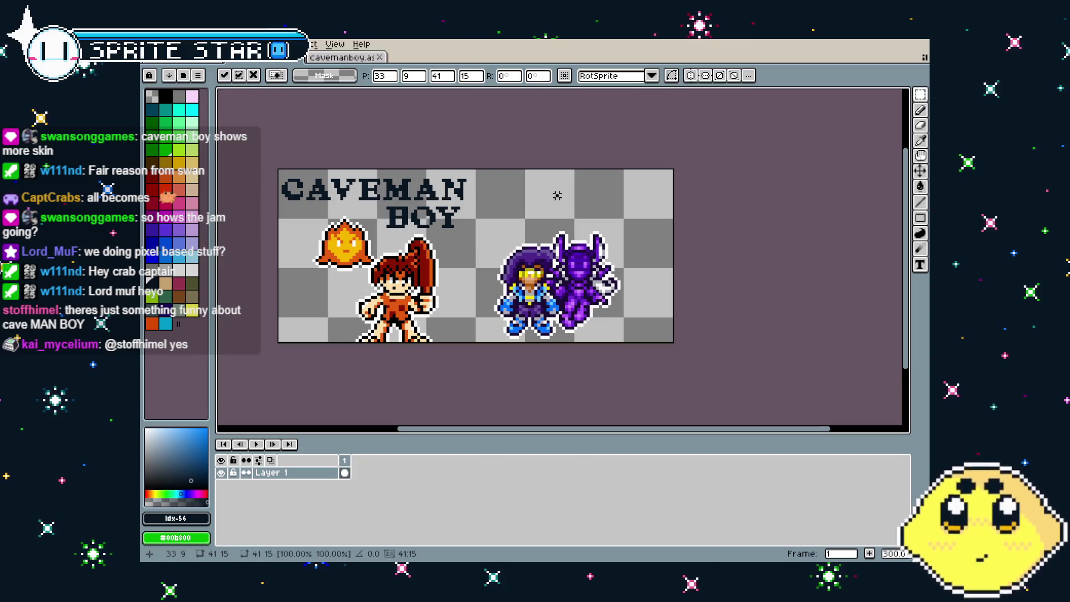
left_click(255, 304)
Write a PULSE title and move it to the upper right
key("t")
left_click(308, 350)
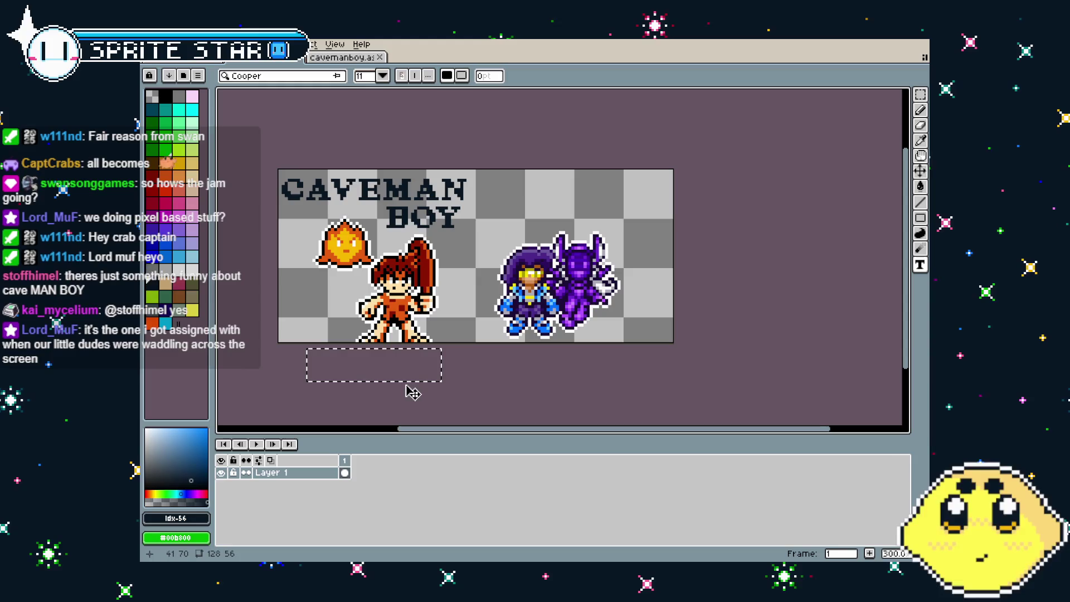
type("PULSE")
mouse_move(413, 393)
left_mouse_down()
mouse_move(599, 221)
mouse_move(615, 224)
left_mouse_up()
Commit the PULSE text and nudge the purple character pair a few pixels right
left_click(635, 287)
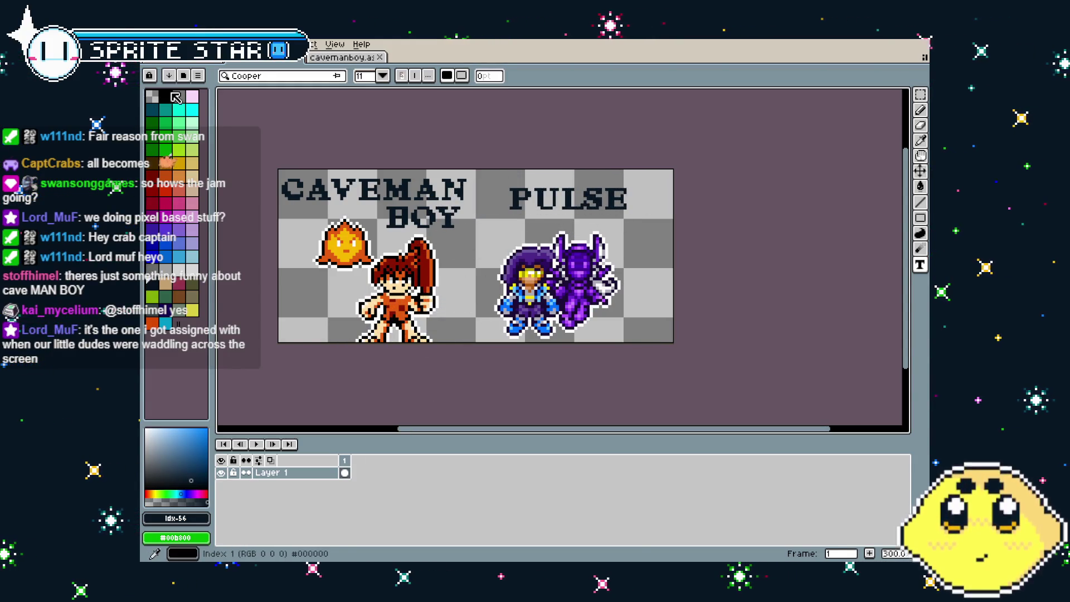
key("m")
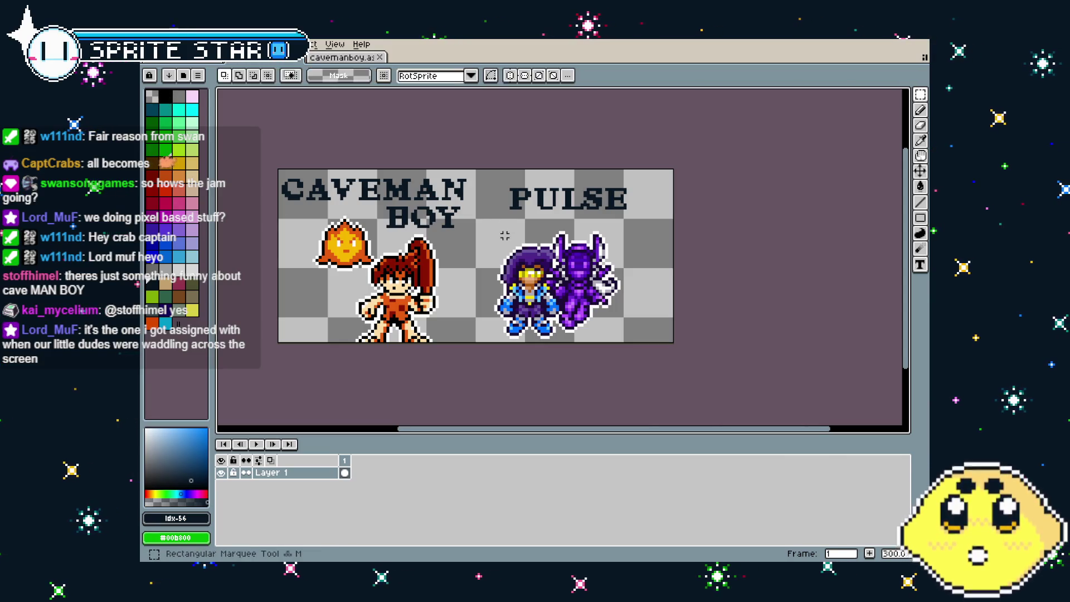
mouse_move(490, 221)
left_mouse_down()
mouse_move(602, 334)
mouse_move(661, 343)
left_mouse_up()
left_click_drag(561, 304, 579, 304)
left_click(440, 346)
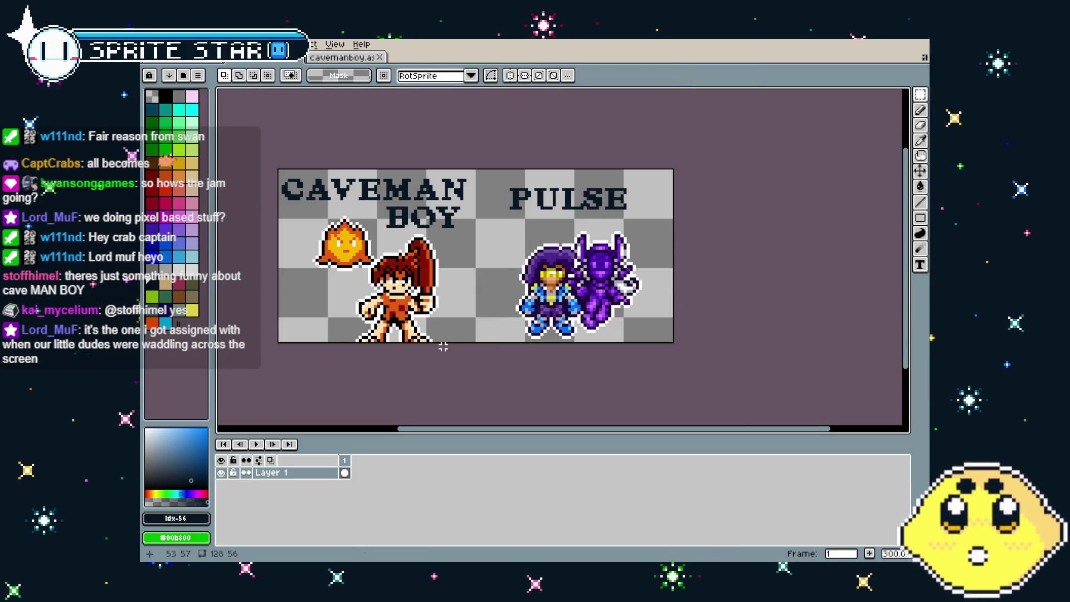
left_click_drag(443, 347, 486, 343)
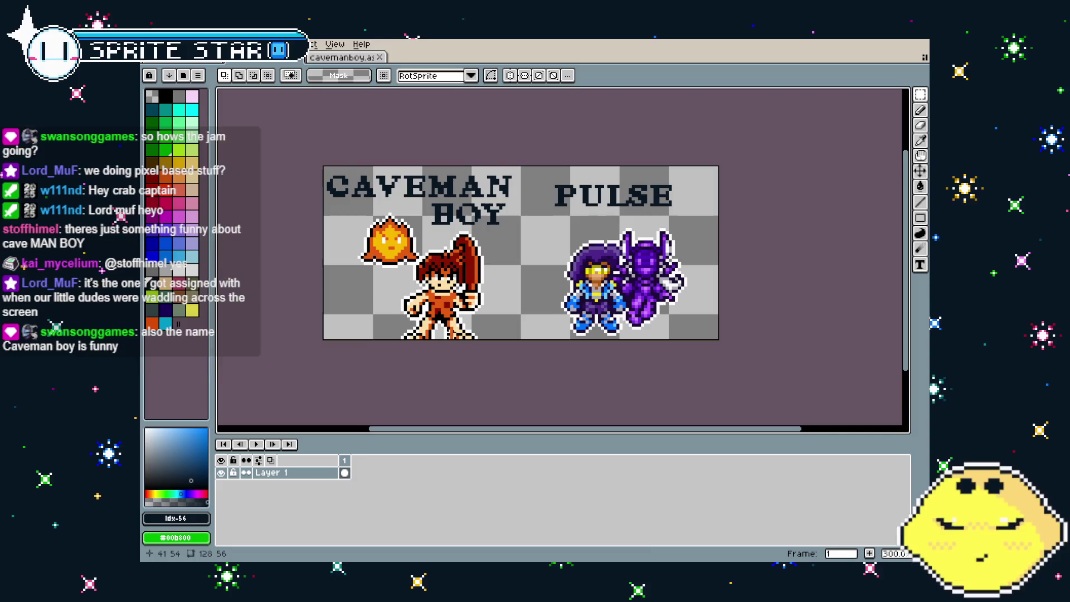
Fill the right half behind PULSE with purple
scroll(468, 301, "right", 2)
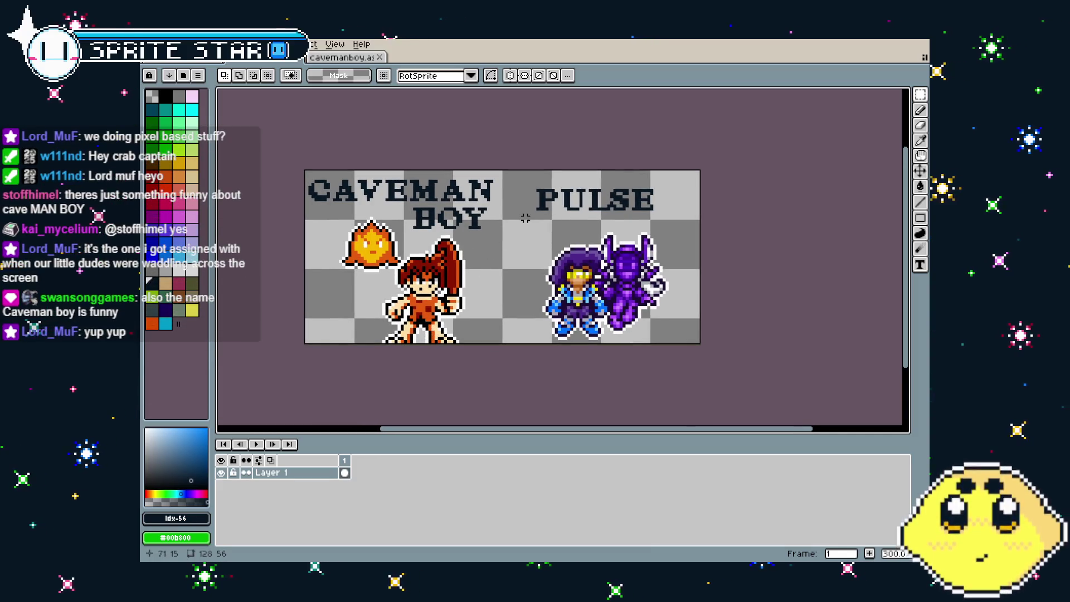
mouse_move(519, 191)
left_mouse_down()
mouse_move(696, 319)
mouse_move(700, 343)
left_mouse_up()
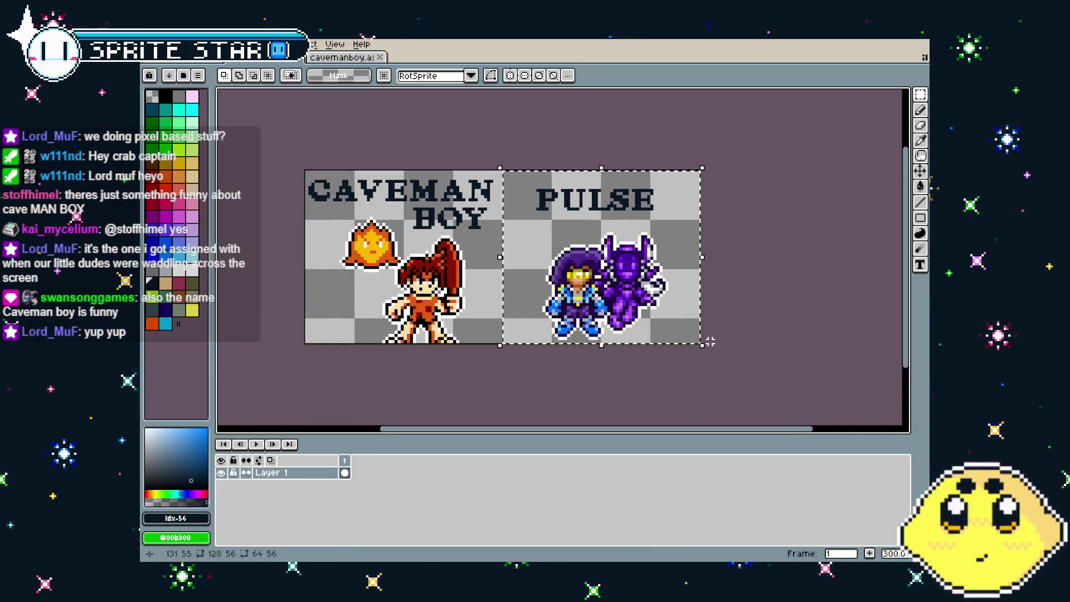
left_click(191, 228)
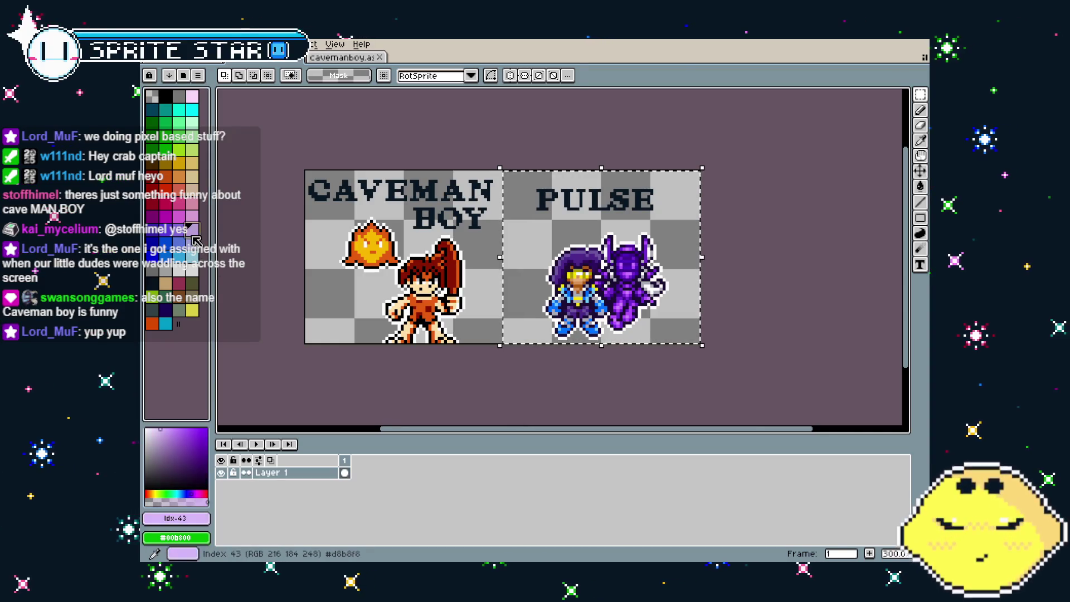
key("g")
left_click(504, 299)
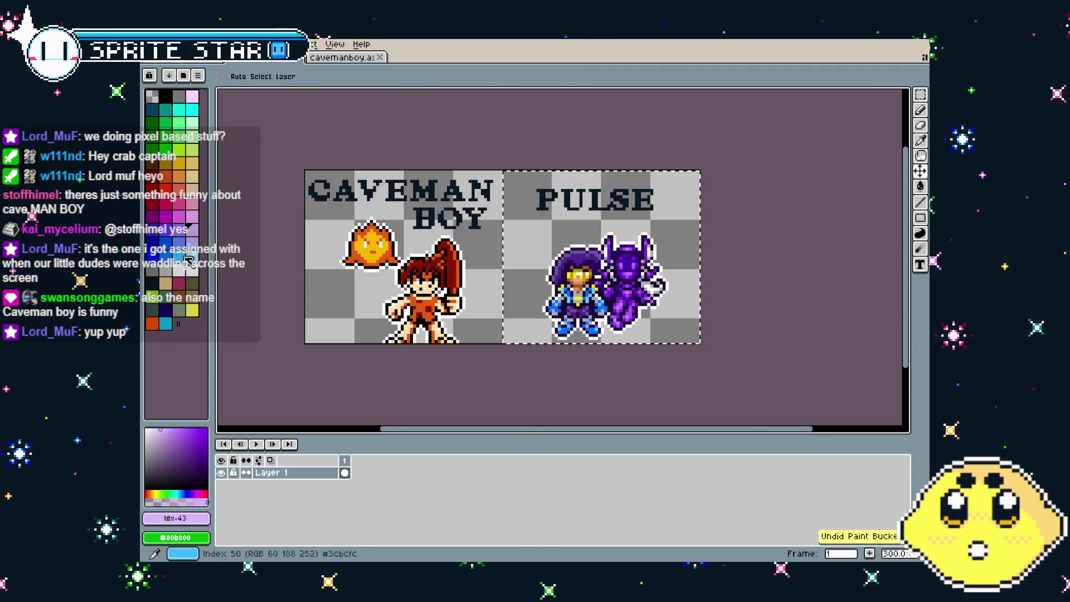
key("ctrl+z")
left_click(555, 226)
key("ctrl+d")
Fill the left CAVEMAN BOY half with orange
key("m")
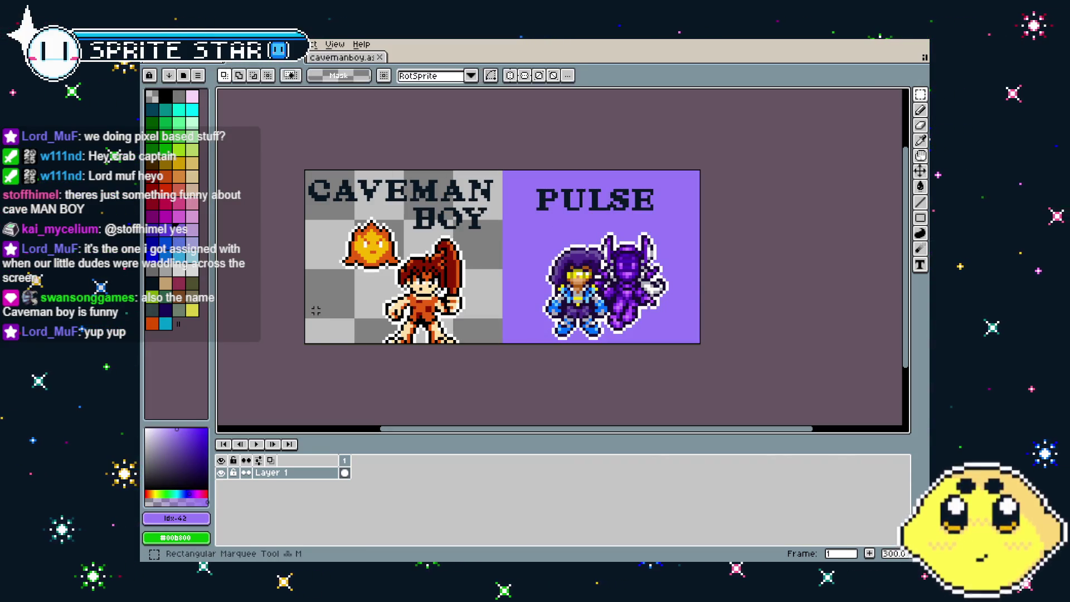
mouse_move(304, 169)
left_mouse_down()
mouse_move(407, 271)
mouse_move(504, 345)
left_mouse_up()
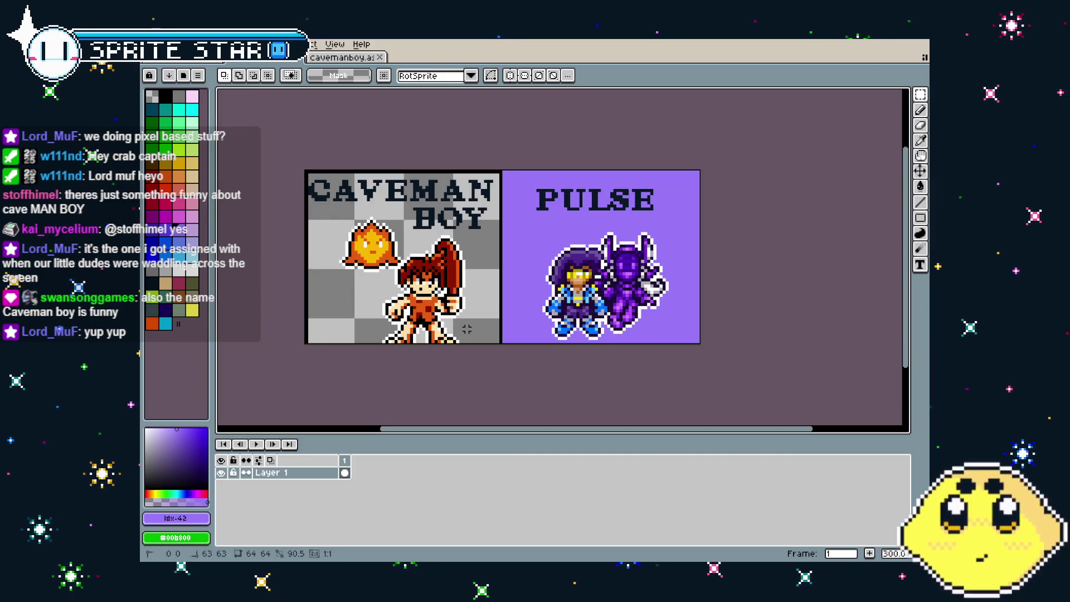
left_click(152, 323)
key("g")
left_click(377, 295)
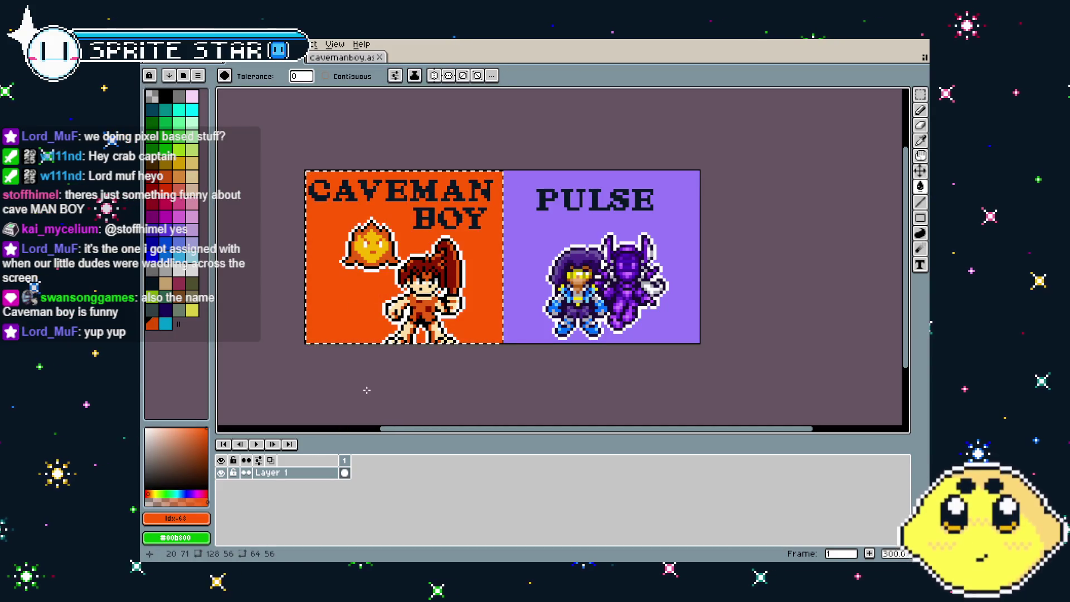
left_click_drag(367, 390, 416, 390)
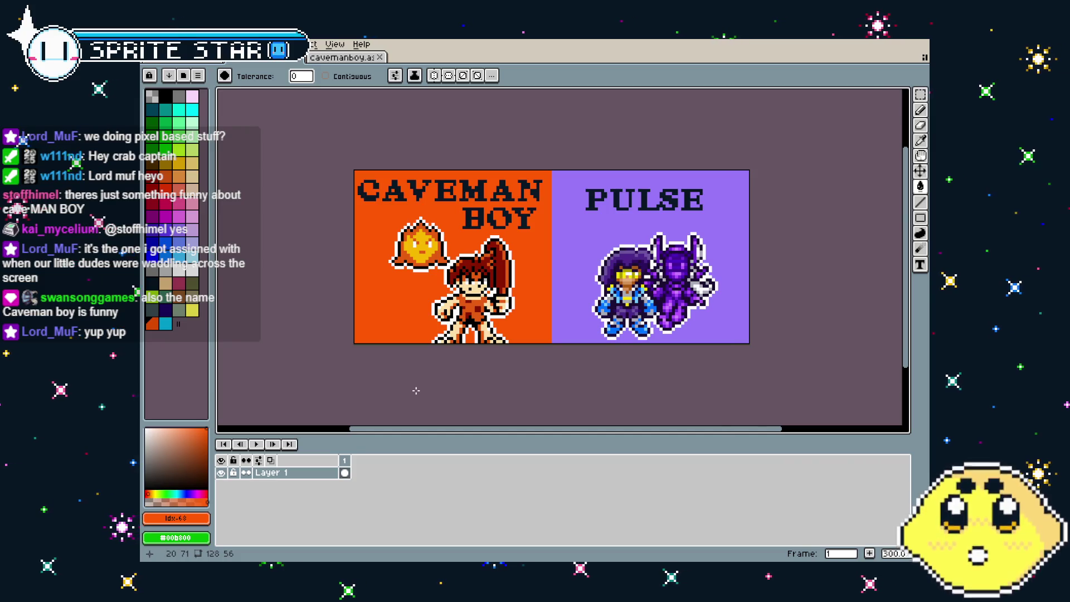
Marquee the top half of the banner and look through the menu options
mouse_move(416, 390)
left_mouse_down()
mouse_move(353, 370)
mouse_move(363, 375)
left_mouse_up()
scroll(407, 222, "up", 1)
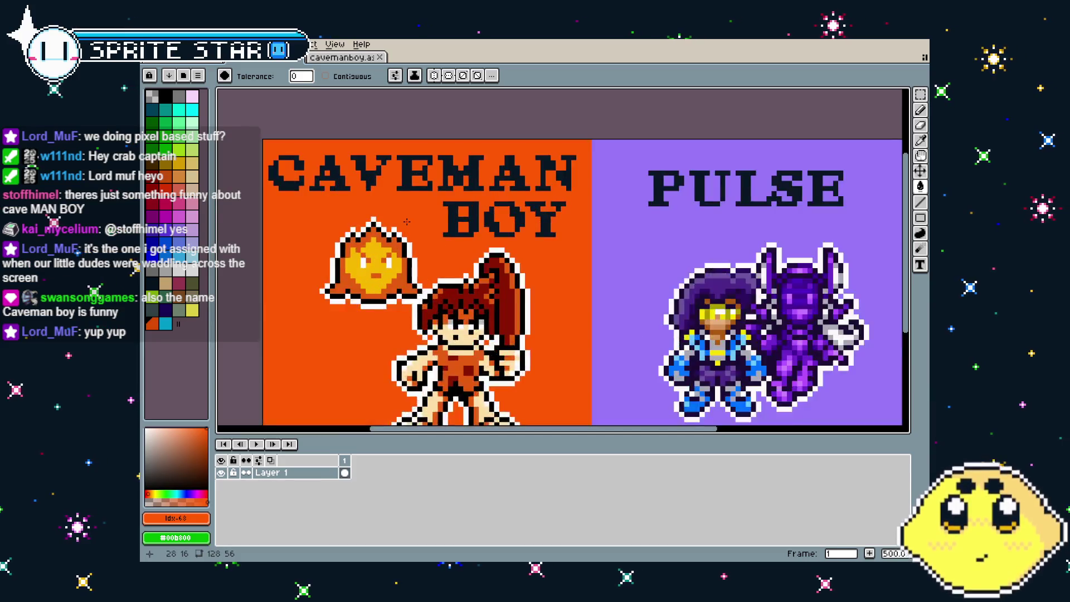
scroll(407, 222, "down", 1)
key("m")
mouse_move(291, 157)
left_mouse_down()
mouse_move(358, 223)
mouse_move(817, 221)
mouse_move(781, 232)
left_mouse_up()
left_click_drag(824, 290, 285, 154)
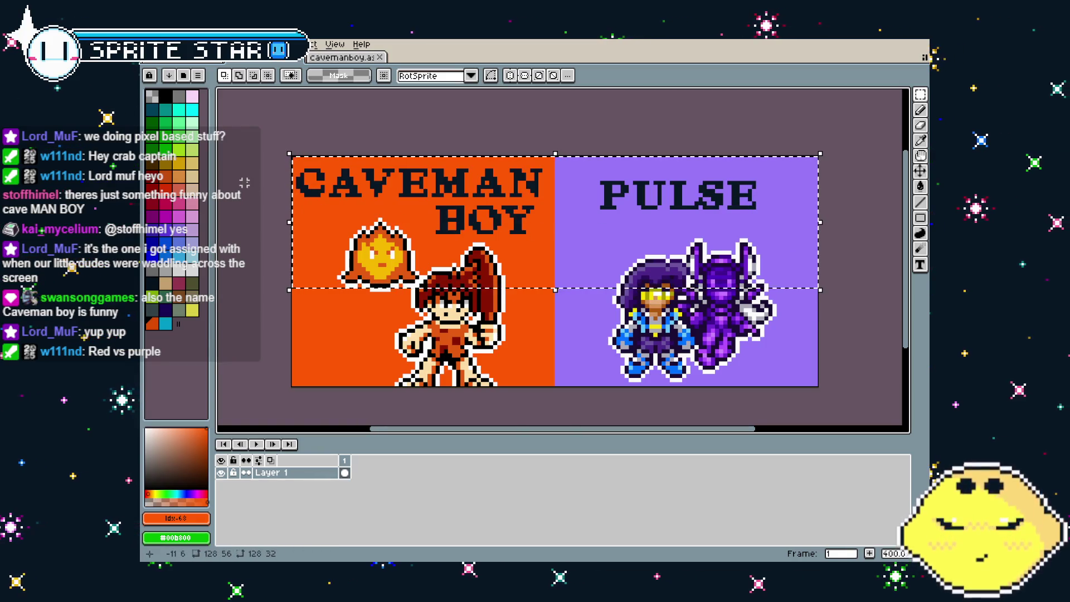
left_click(265, 44)
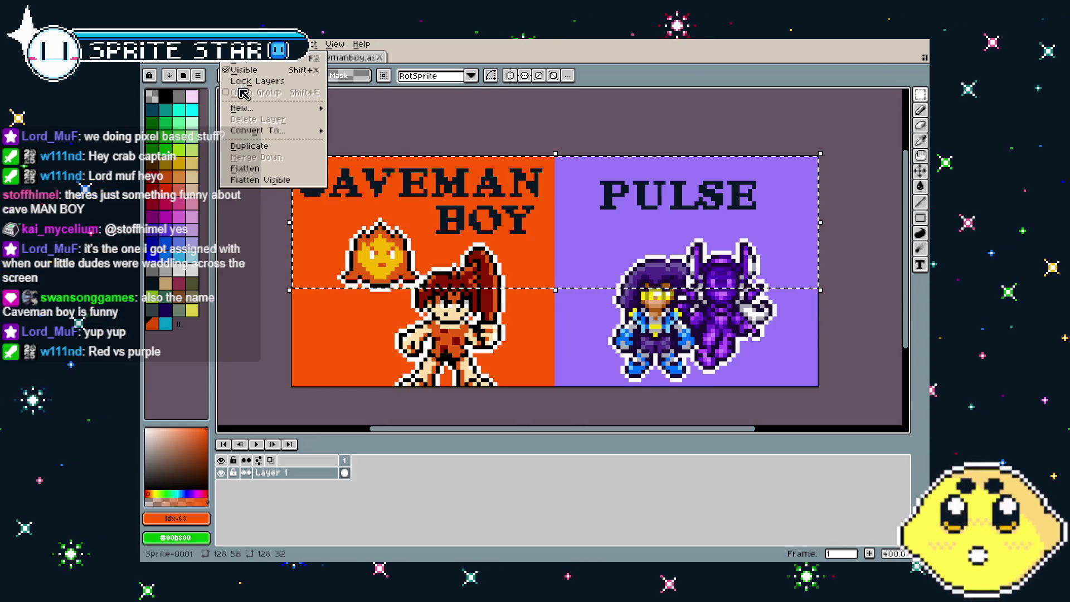
mouse_move(203, 44)
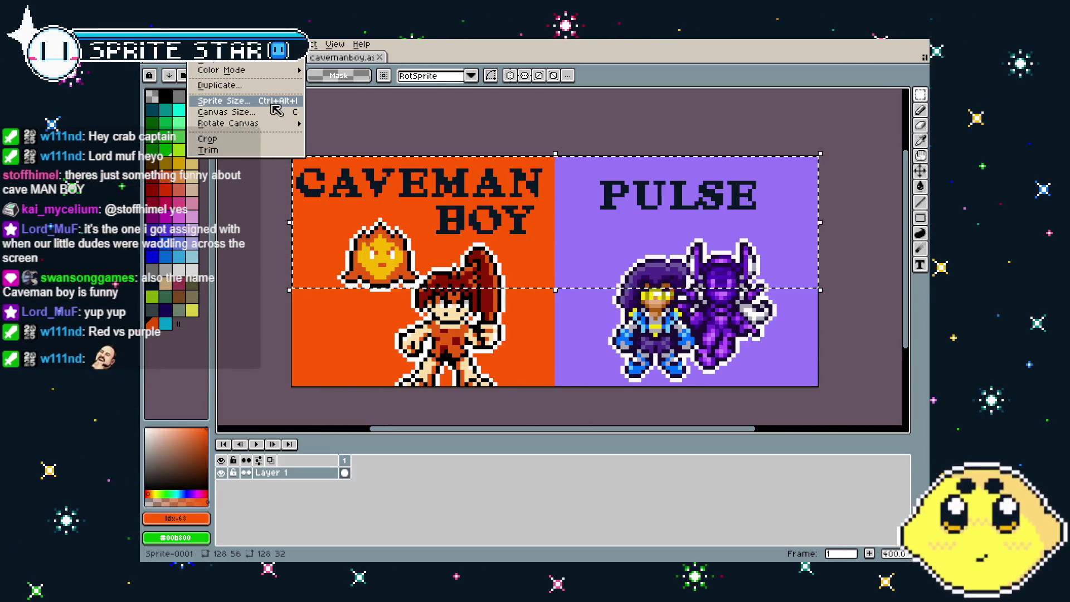
mouse_move(237, 44)
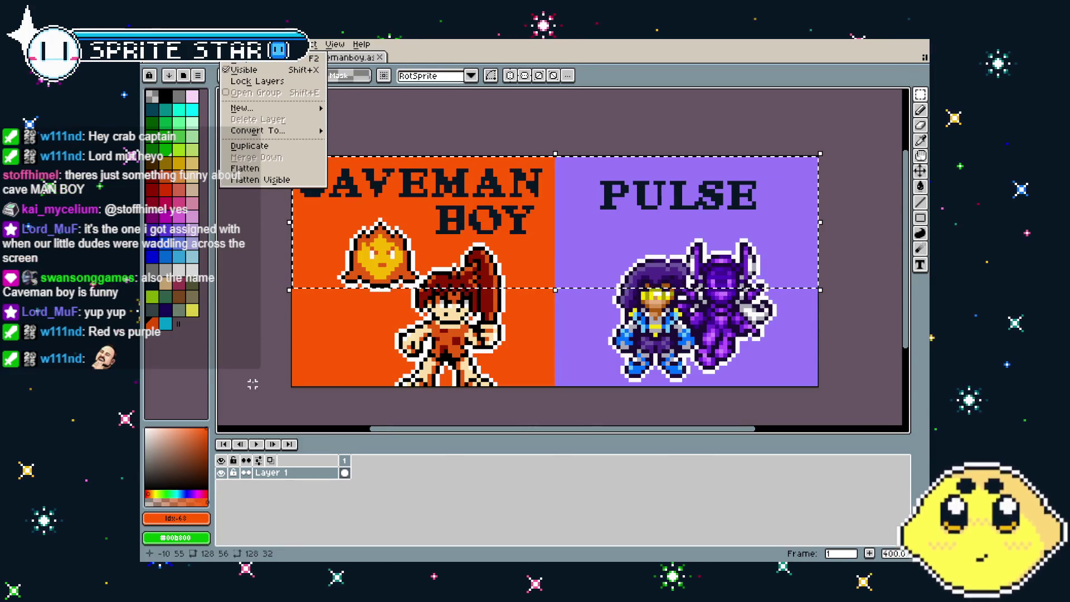
key("Escape")
Select the entire canvas and convert it into a border band with Select > Modify > Border
key("w")
key("ctrl+d")
key("ctrl+a")
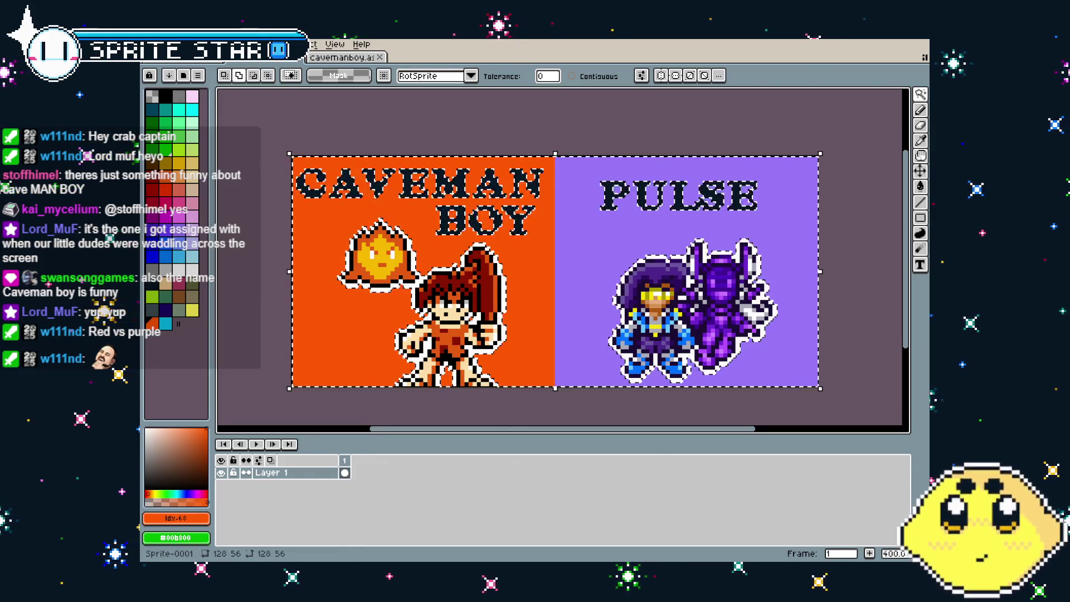
left_click(266, 44)
mouse_move(237, 44)
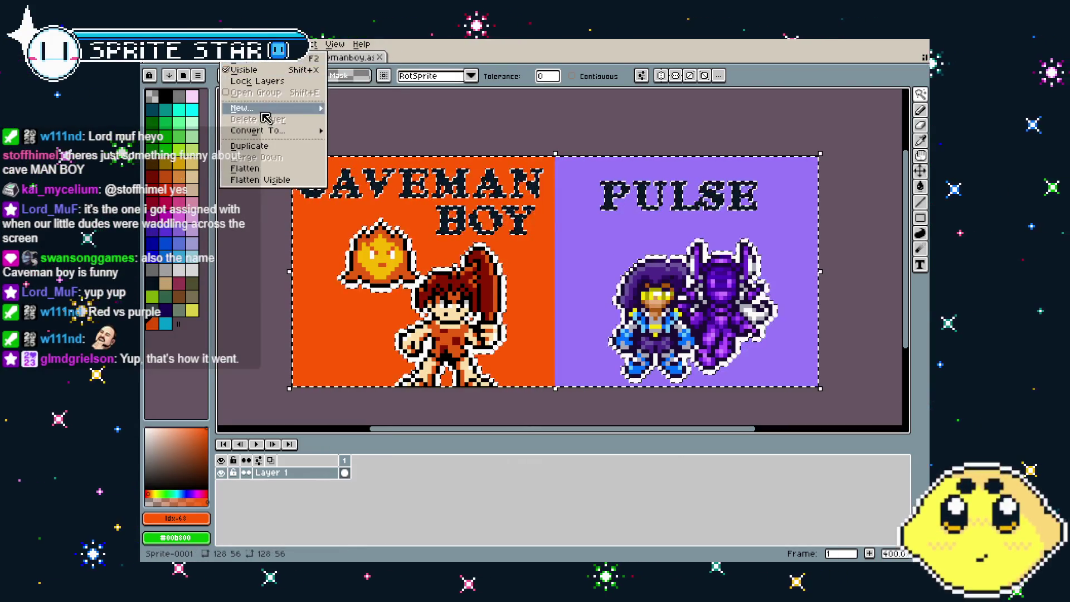
mouse_move(312, 44)
mouse_move(323, 119)
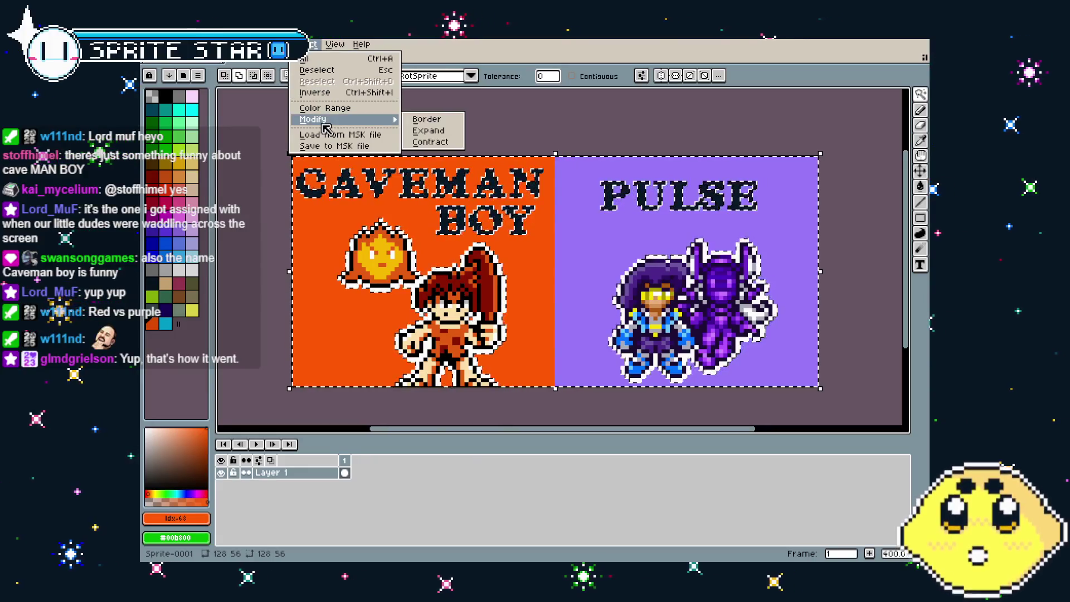
left_click(424, 119)
left_click(513, 334)
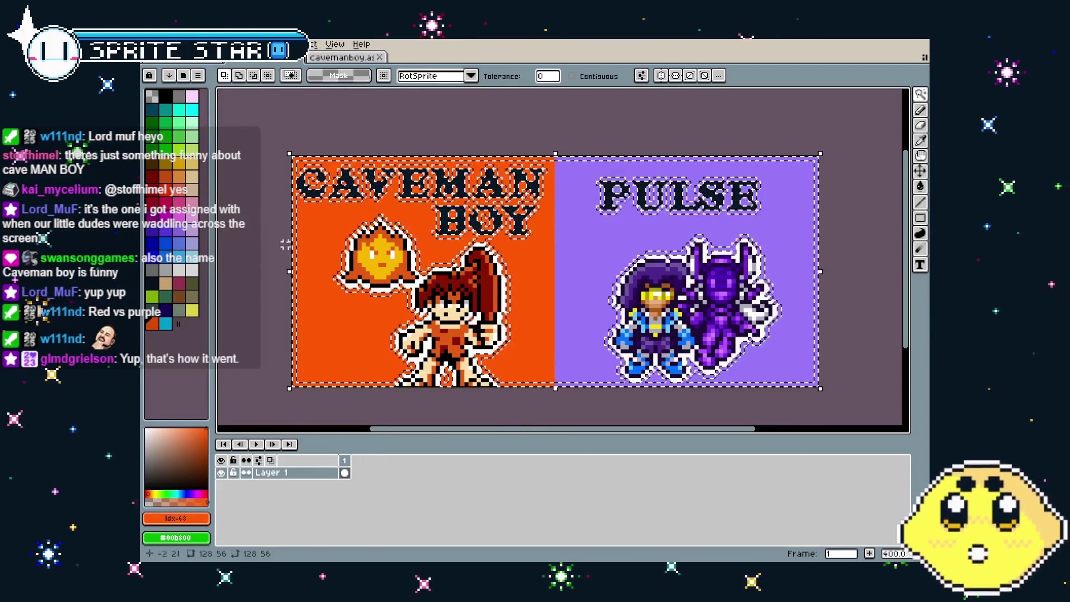
Paint white with a 9-pixel pencil over the border band around the titles
scroll(274, 240, "up", 6)
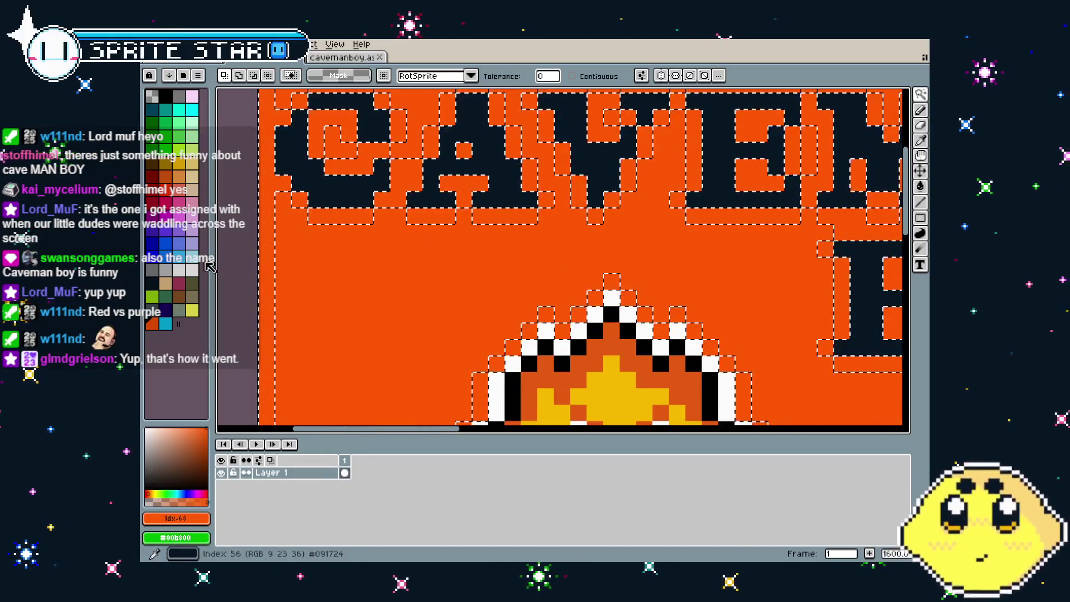
left_click(192, 270)
key("b")
left_click(349, 182)
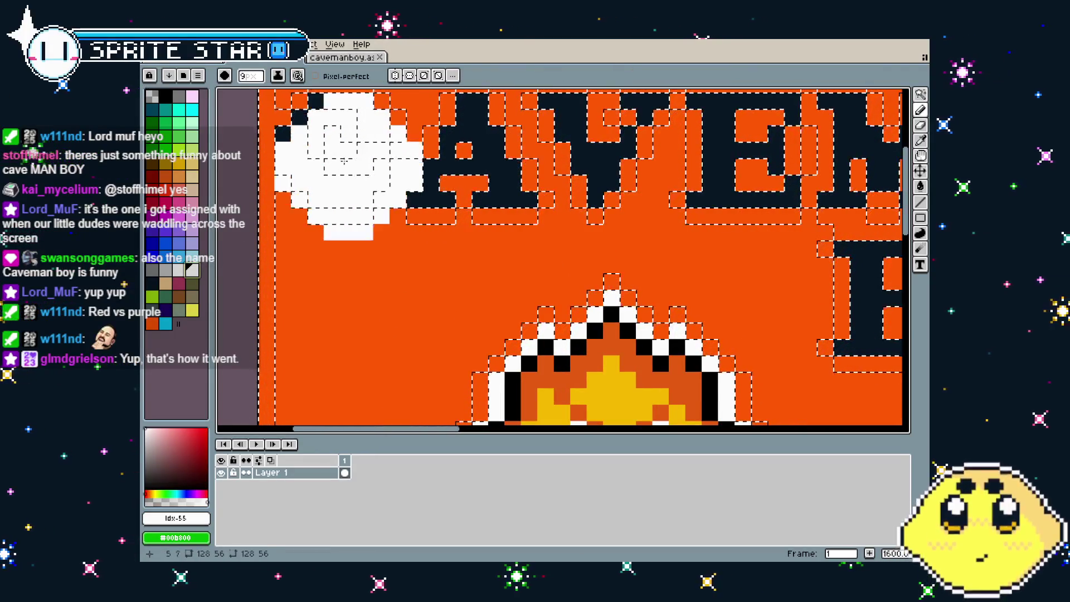
key("ctrl+z")
mouse_move(281, 128)
left_mouse_down()
mouse_move(423, 167)
mouse_move(752, 144)
mouse_move(713, 167)
mouse_move(658, 177)
mouse_move(775, 161)
mouse_move(827, 205)
left_mouse_up()
Bring PULSE into view, deselect the border band, and reset the brush to 1 pixel
scroll(826, 204, "down", 3)
scroll(668, 212, "up", 3)
scroll(598, 224, "down", 4)
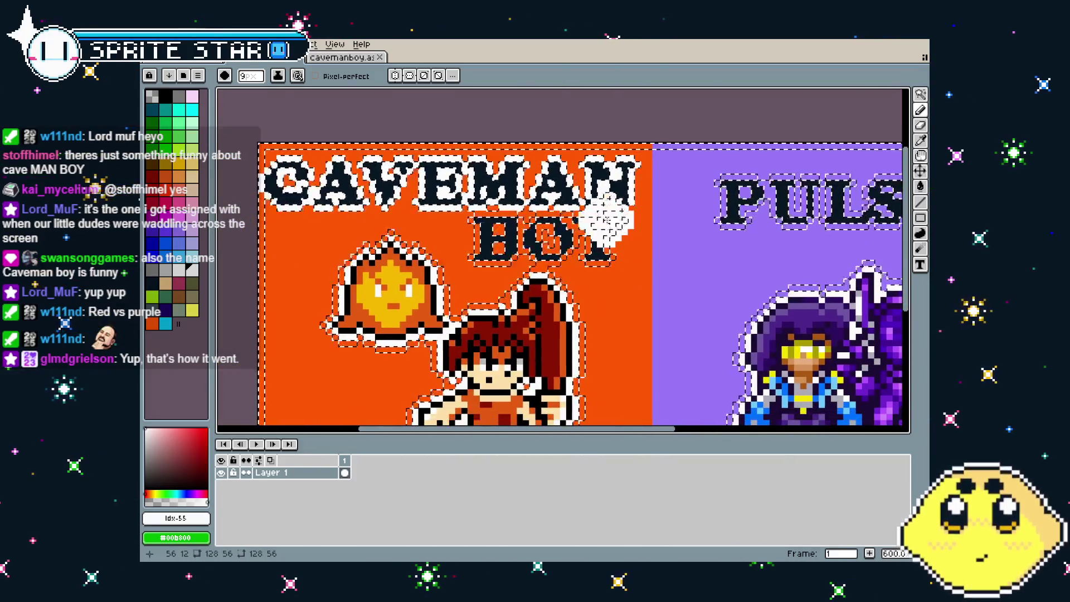
mouse_move(604, 226)
left_mouse_down()
mouse_move(614, 220)
mouse_move(502, 228)
mouse_move(491, 245)
mouse_move(524, 219)
left_mouse_up()
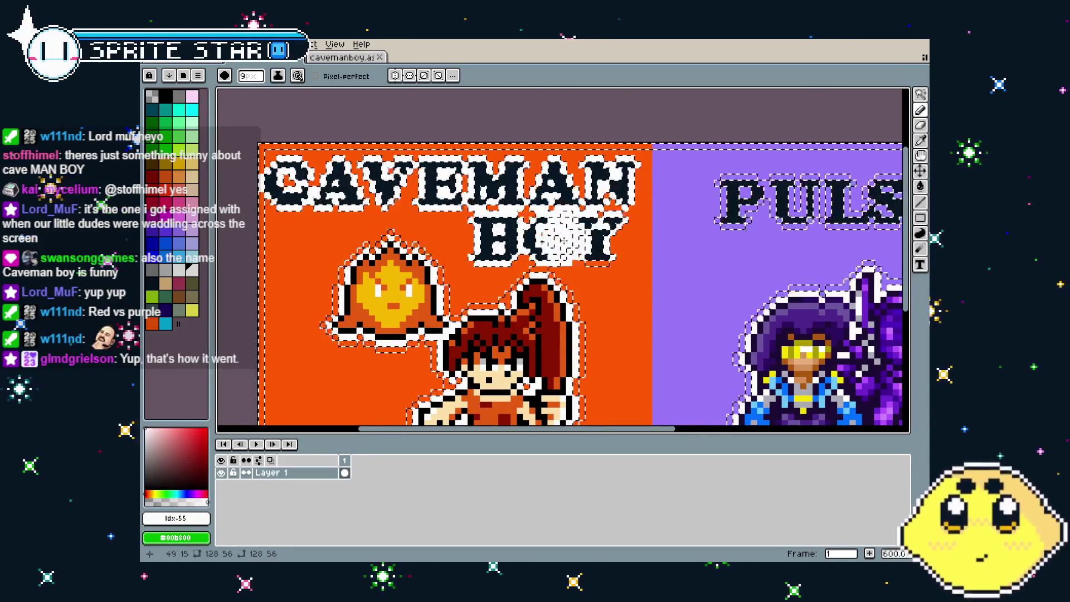
left_click_drag(633, 322, 442, 286)
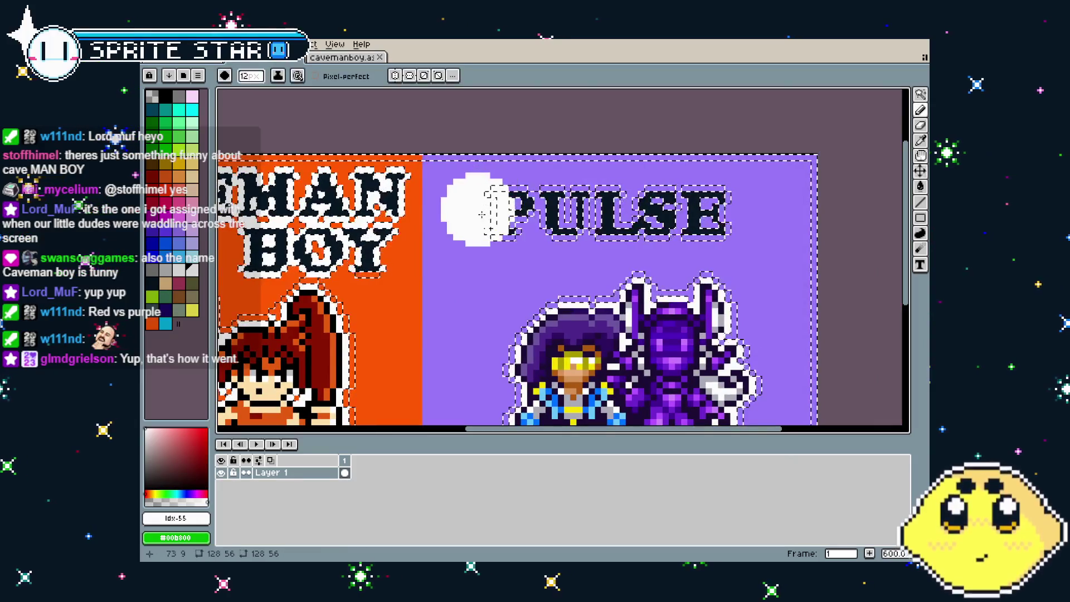
key("plus")
key("plus")
key("plus")
key("ctrl+d")
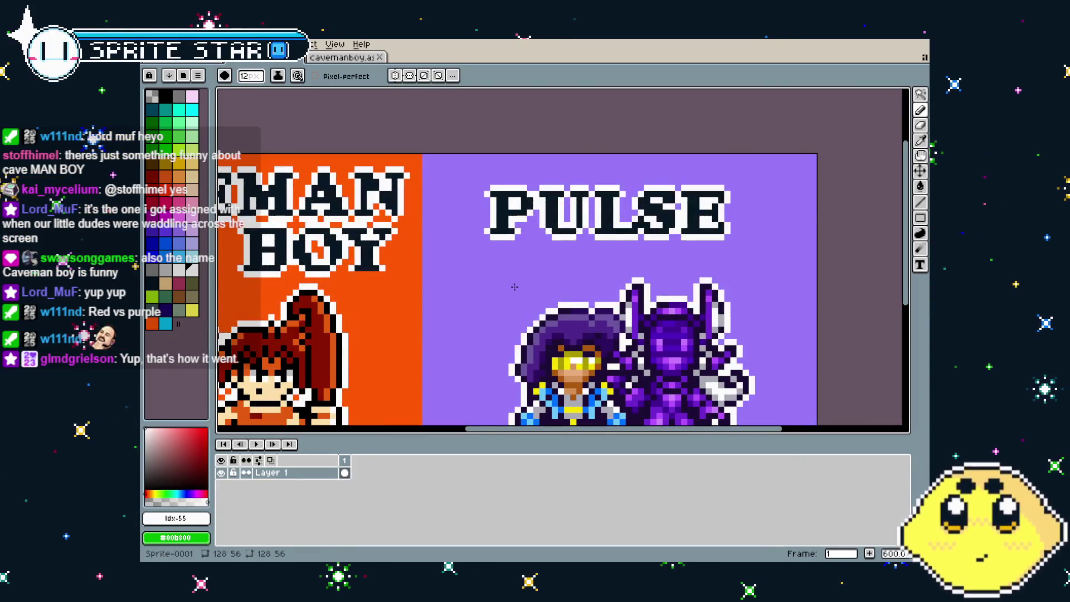
key("minus")
key("minus")
key("minus")
scroll(383, 311, "down", 1)
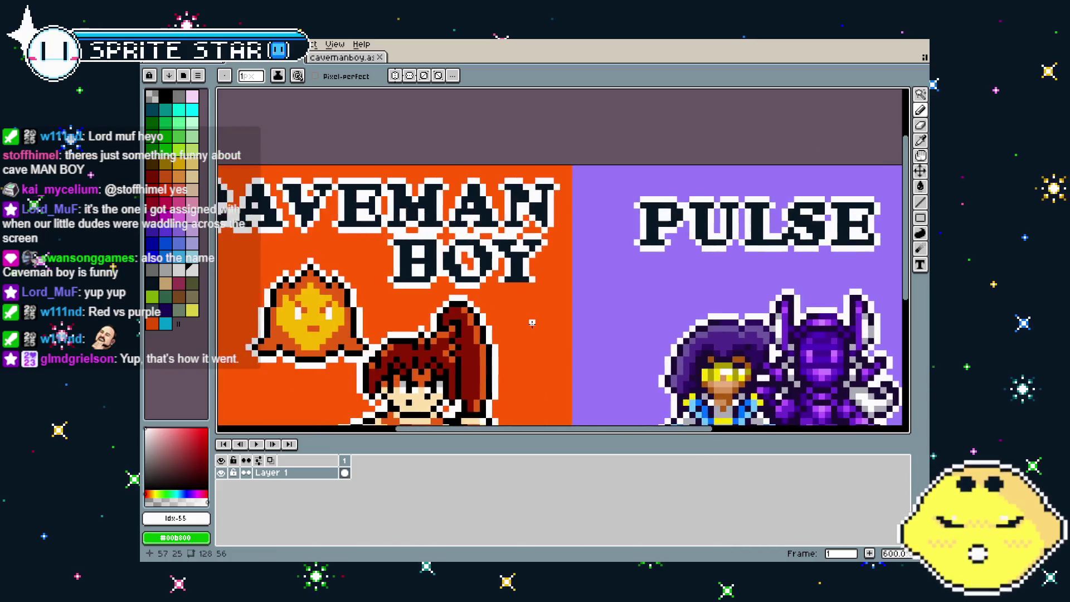
scroll(503, 288, "up", 4)
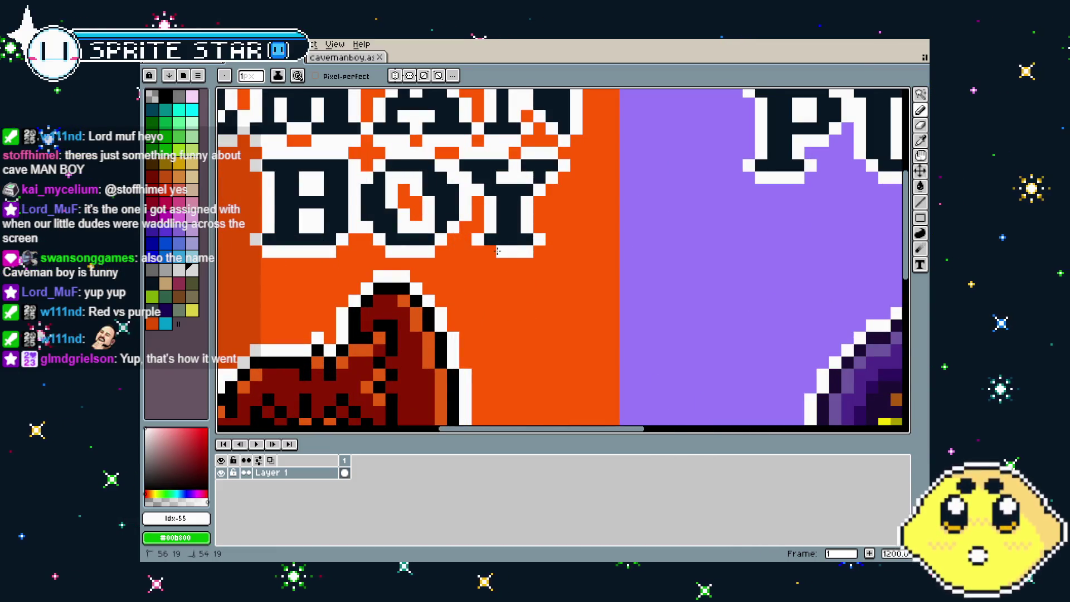
scroll(497, 251, "down", 6)
scroll(521, 357, "up", 2)
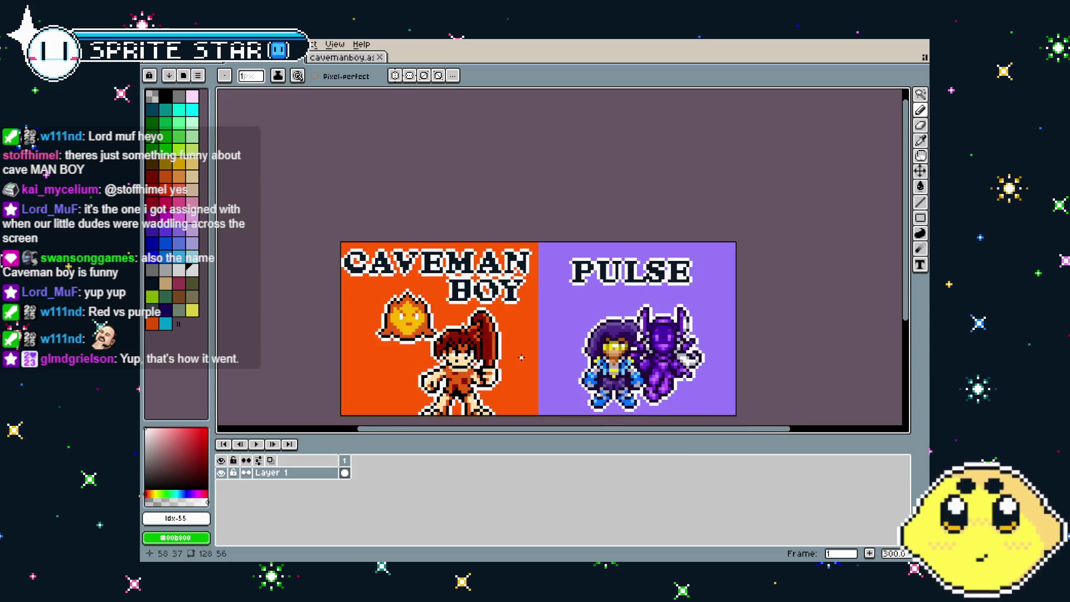
scroll(522, 357, "up", 1)
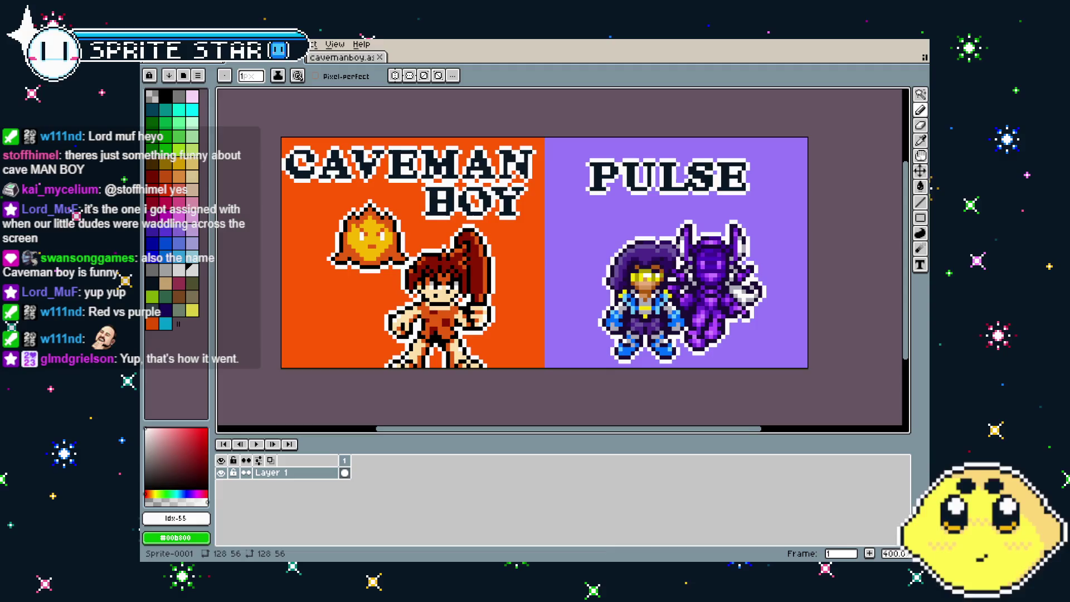
Set the canvas height to 72 (128×72) with the anchor at top centre
left_click_drag(451, 345, 457, 330)
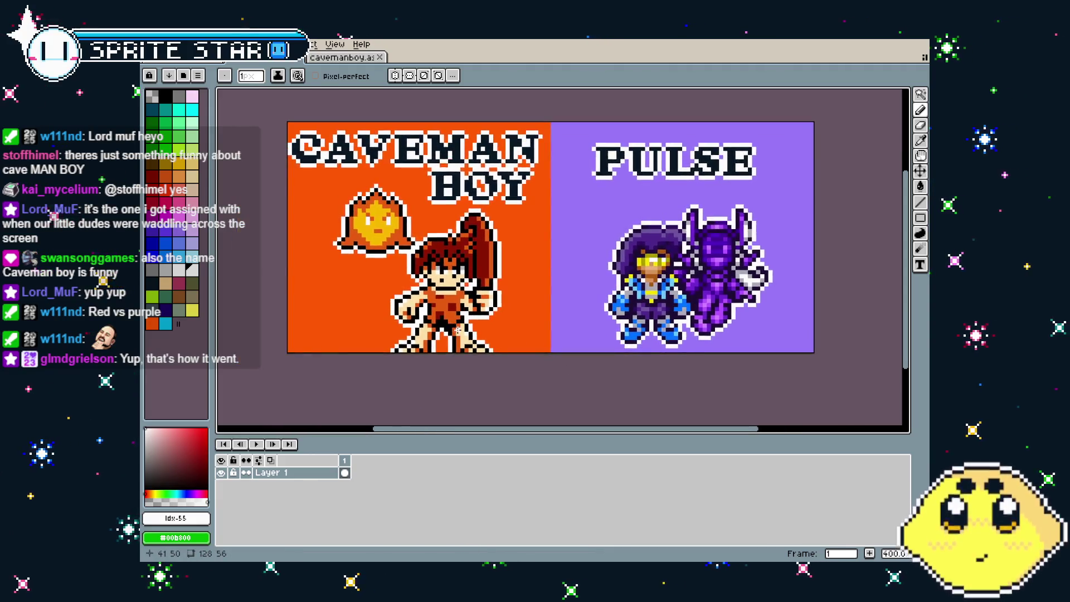
key("ctrl+alt+c")
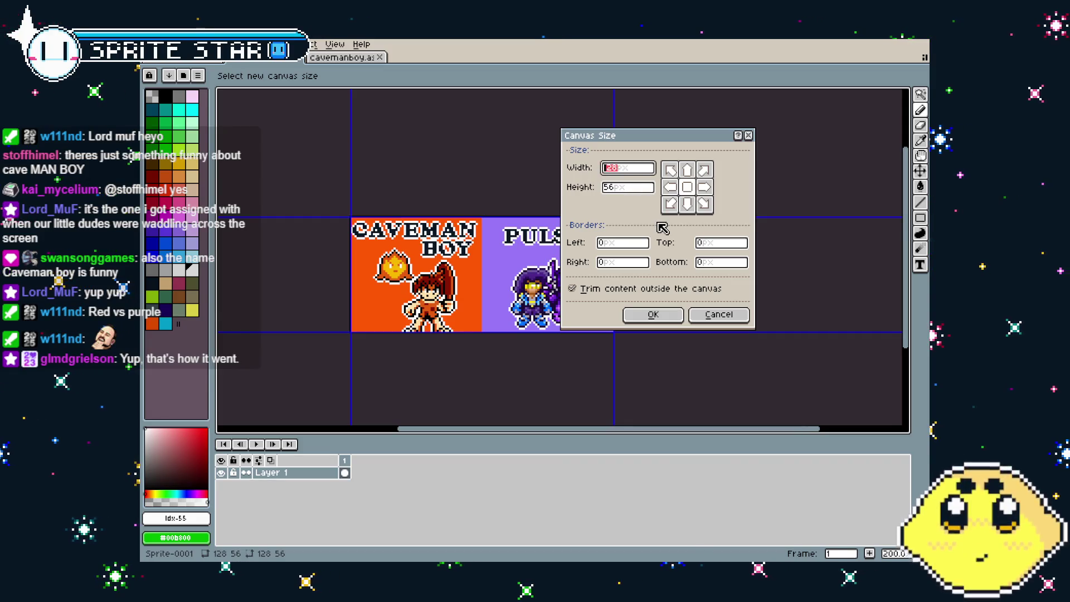
type("164")
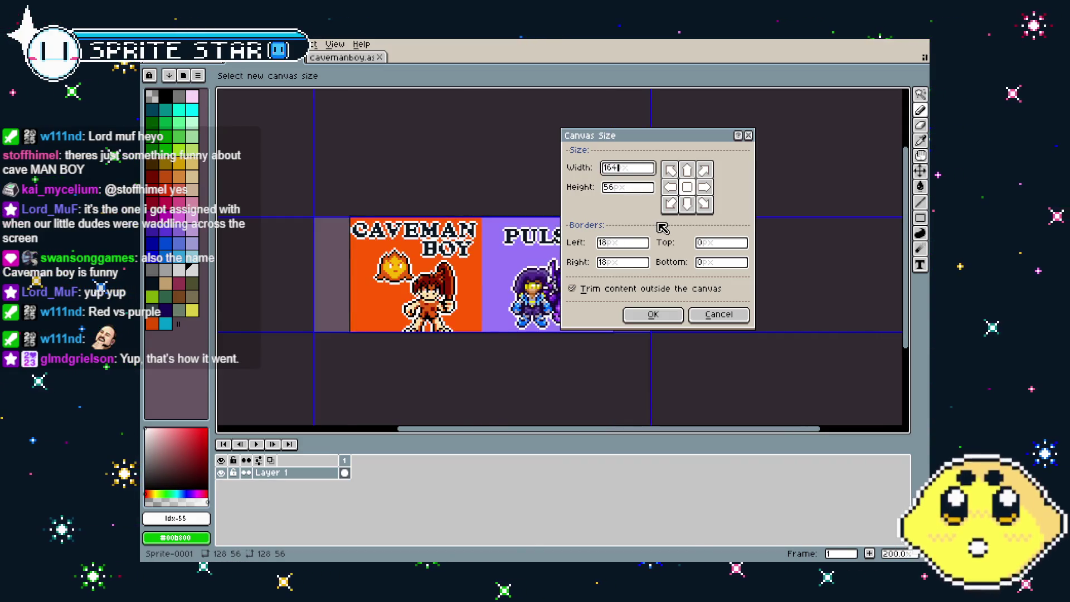
left_click(706, 311)
key("ctrl+alt+c")
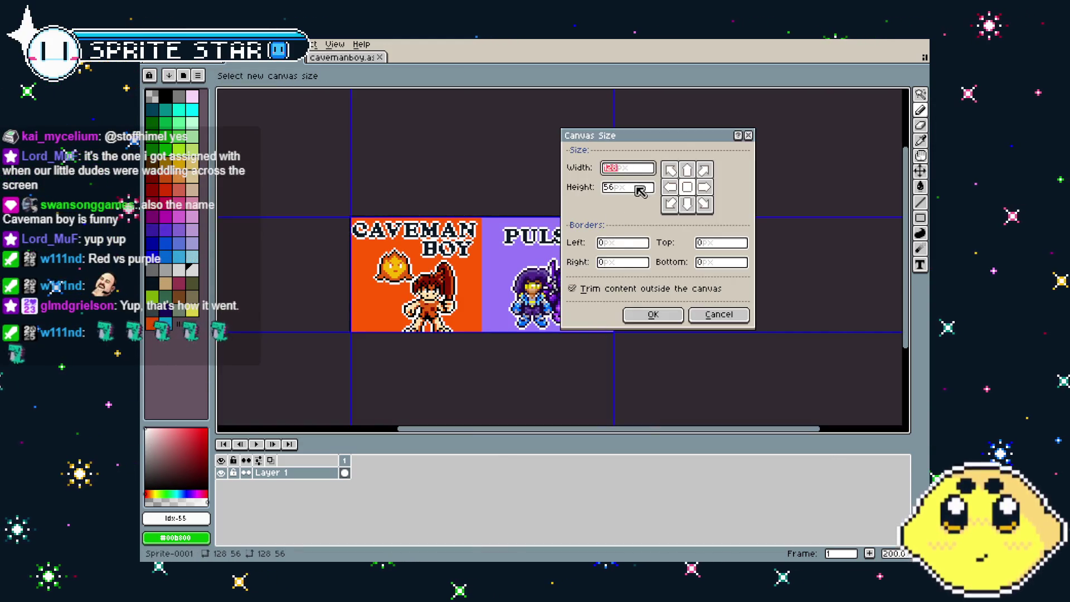
left_click(640, 191)
type("64")
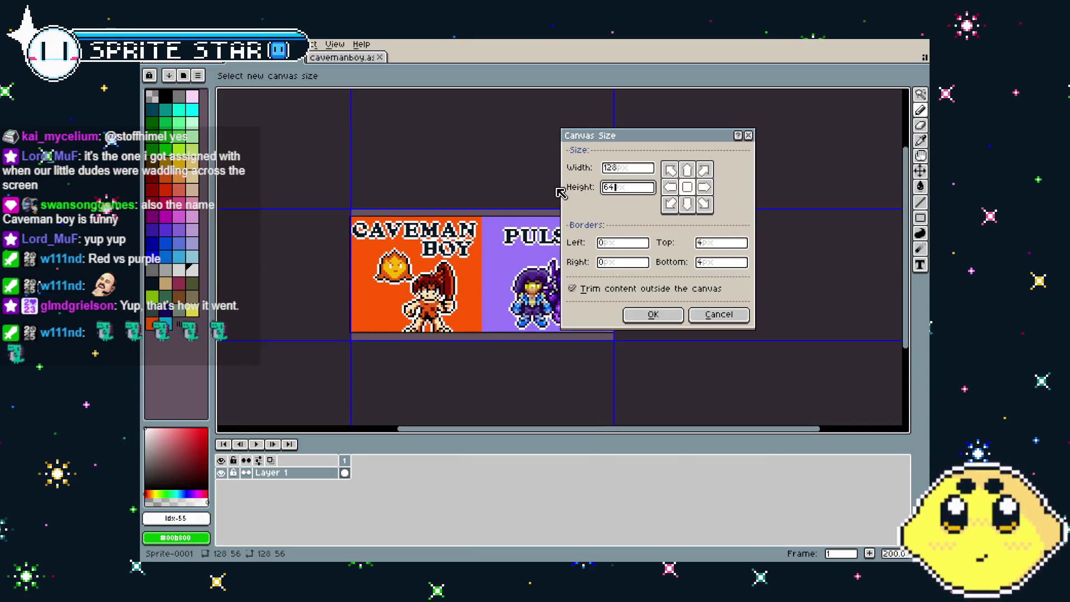
left_click(688, 171)
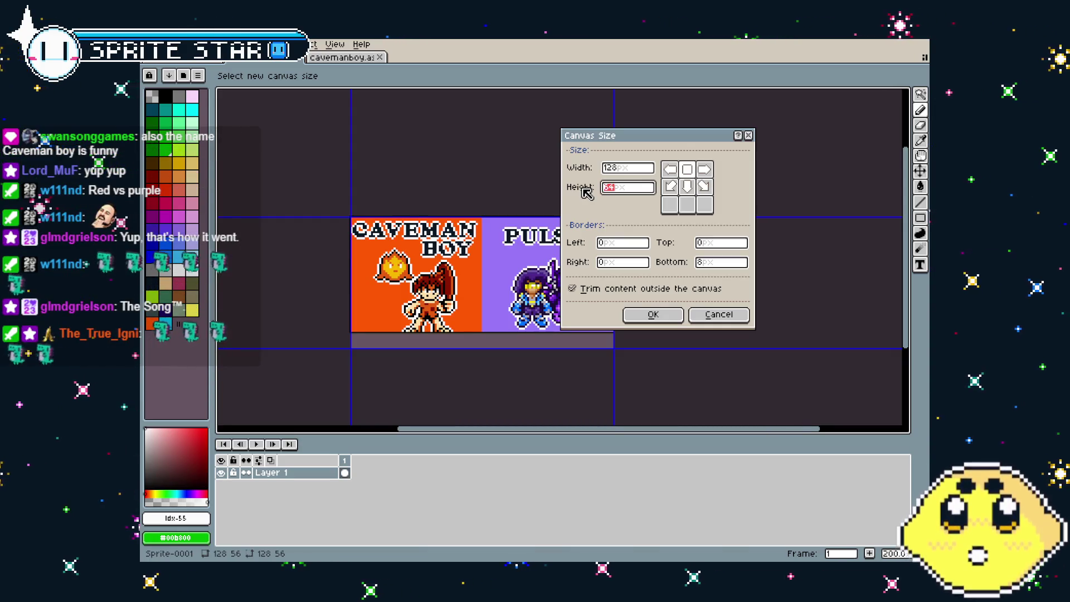
type("72")
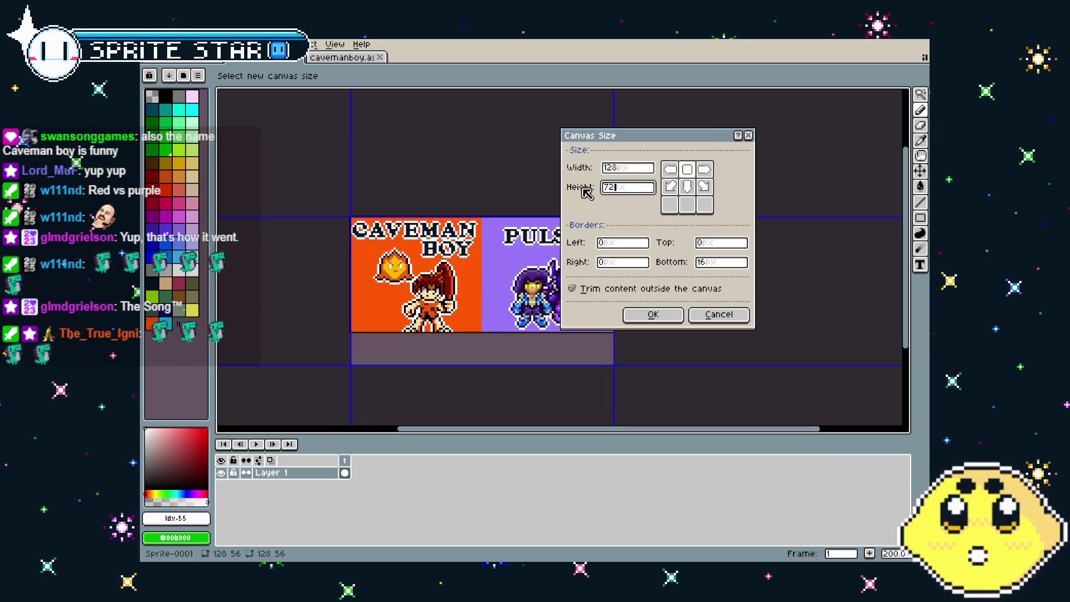
key("Return")
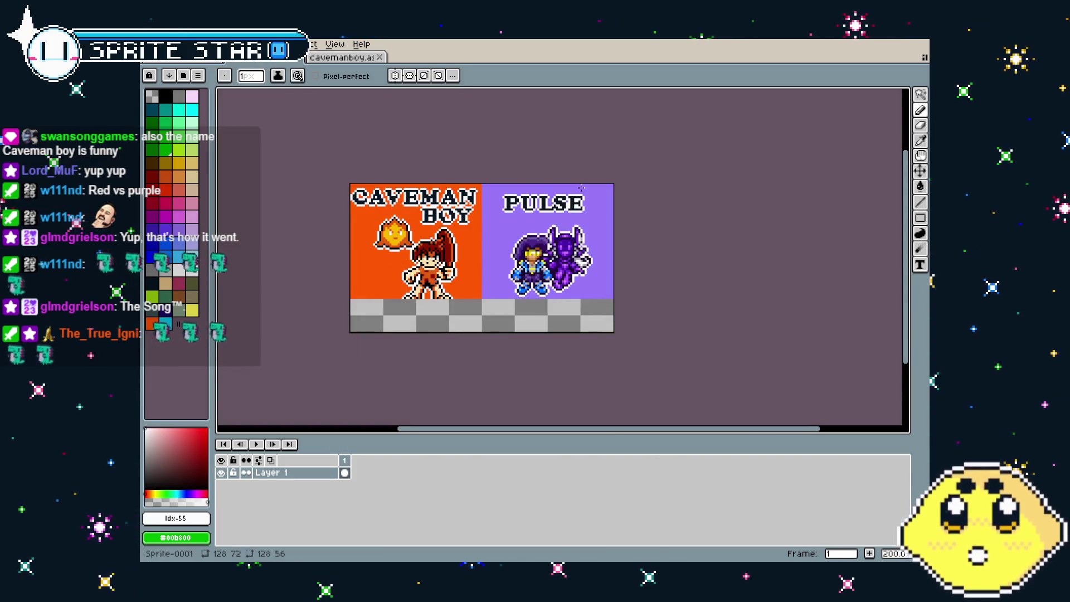
scroll(426, 299, "up", 1)
Fill the transparent bottom strip with dark navy using the paint bucket
left_click(150, 281)
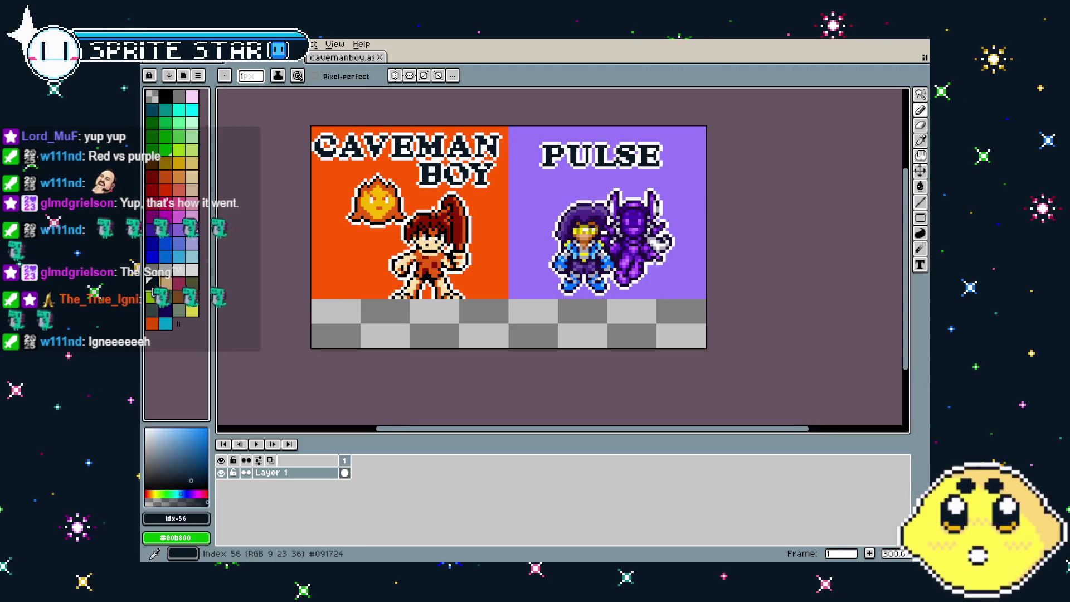
key("g")
left_click(419, 312)
mouse_move(290, 338)
left_mouse_down()
mouse_move(303, 338)
mouse_move(277, 340)
left_mouse_up()
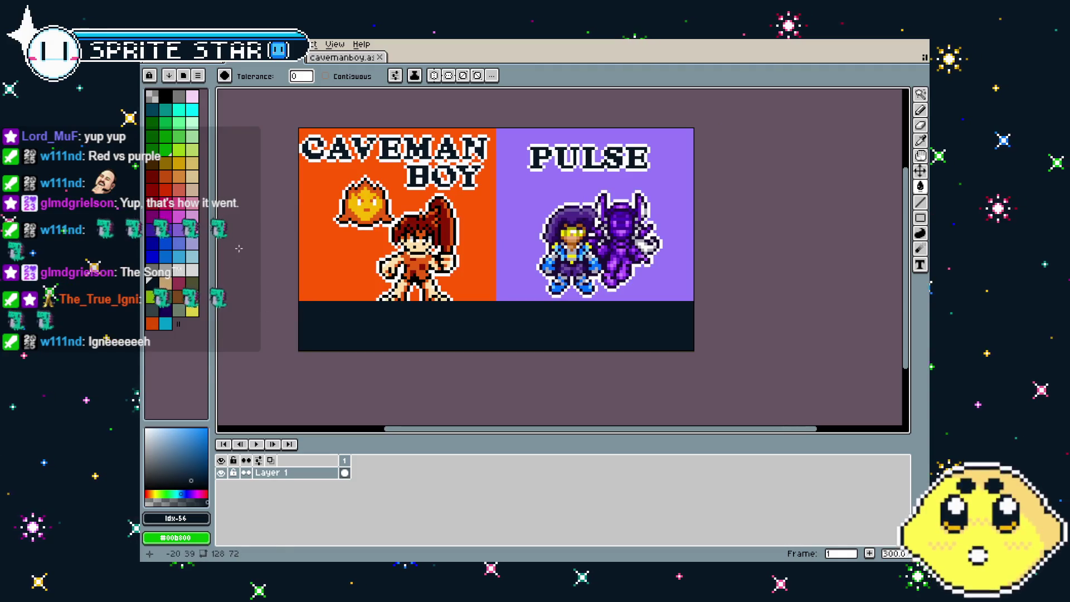
Add a size-14 text box inside the navy strip and type a first draft, 'YETE NOW'
left_click(189, 308)
key("m")
left_click_drag(349, 320, 484, 352)
key("t")
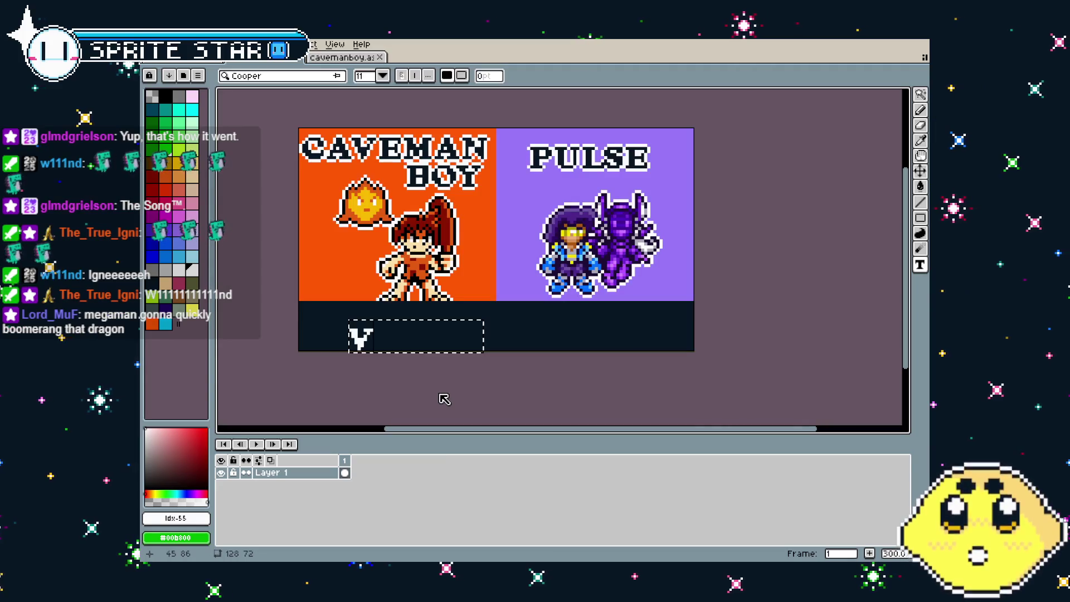
key("BackSpace")
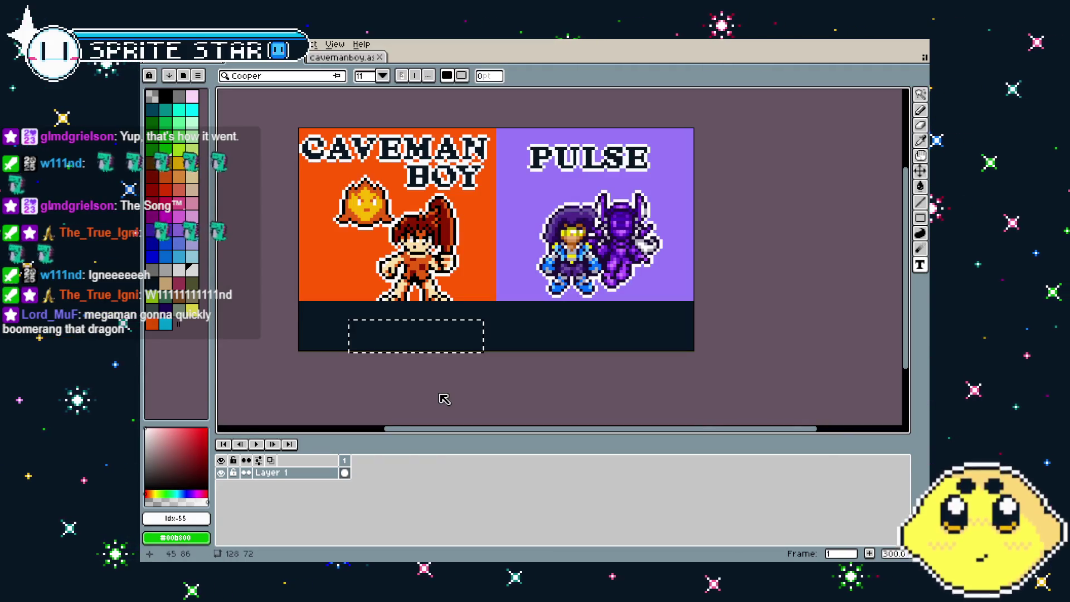
left_click(382, 76)
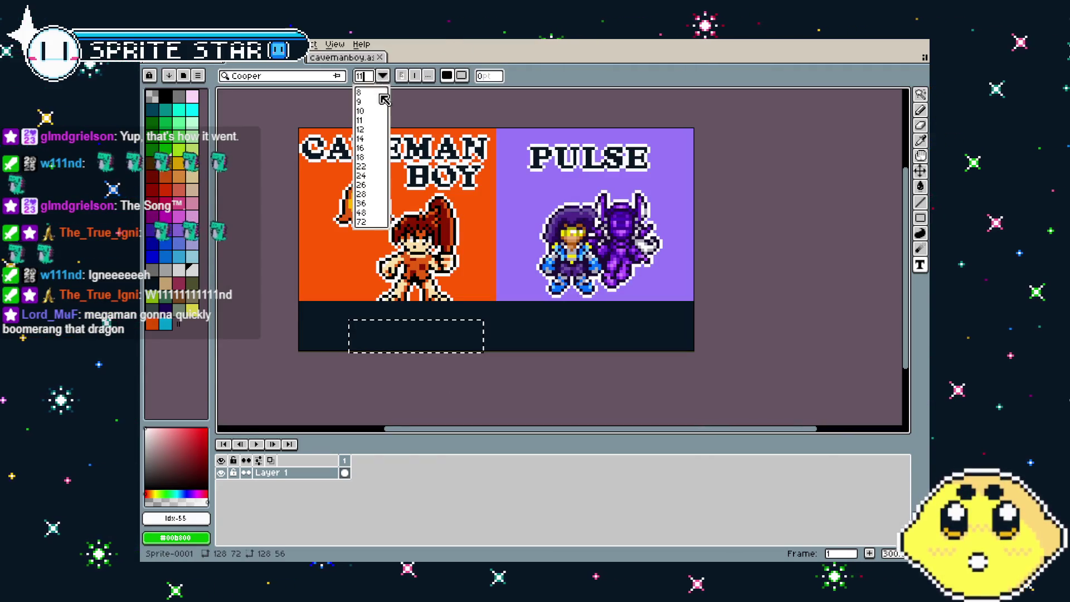
left_click(373, 138)
type("Y")
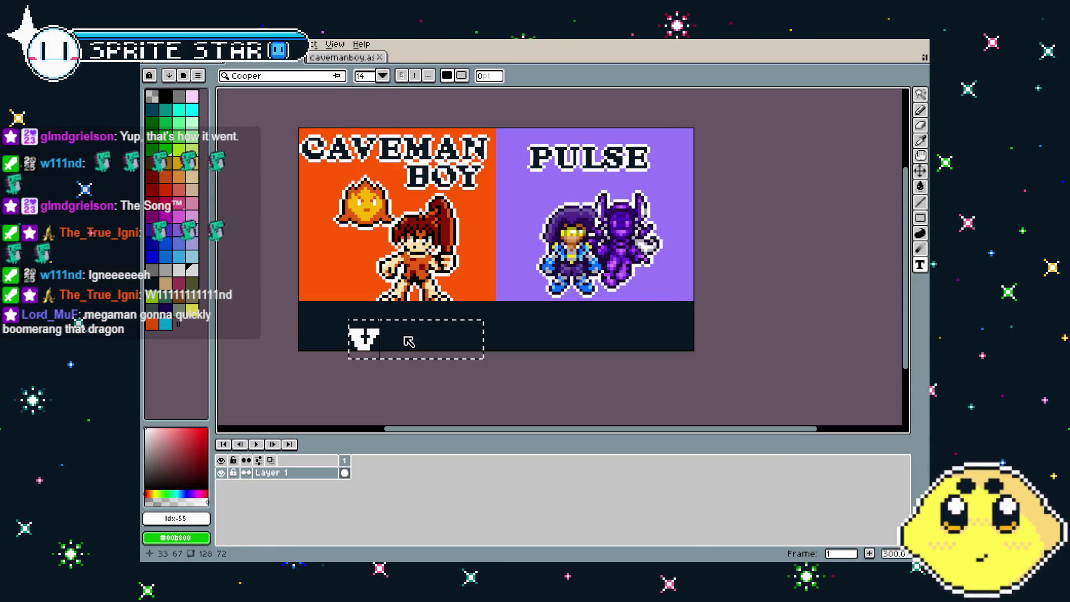
type("ETE")
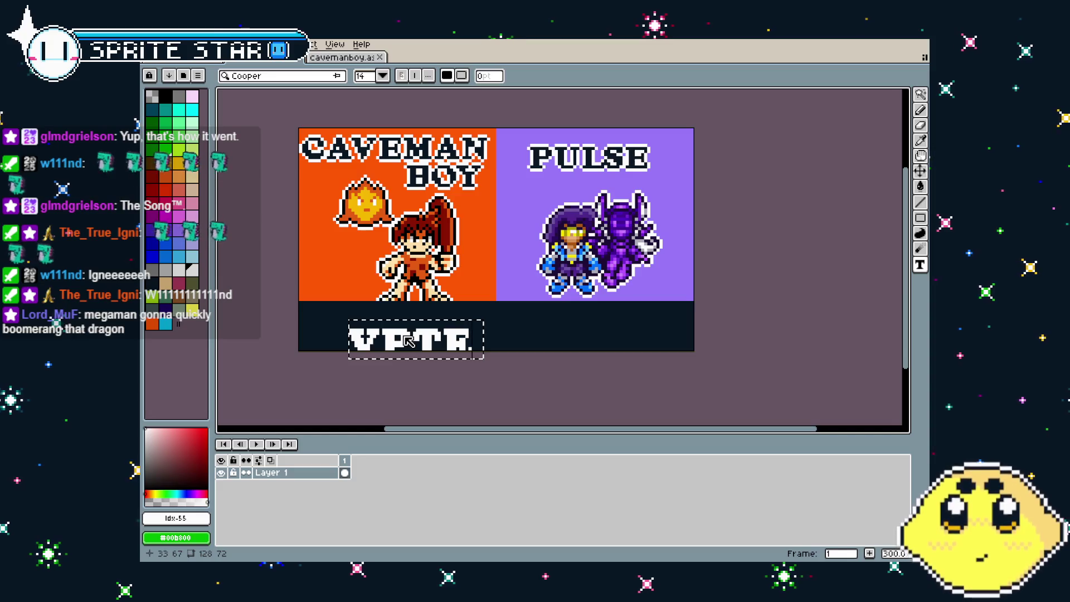
key("BackSpace")
key("BackSpace")
key("BackSpace")
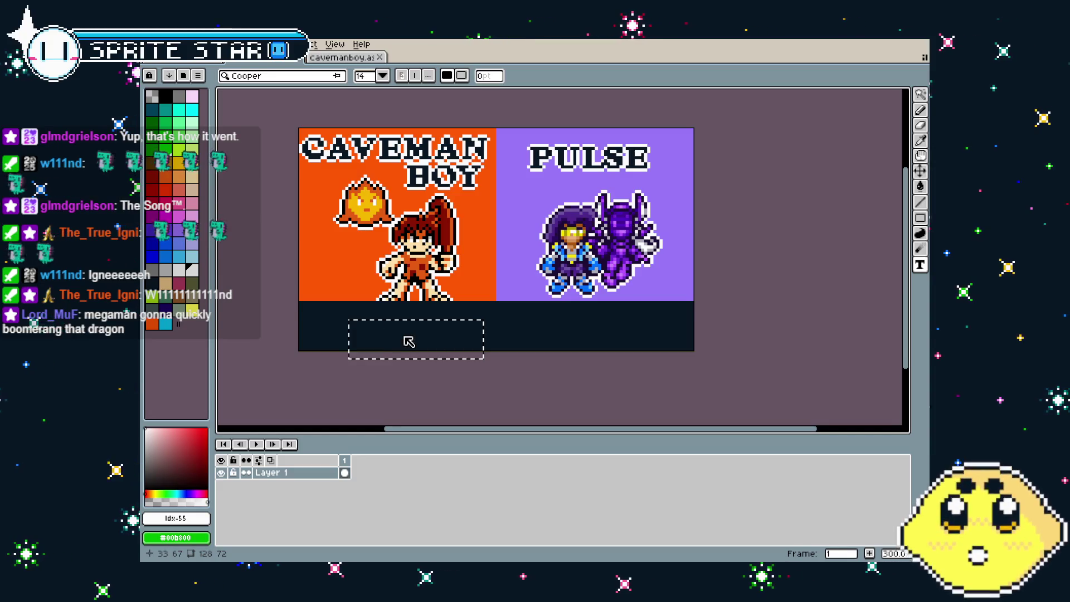
type("YETE NOW")
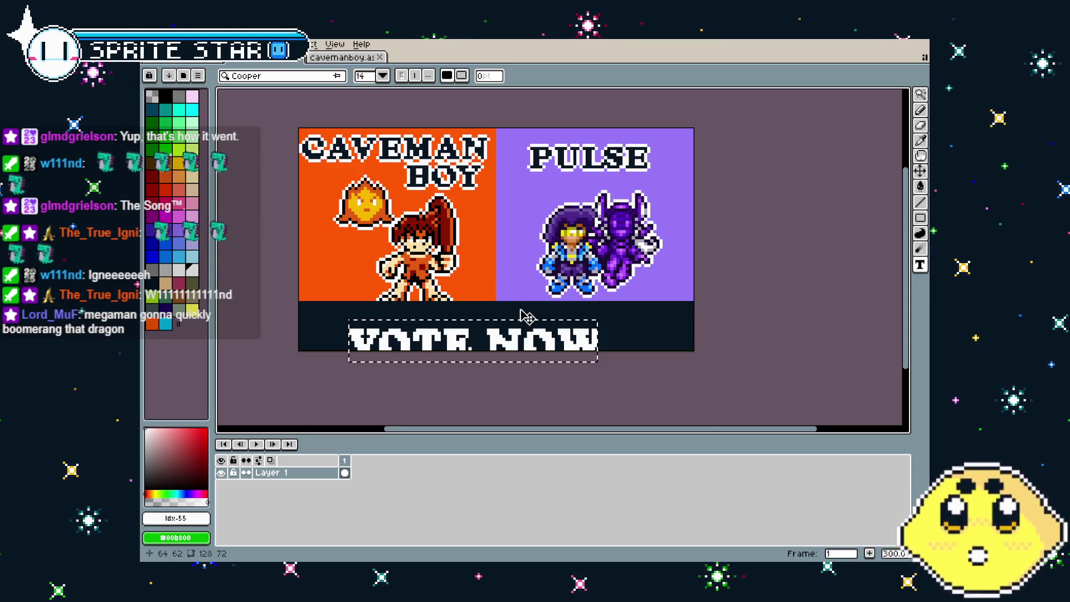
key("Left")
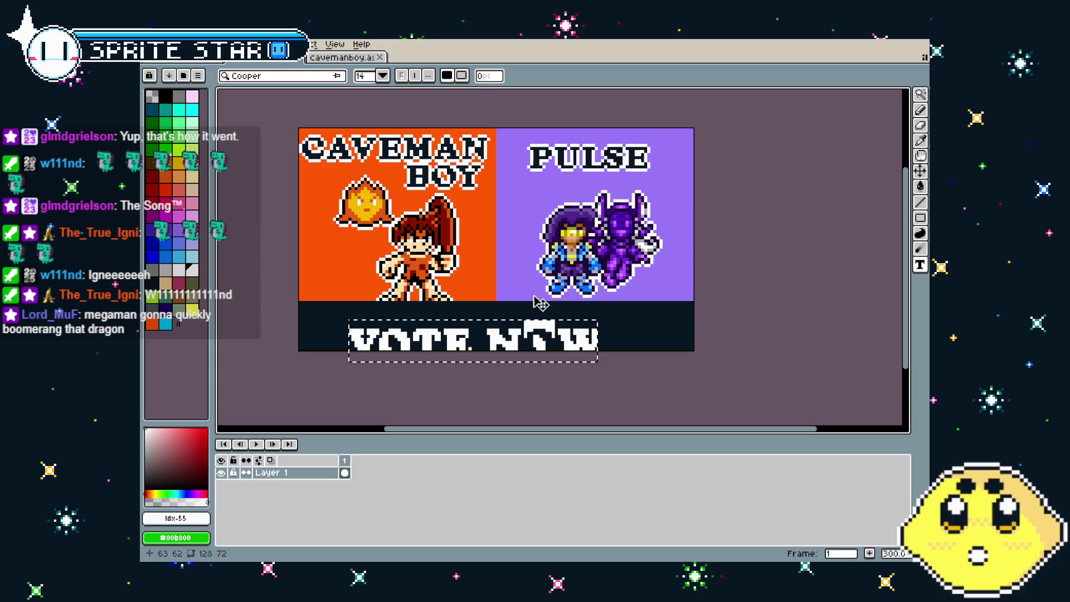
Correct the lettering to 'VOTE NOW' and drag it into place within the navy strip
key("ctrl+z")
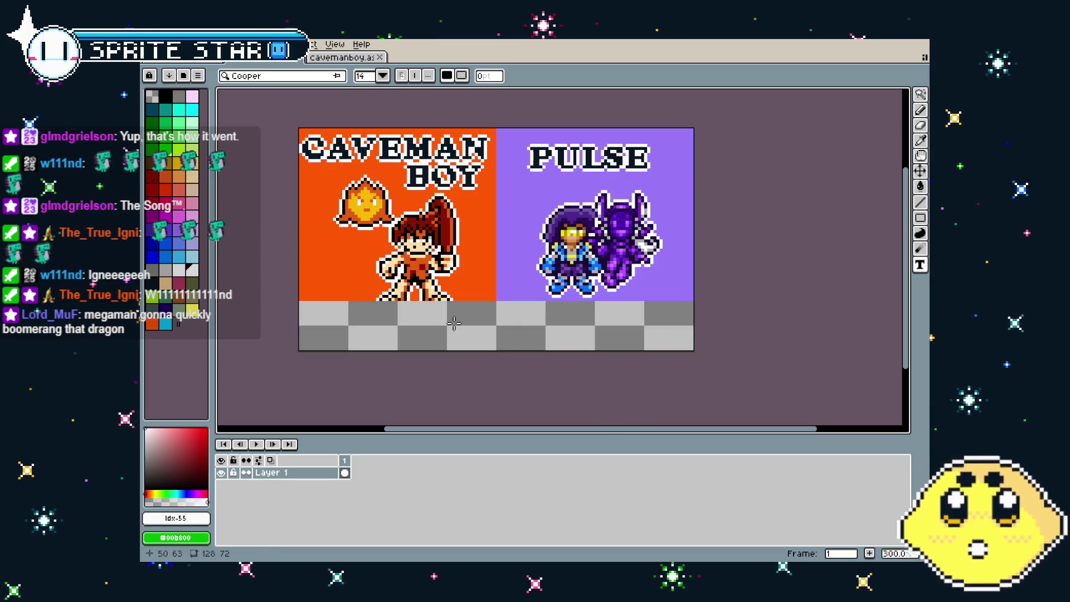
key("ctrl+y")
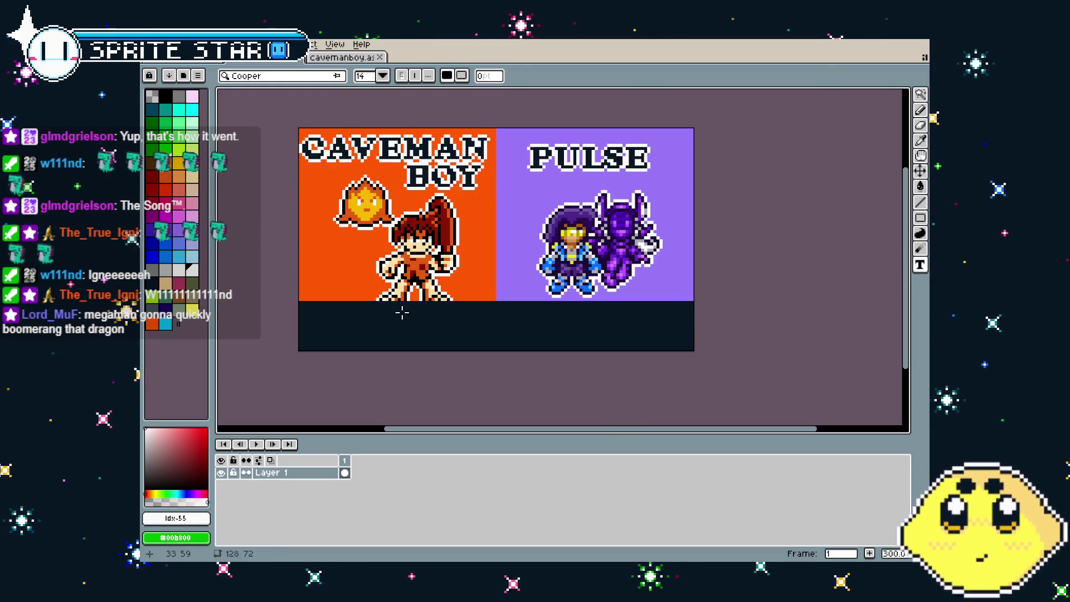
type("VPTE")
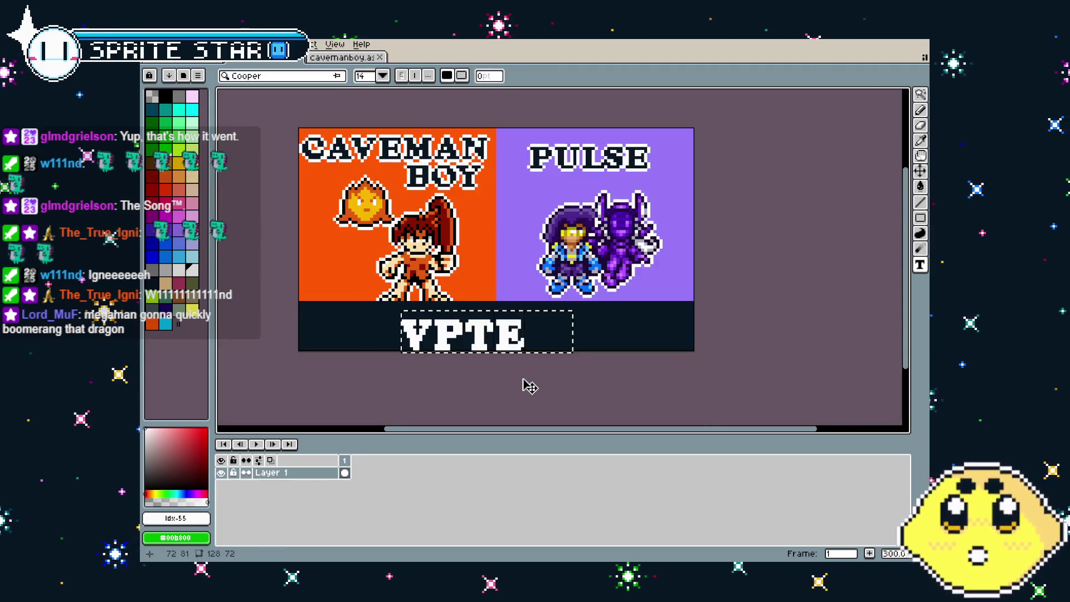
key("BackSpace")
key("BackSpace")
key("BackSpace")
type("PTE")
key("BackSpace")
key("BackSpace")
key("BackSpace")
type("OTE NOW")
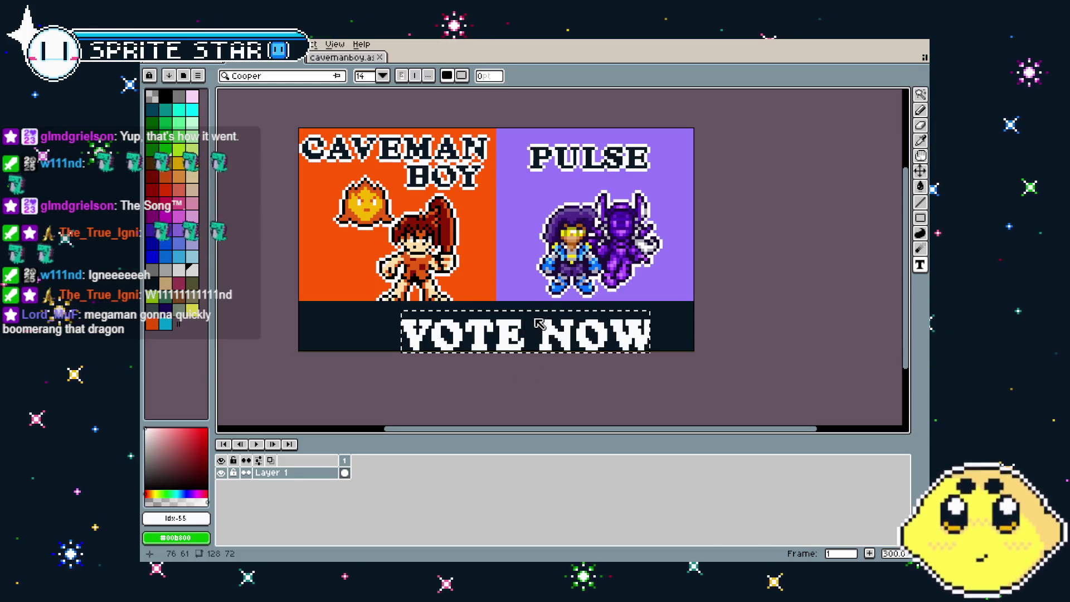
left_click_drag(534, 315, 509, 306)
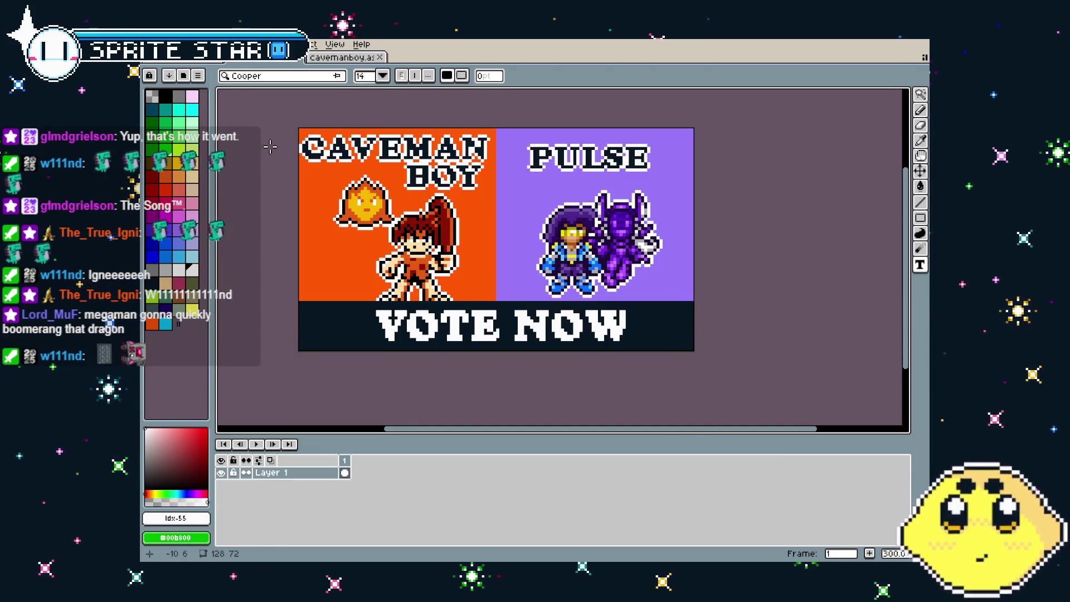
left_click(151, 44)
Cancel the export dialog and return to the VOTE NOW banner document
mouse_move(234, 146)
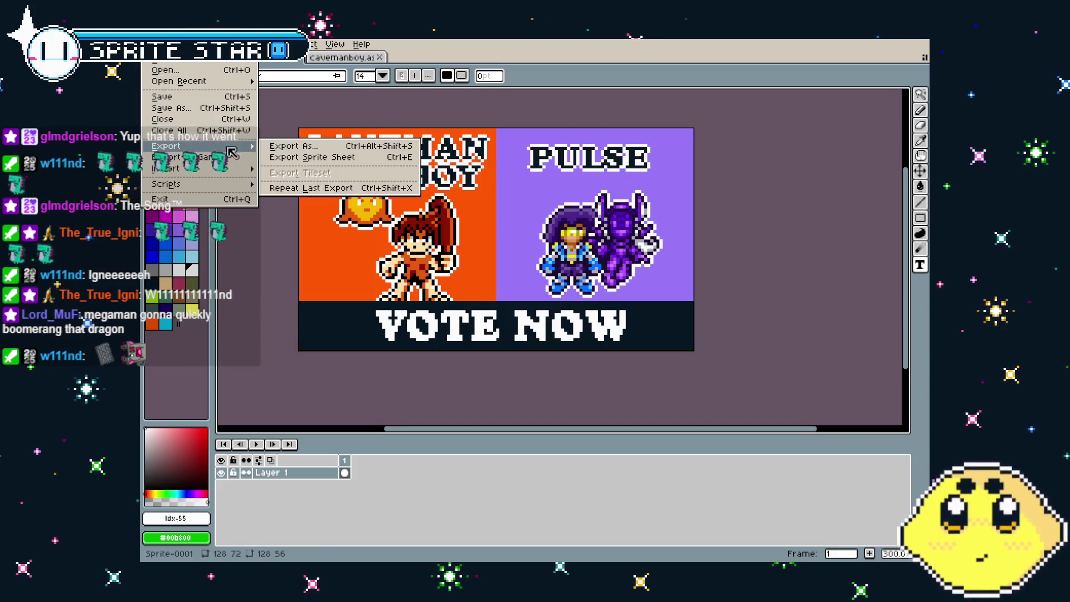
left_click(293, 149)
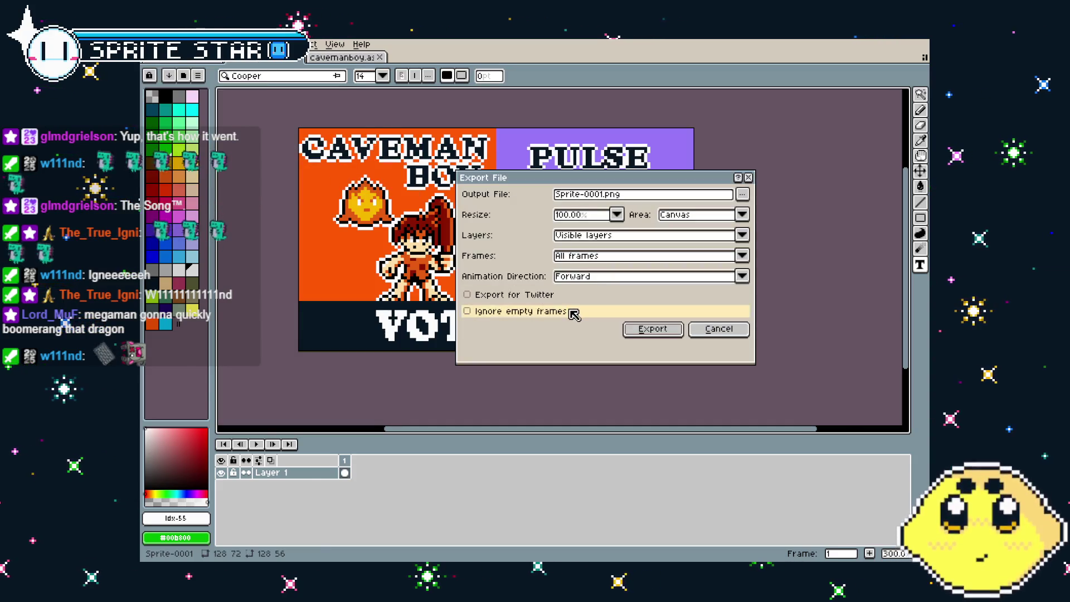
left_click(743, 195)
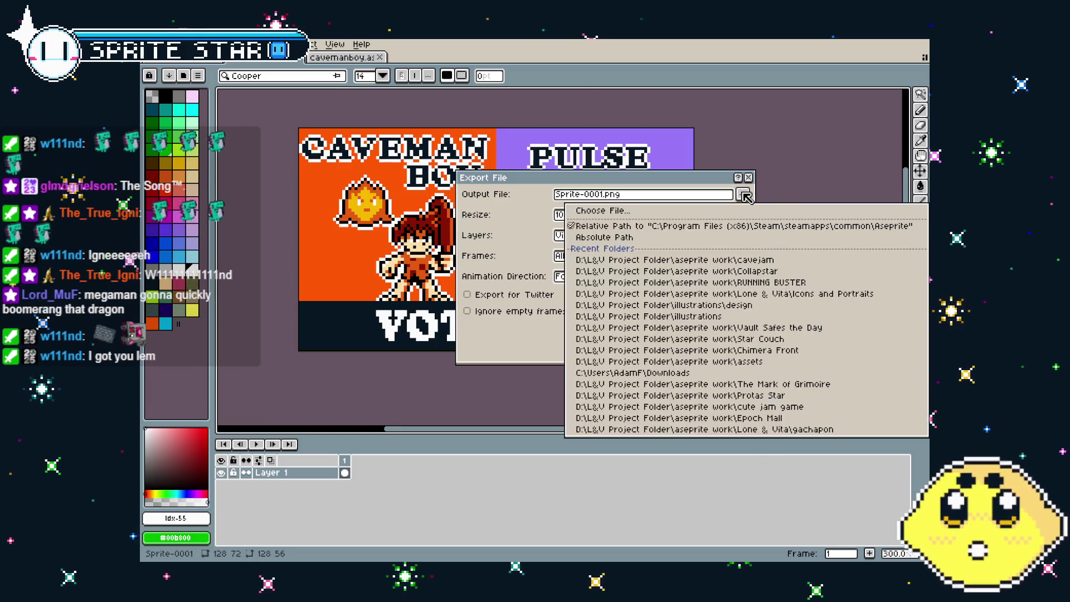
left_click(744, 195)
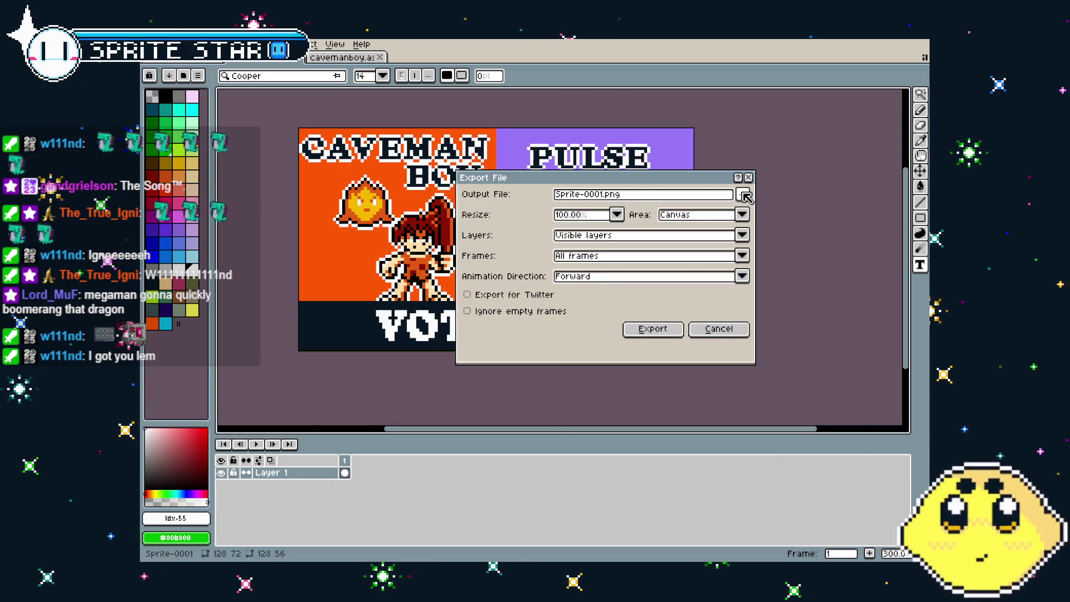
left_click(718, 329)
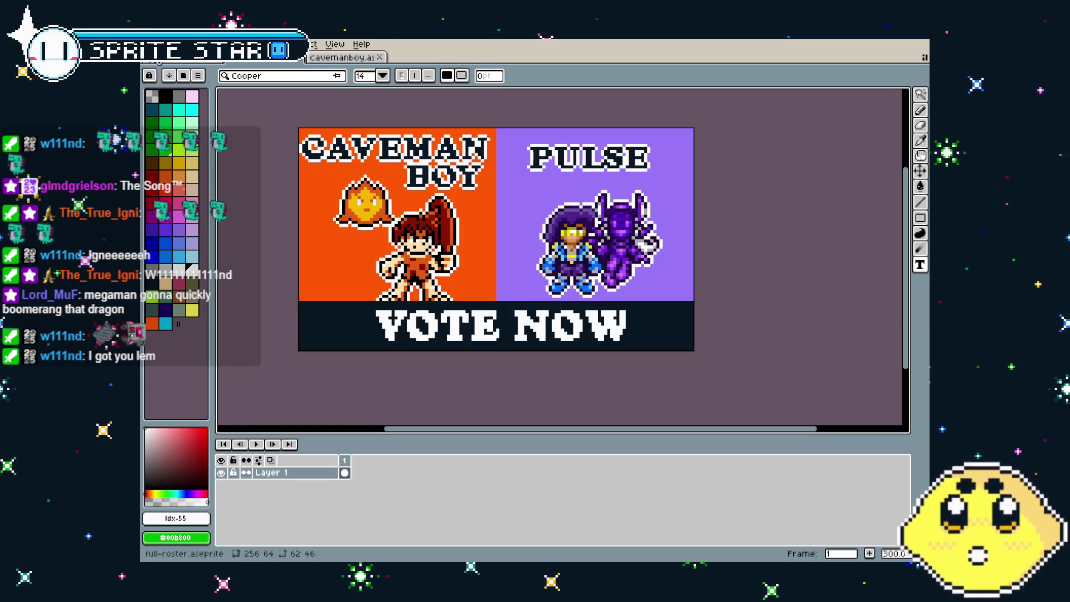
left_click(261, 58)
left_click(324, 57)
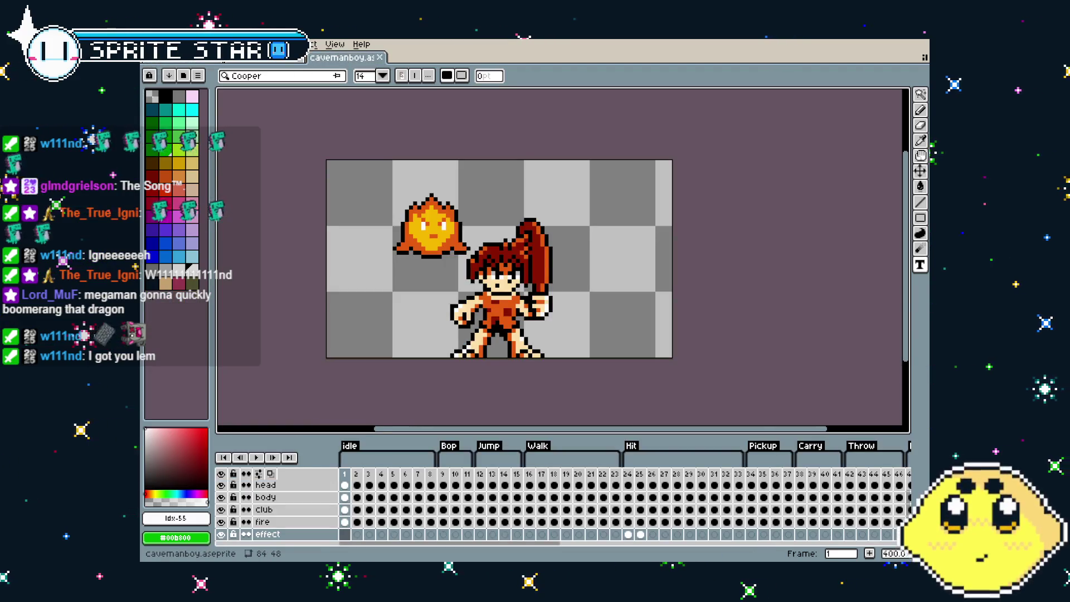
left_click(233, 62)
Save the banner as VOTE-PULSE-CMB.aseprite inside the R&J folder
left_click(153, 44)
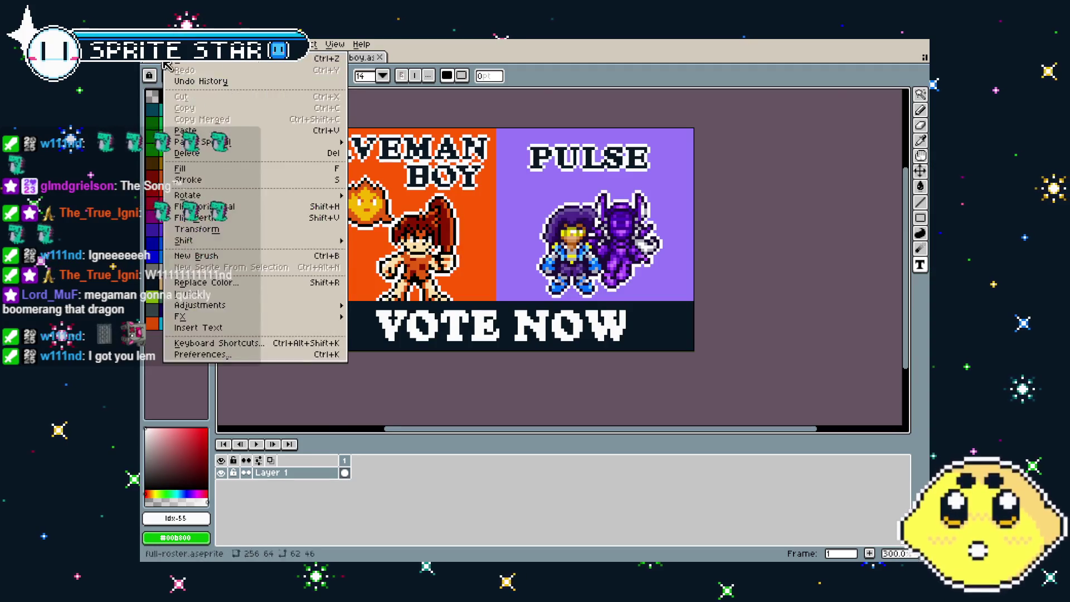
left_click(167, 98)
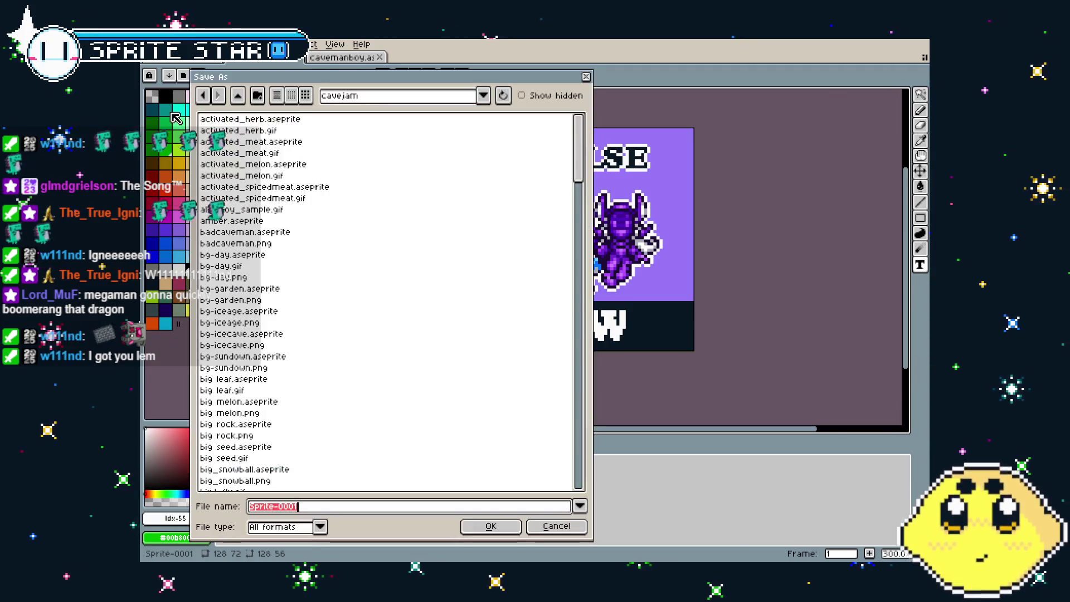
left_click(237, 97)
scroll(259, 319, "down", 12)
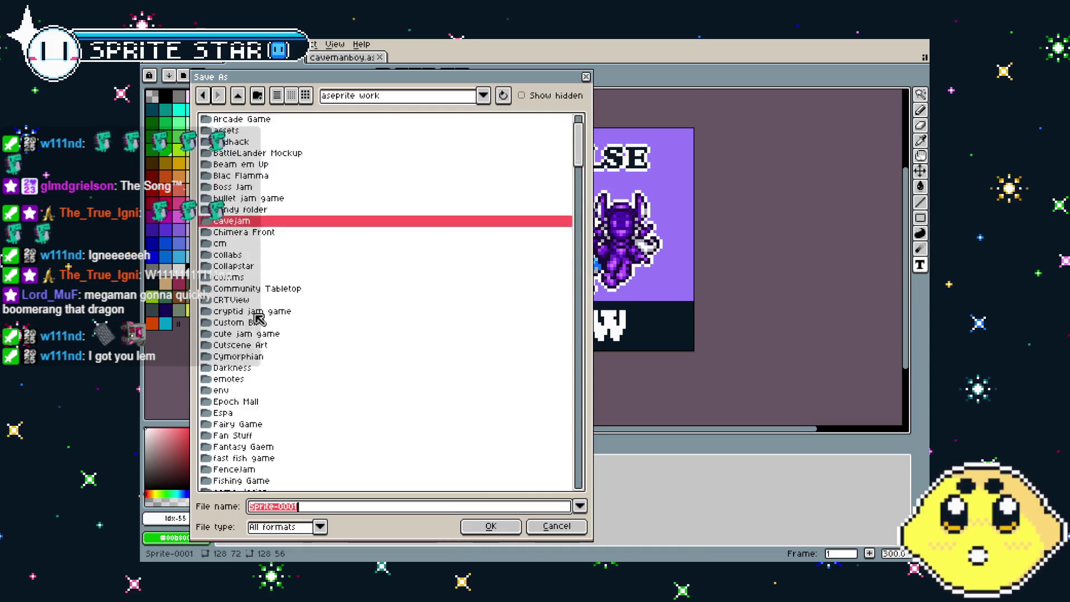
scroll(259, 319, "down", 2)
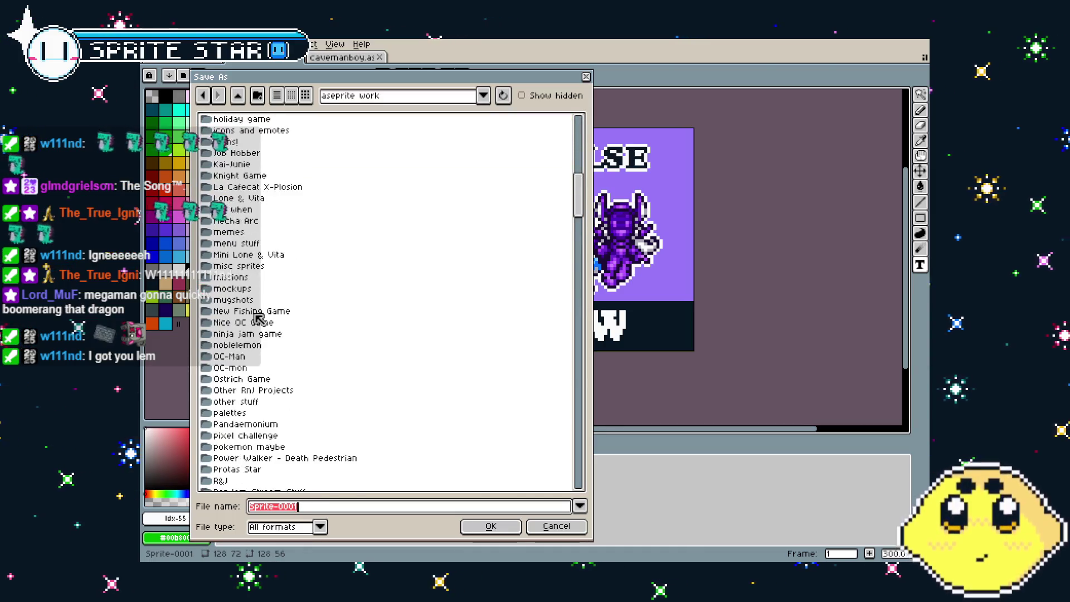
scroll(259, 319, "down", 4)
left_click(217, 347)
double_click(219, 351)
left_click(362, 506)
type("VOTE-PULSE-CMB")
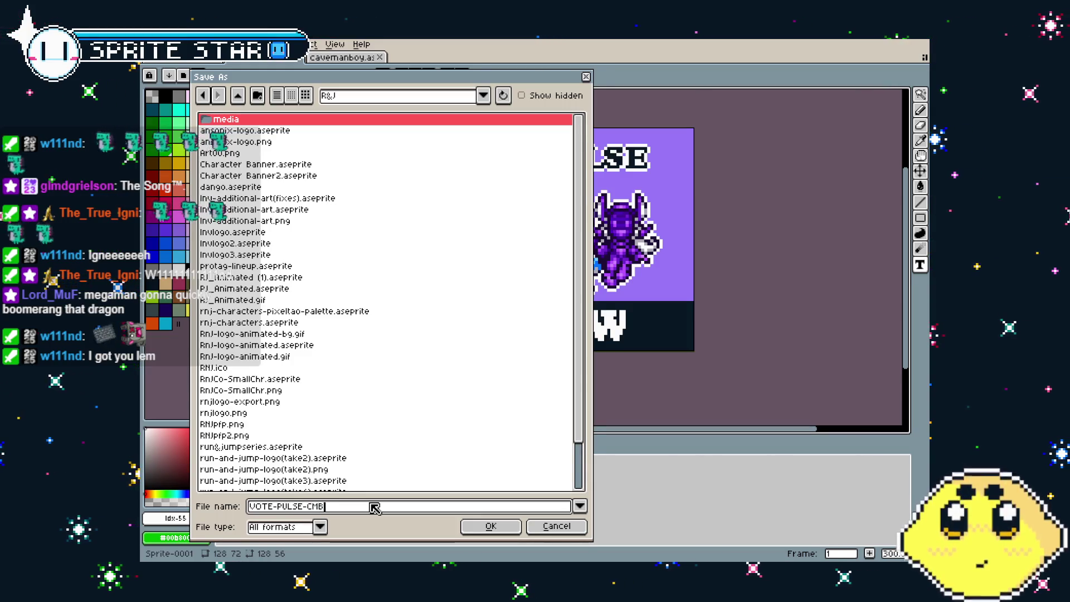
key("Return")
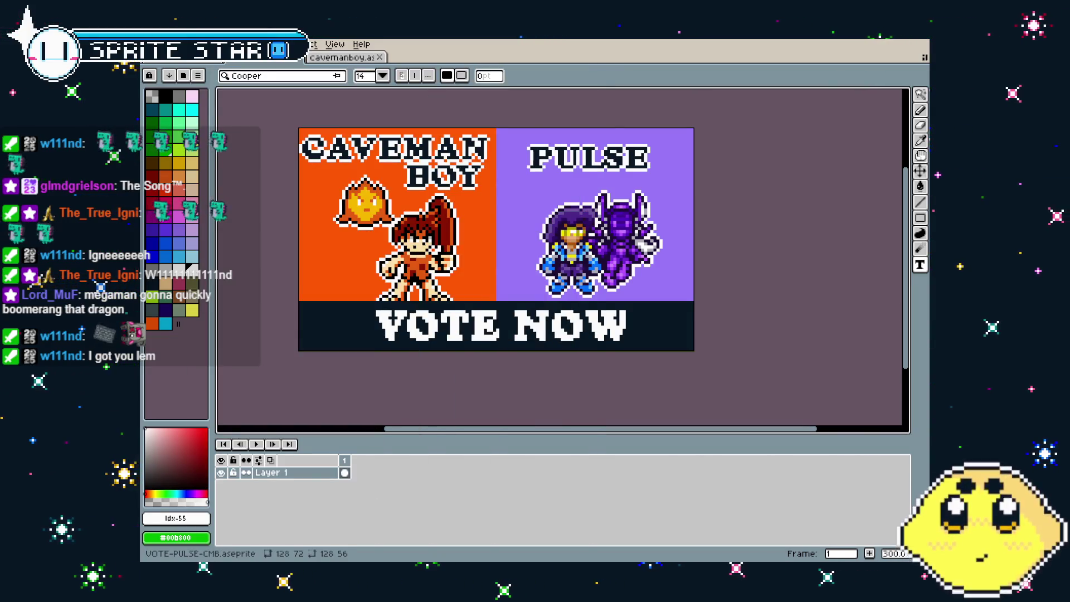
key("alt+f")
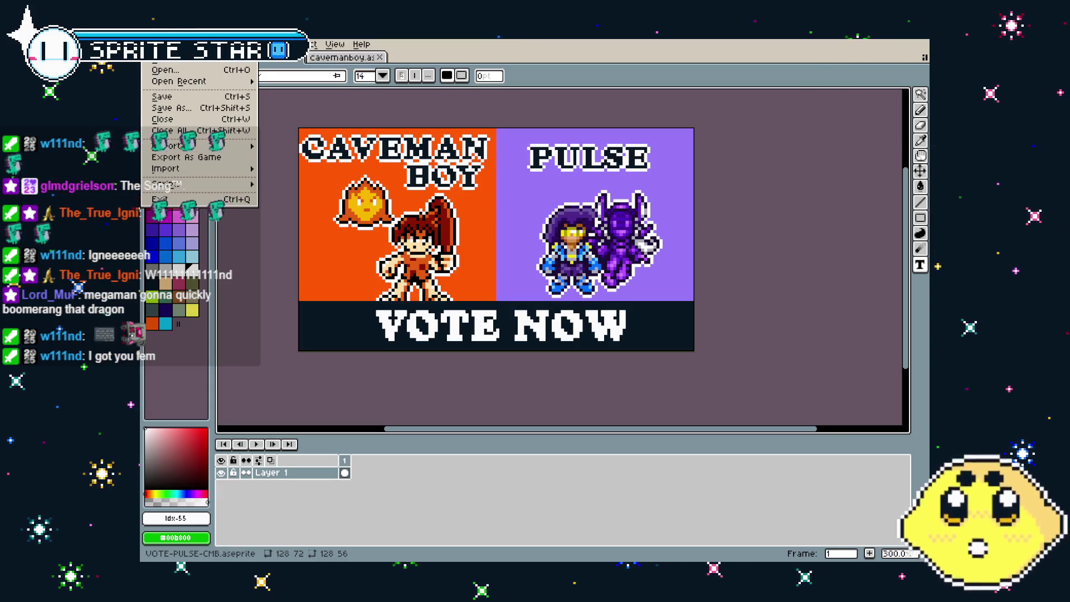
Export the banner to VOTE-PULSE-CMB.png with the default export settings
mouse_move(189, 84)
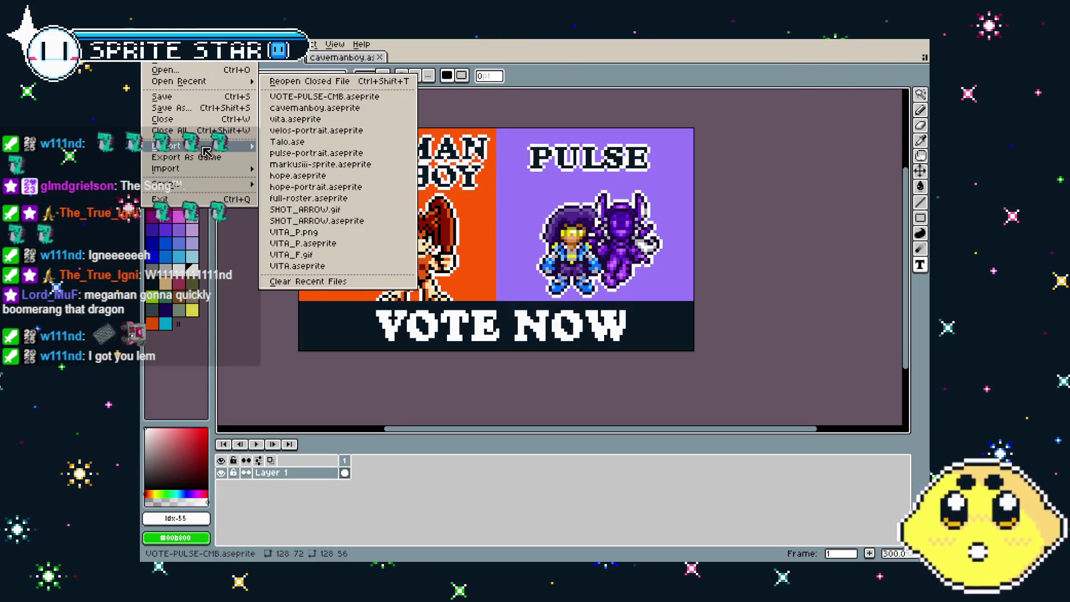
mouse_move(206, 147)
left_click(295, 145)
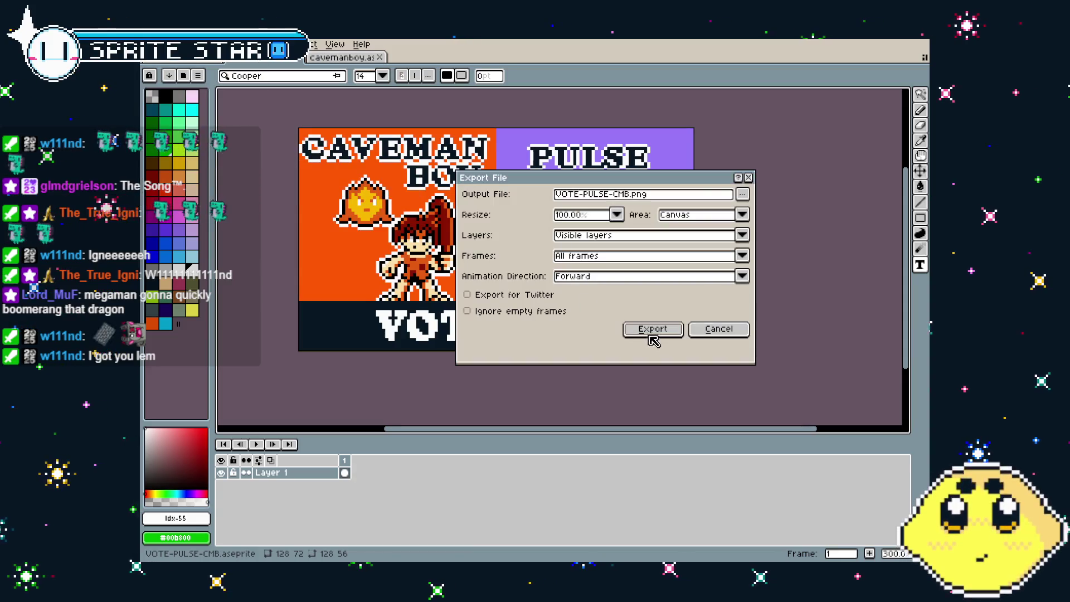
left_click(652, 329)
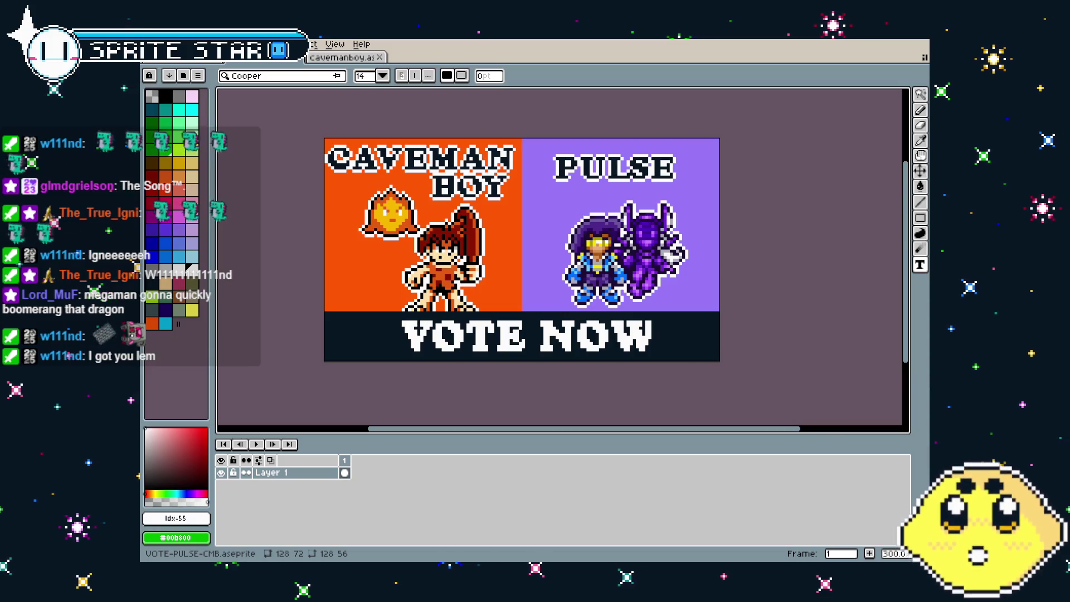
mouse_move(453, 353)
left_mouse_down()
mouse_move(491, 351)
mouse_move(472, 351)
left_mouse_up()
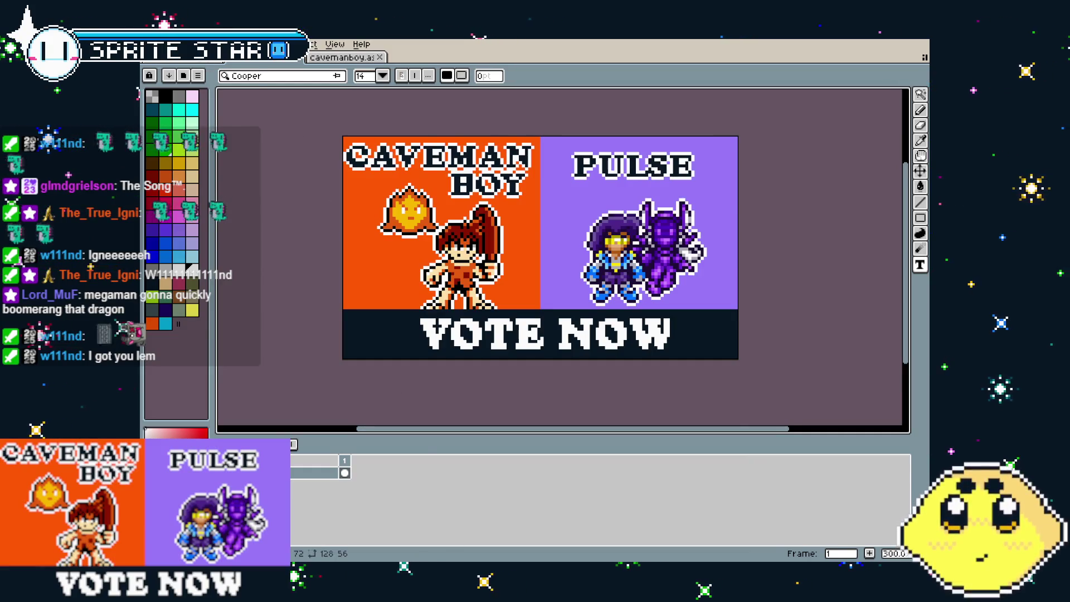
Export VOTE-PULSE-CMB.png at 400% scale, overwriting the existing image
left_click(153, 44)
mouse_move(174, 151)
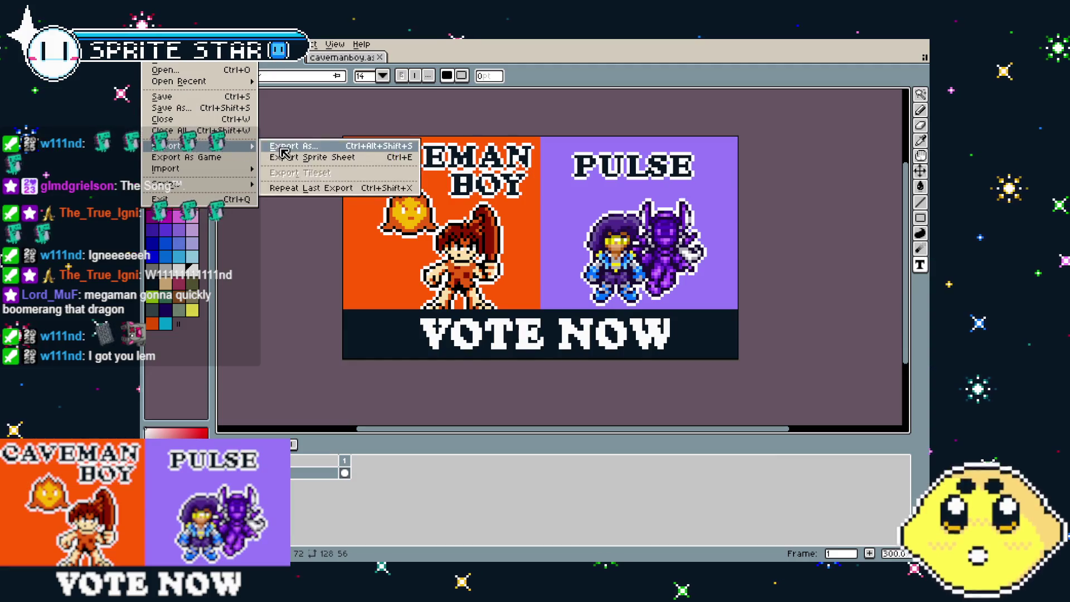
left_click(279, 148)
left_click(616, 215)
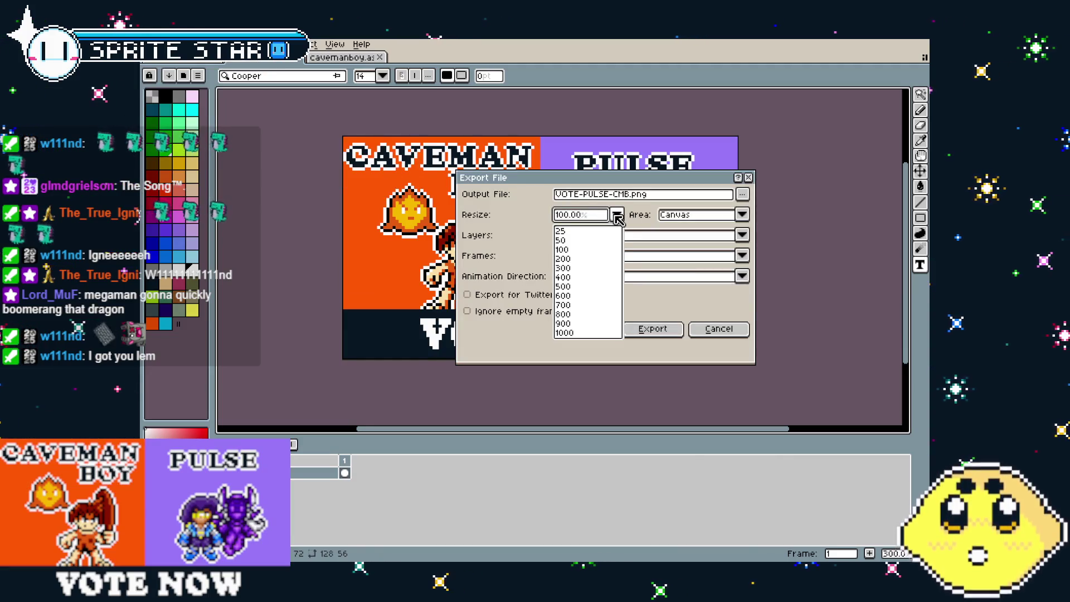
left_click(564, 277)
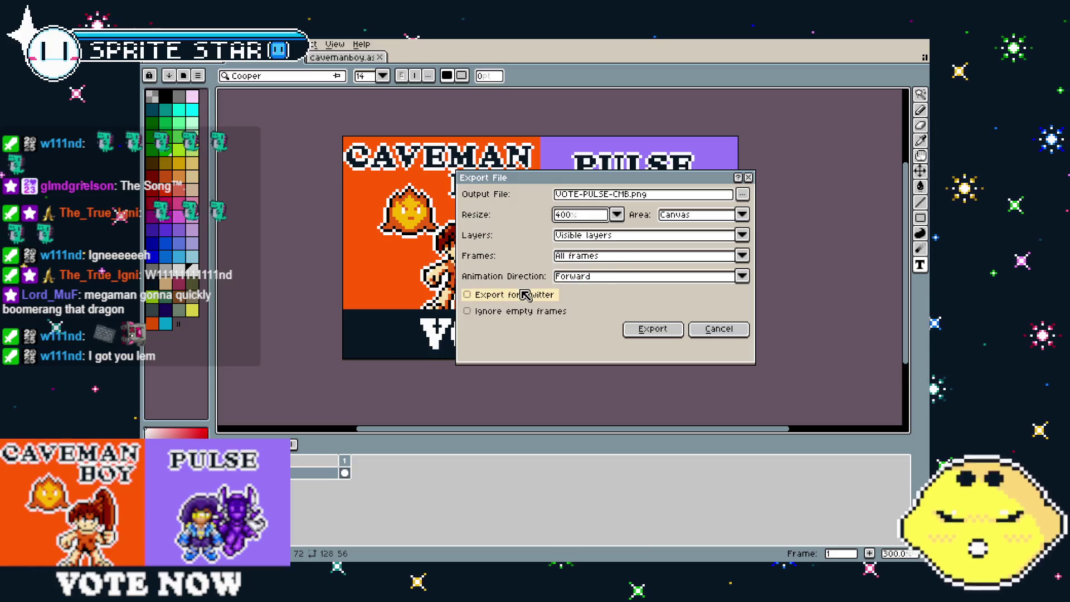
left_click(646, 329)
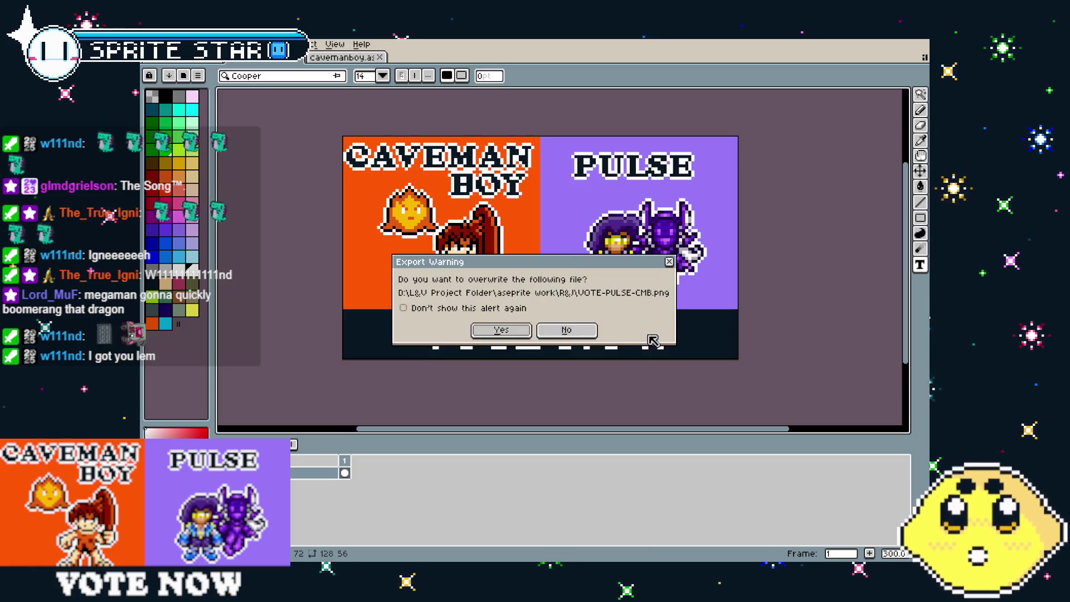
left_click(499, 331)
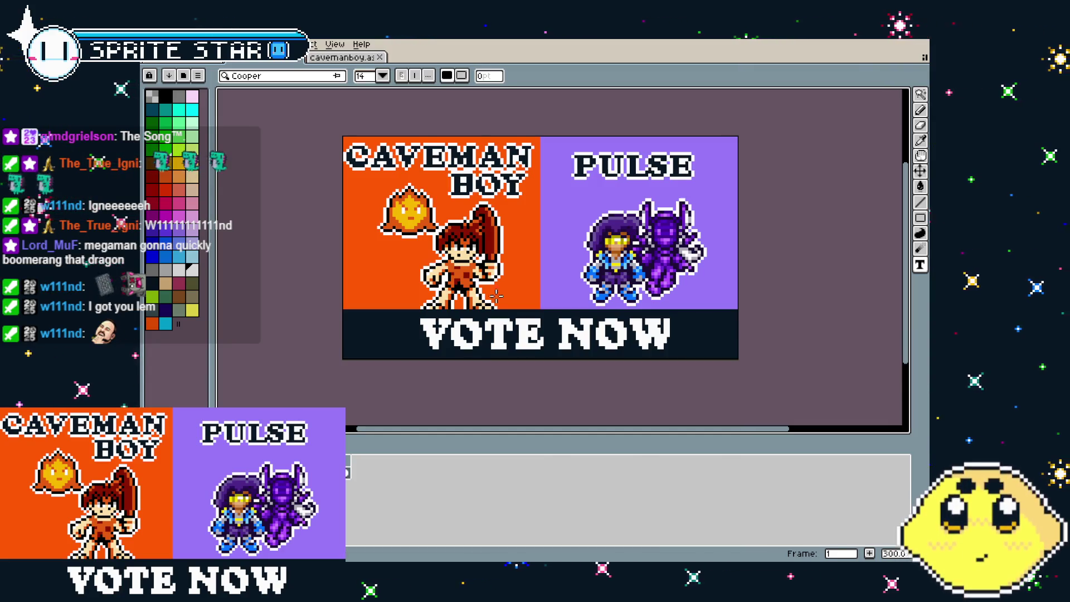
left_click_drag(390, 256, 397, 257)
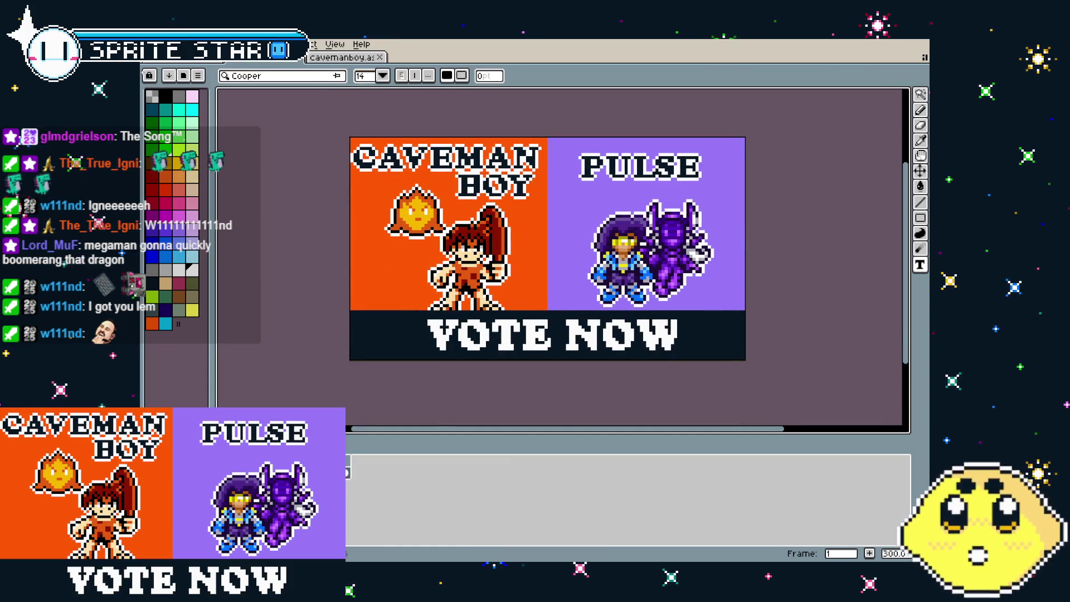
Close the cavemanboy document and the remaining open document
left_click(151, 44)
left_click(167, 151)
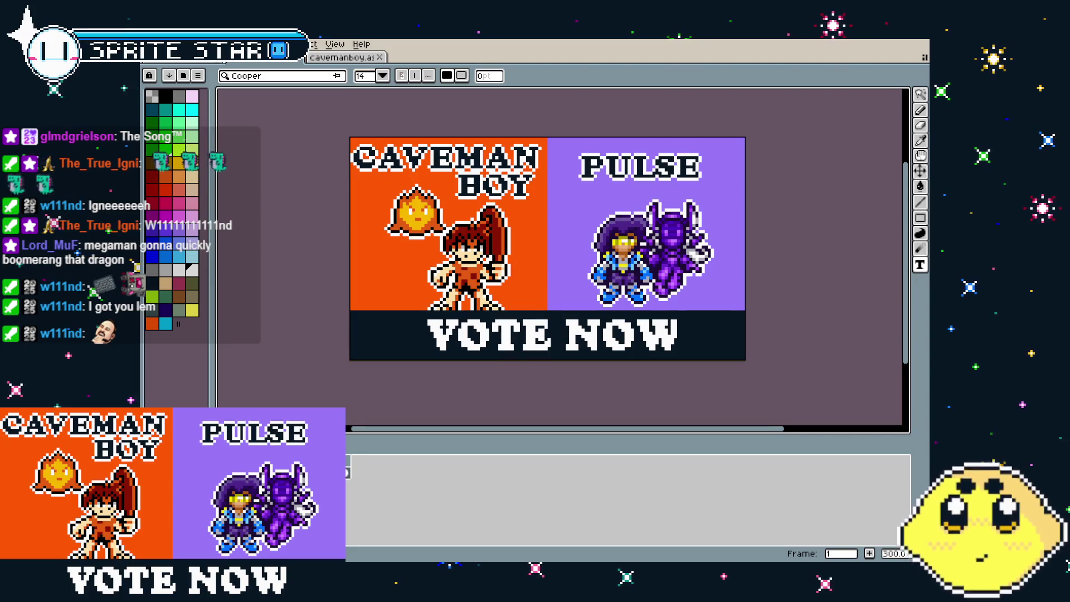
key("ctrl+w")
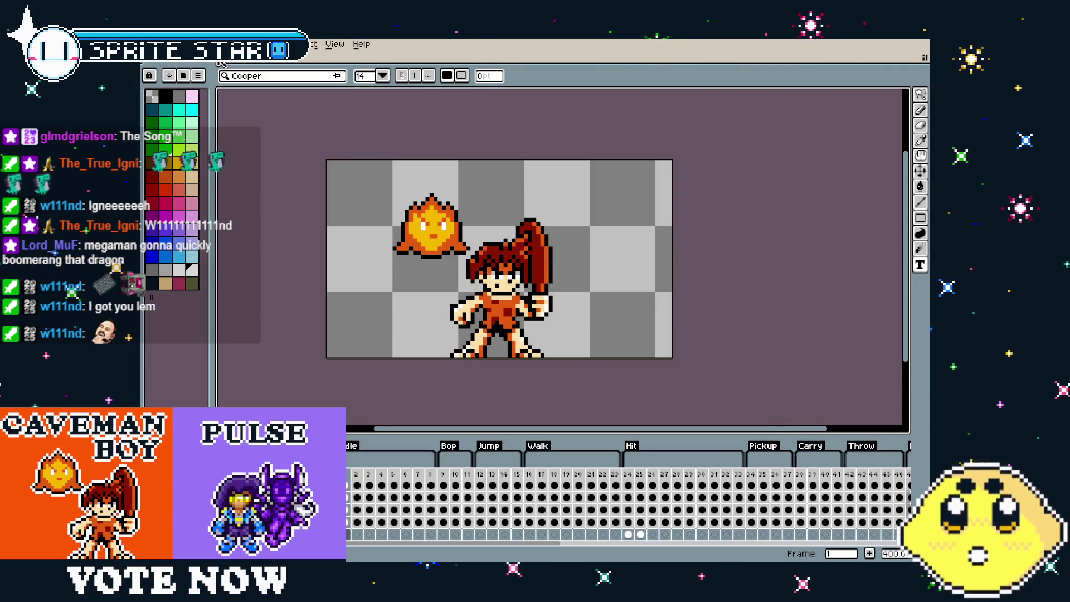
key("ctrl+w")
Browse up to the aseprite work folder in the Open dialog, then cancel it
left_click(152, 44)
mouse_move(171, 83)
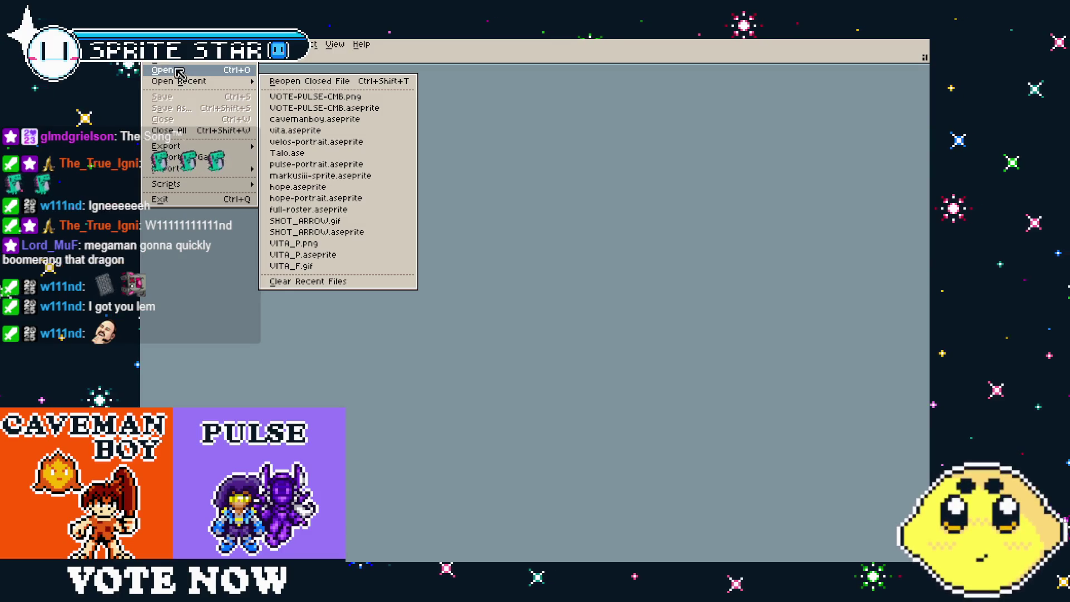
left_click(194, 73)
scroll(332, 265, "down", 3)
scroll(334, 266, "up", 3)
key("BackSpace")
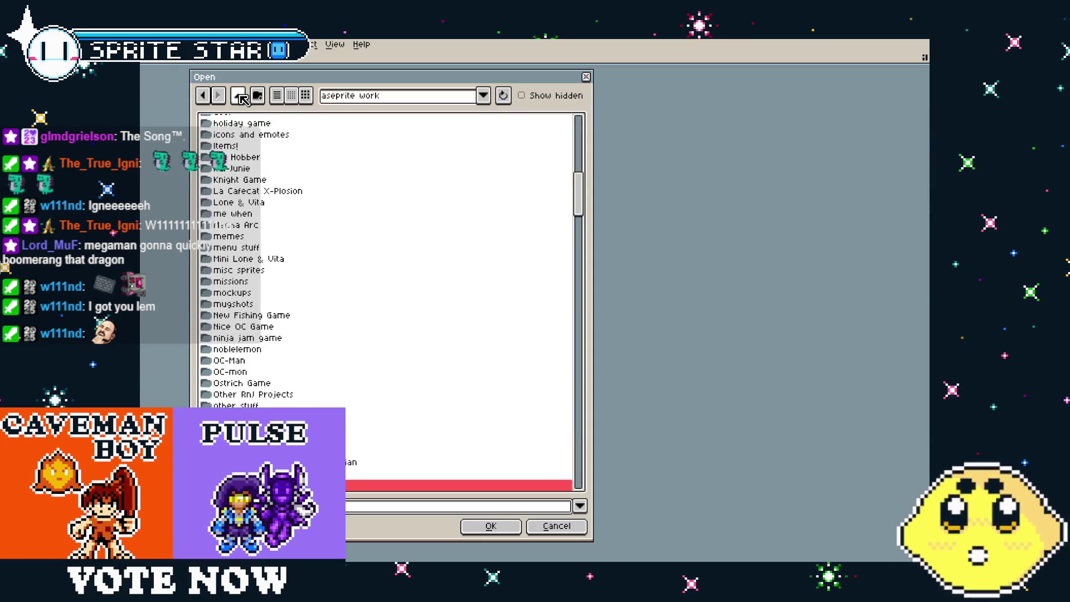
left_click(557, 527)
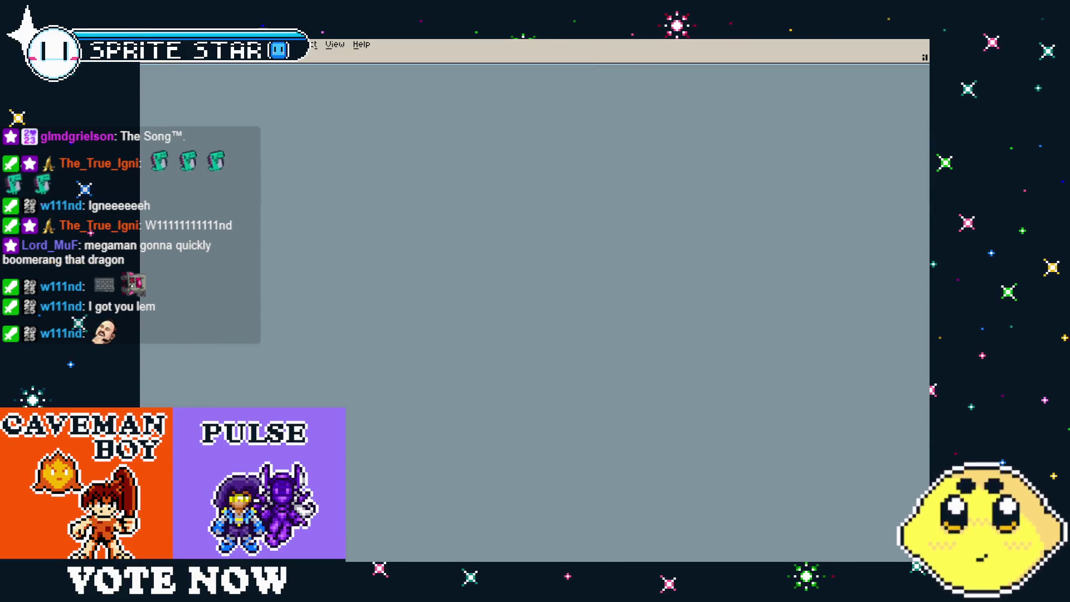
Reopen the Open dialog, enter RUNNING BUSTER and open LONE.aseprite
left_click(152, 45)
mouse_move(212, 81)
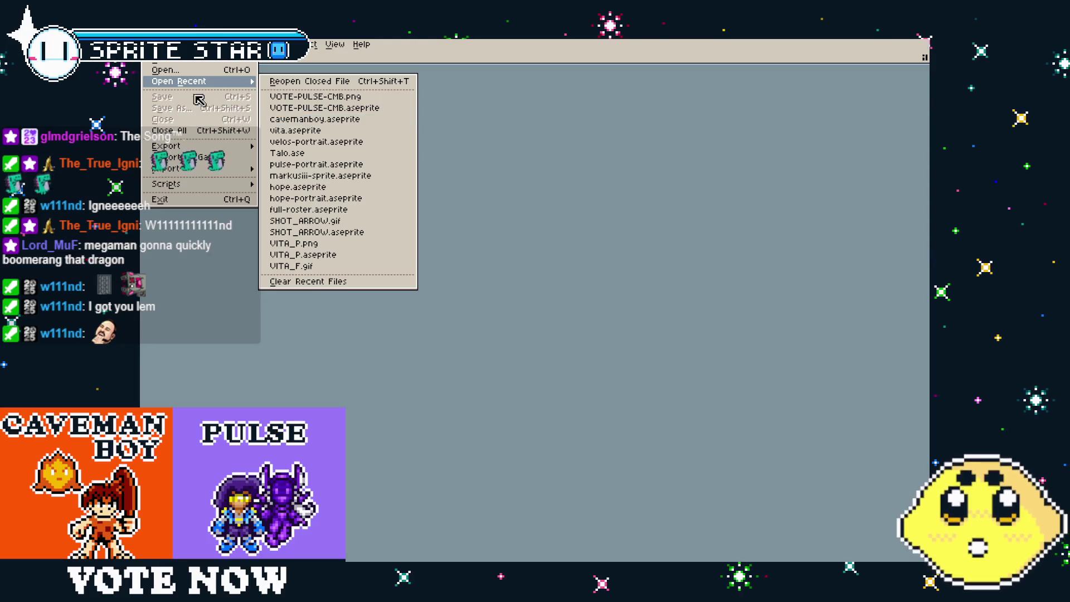
left_click(166, 70)
scroll(262, 272, "down", 5)
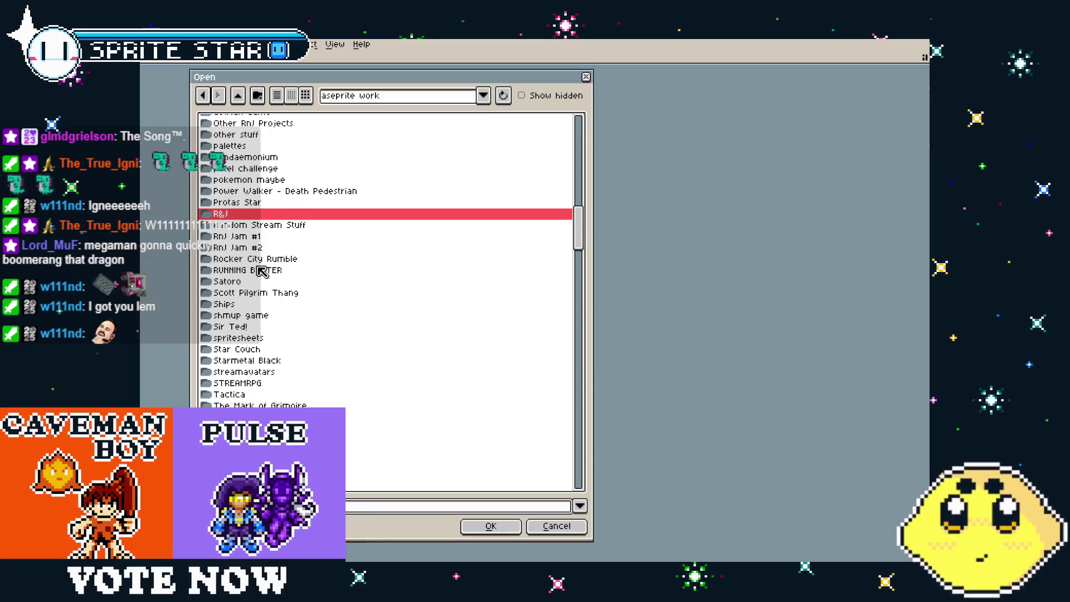
scroll(268, 264, "up", 9)
scroll(272, 258, "up", 12)
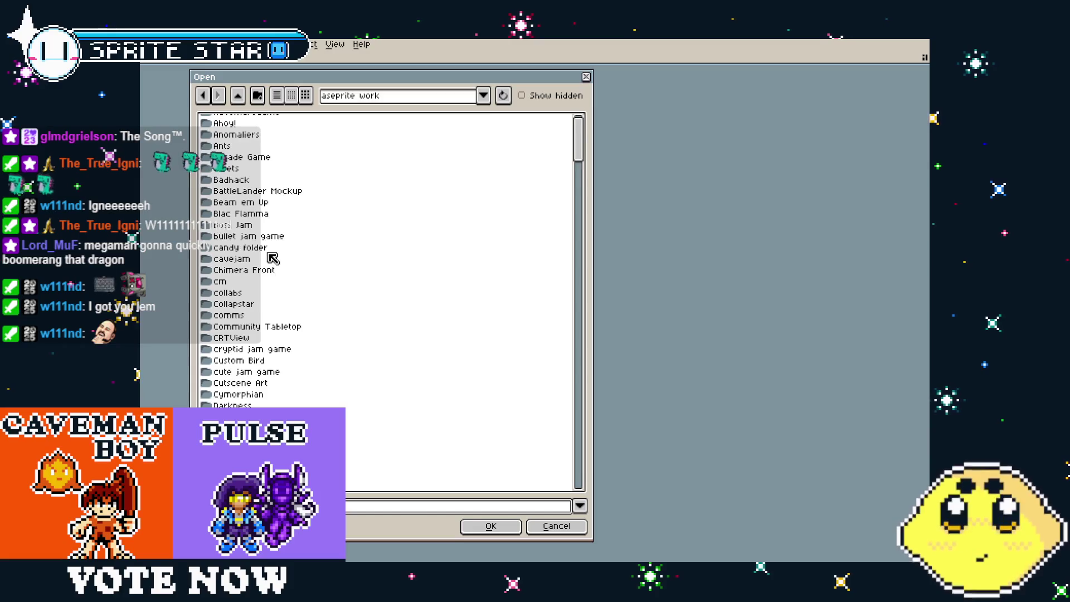
scroll(272, 258, "down", 20)
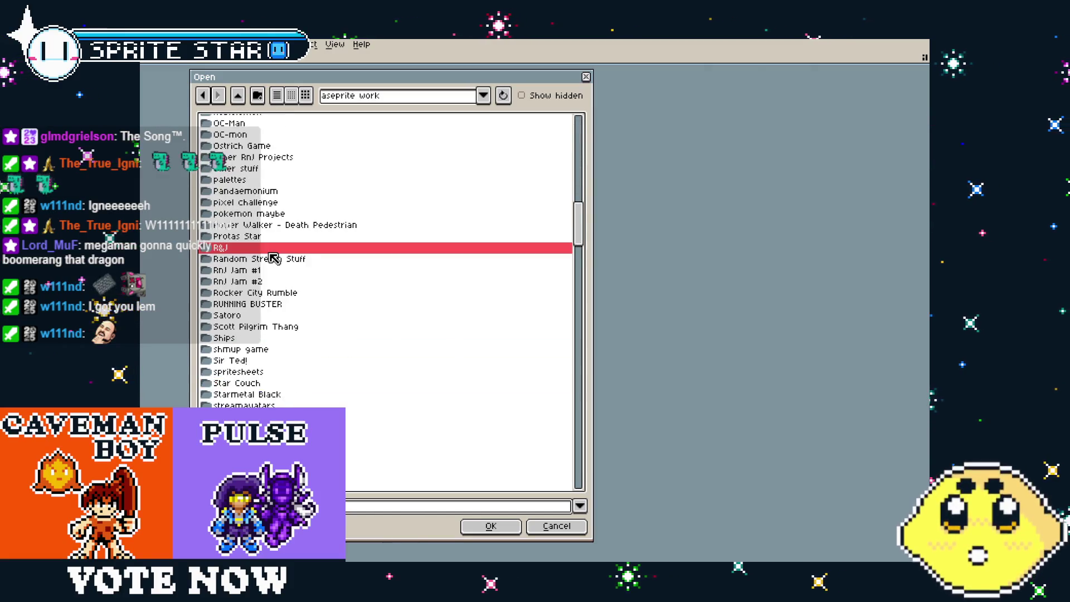
double_click(277, 304)
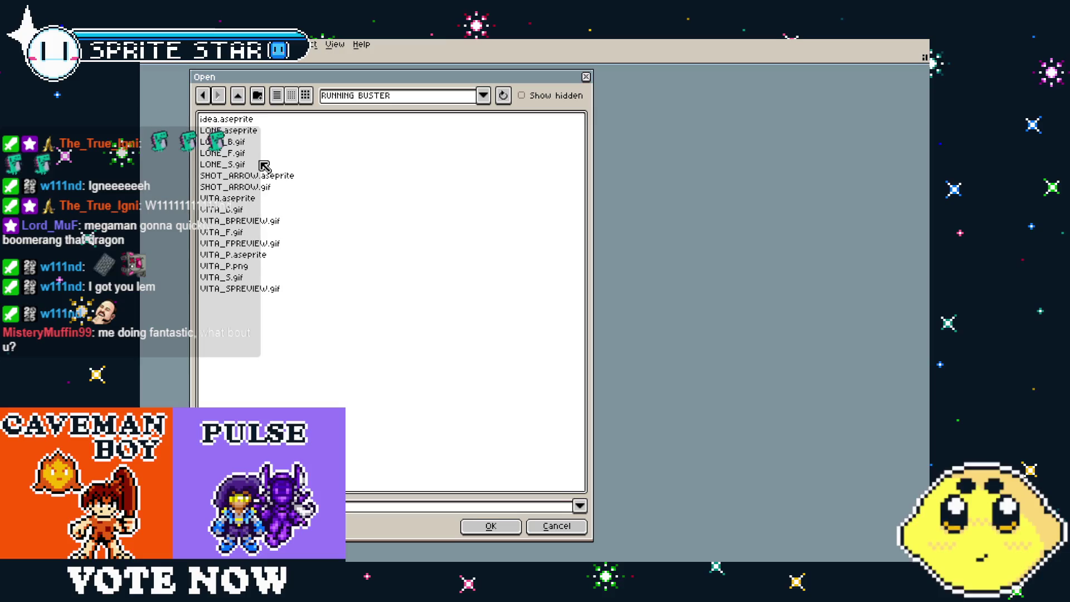
left_click(252, 132)
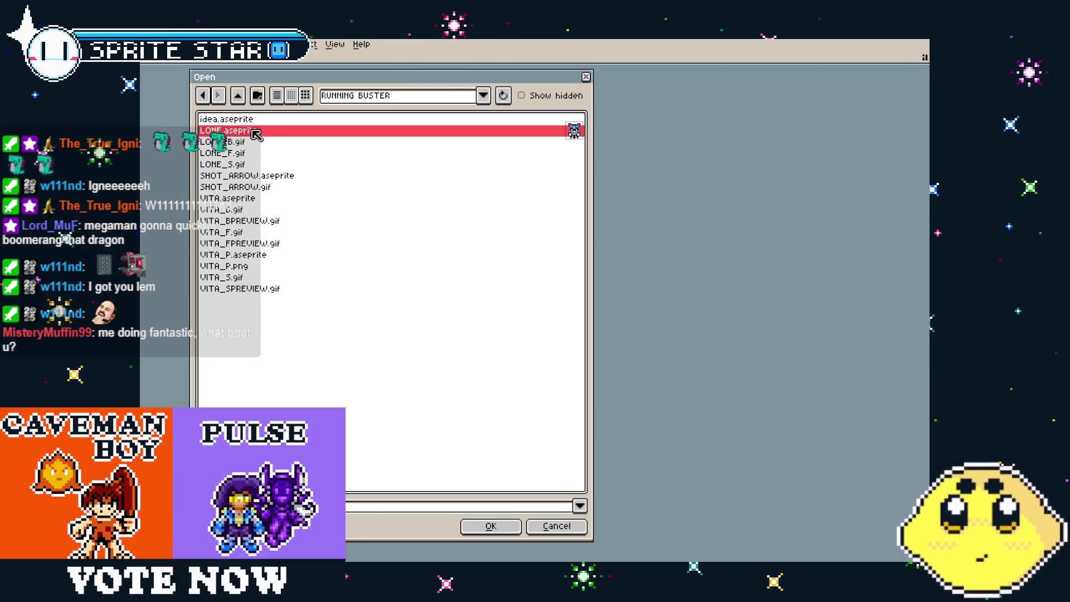
left_click(489, 526)
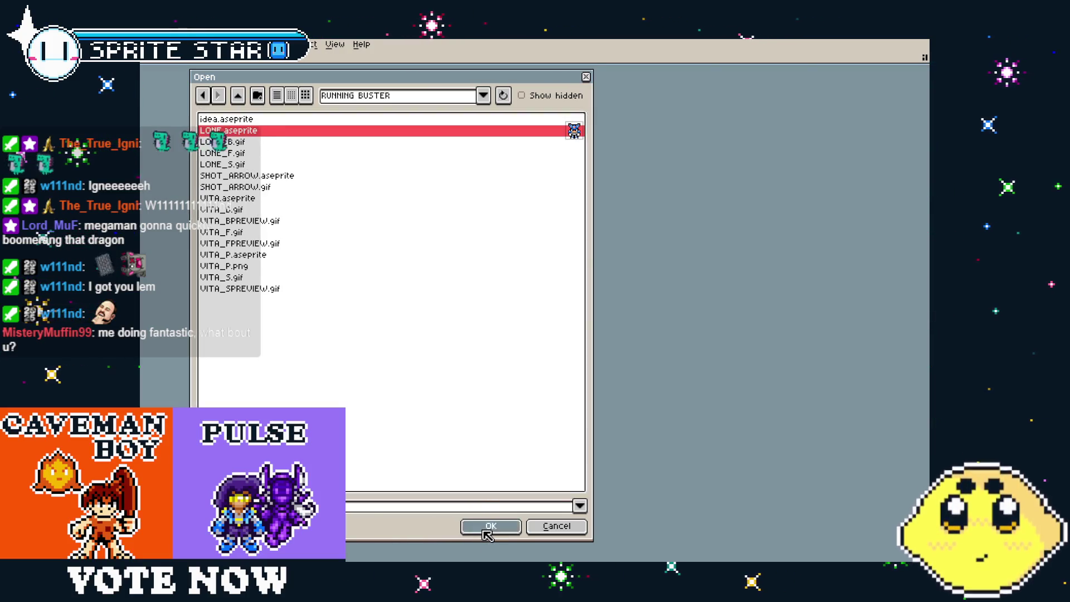
scroll(586, 323, "up", 4)
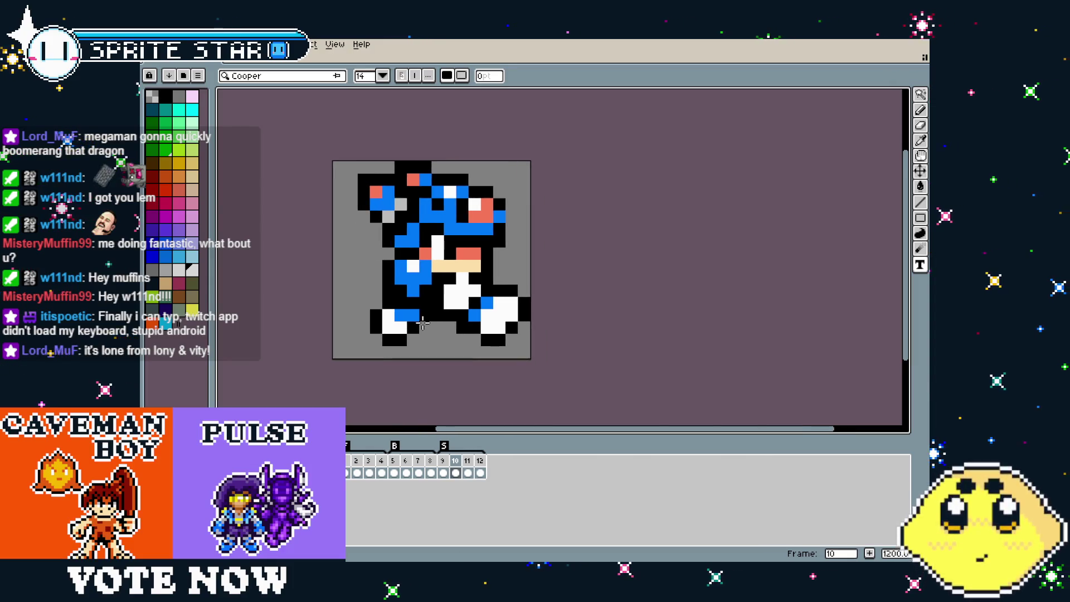
Create a new blank sprite, entering 16 in the width field
scroll(475, 320, "down", 1)
left_click_drag(423, 312, 375, 274)
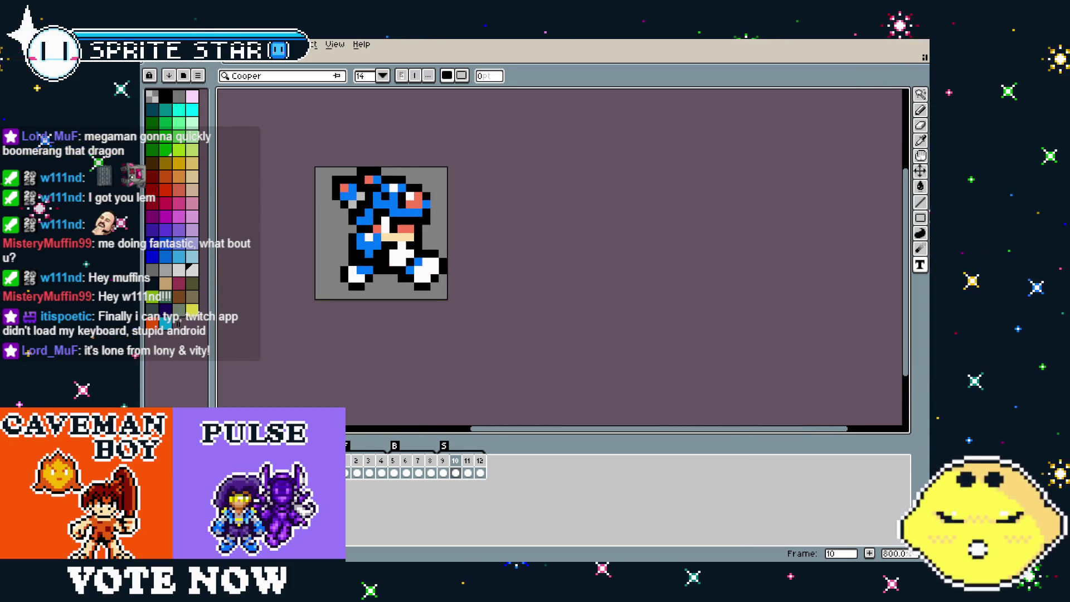
key("alt+f")
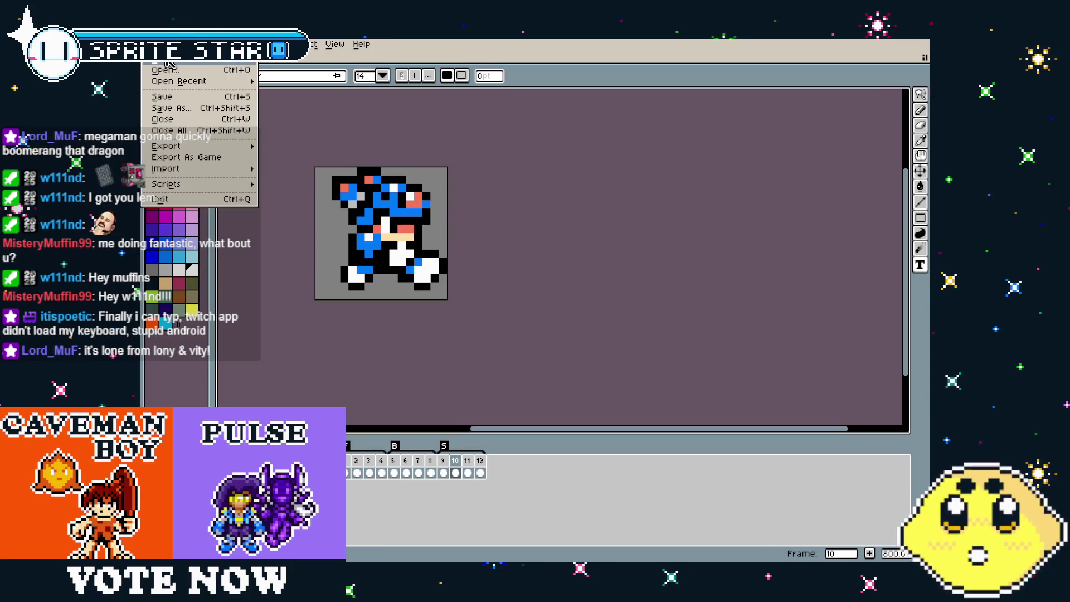
left_click(167, 61)
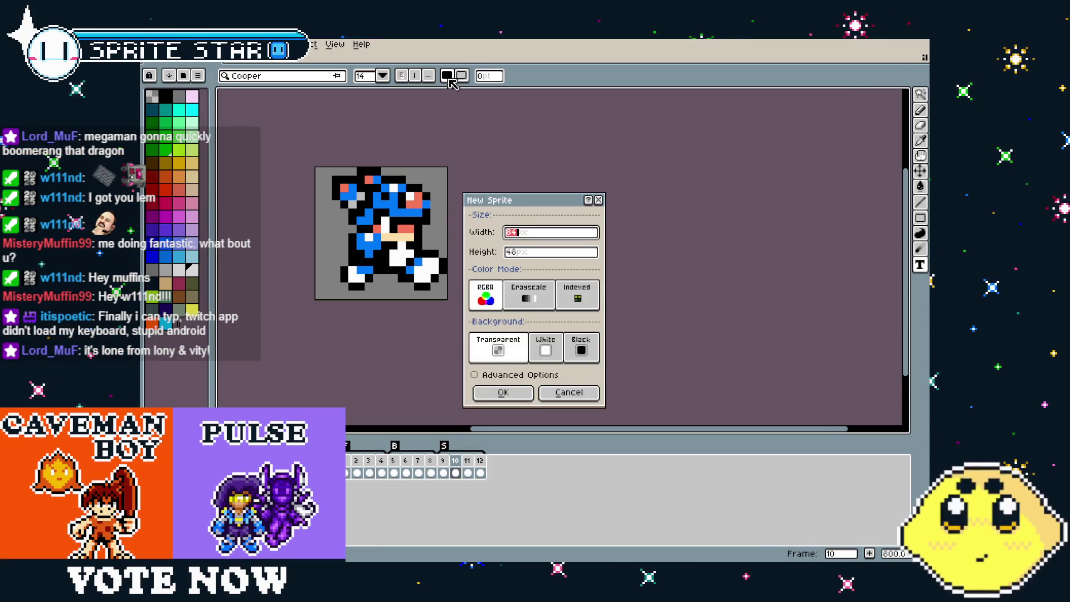
type("q16")
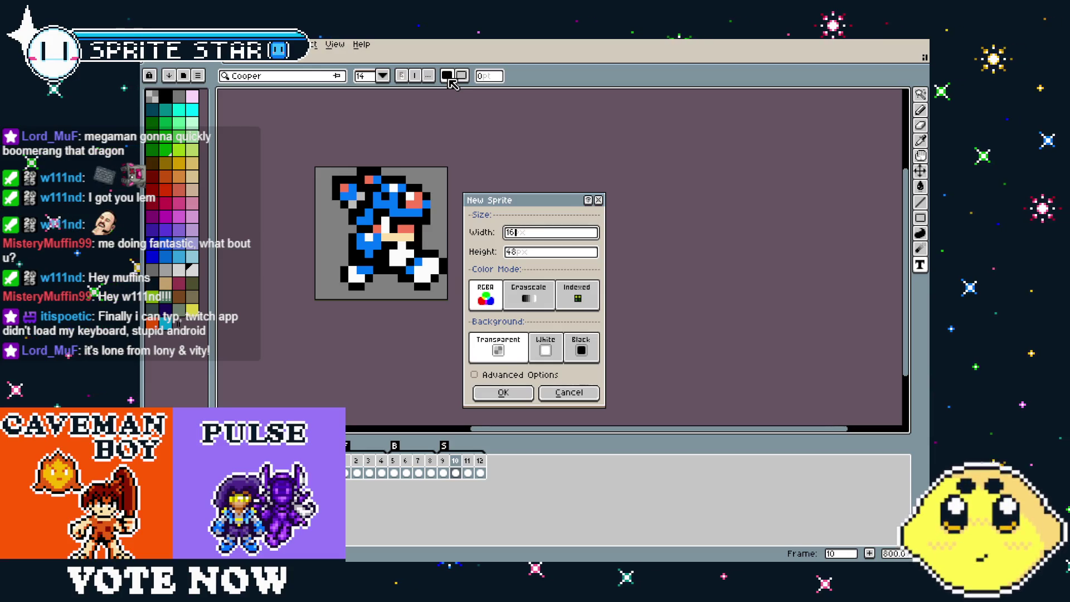
key("Tab")
key("Return")
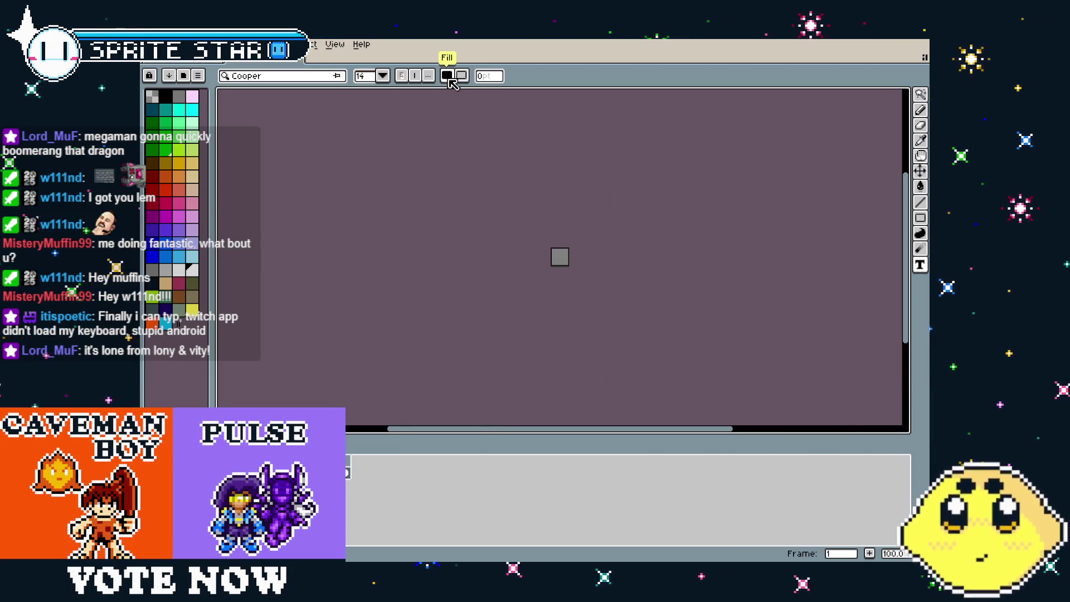
scroll(597, 305, "up", 5)
mouse_move(551, 270)
left_mouse_down()
mouse_move(393, 341)
mouse_move(418, 339)
left_mouse_up()
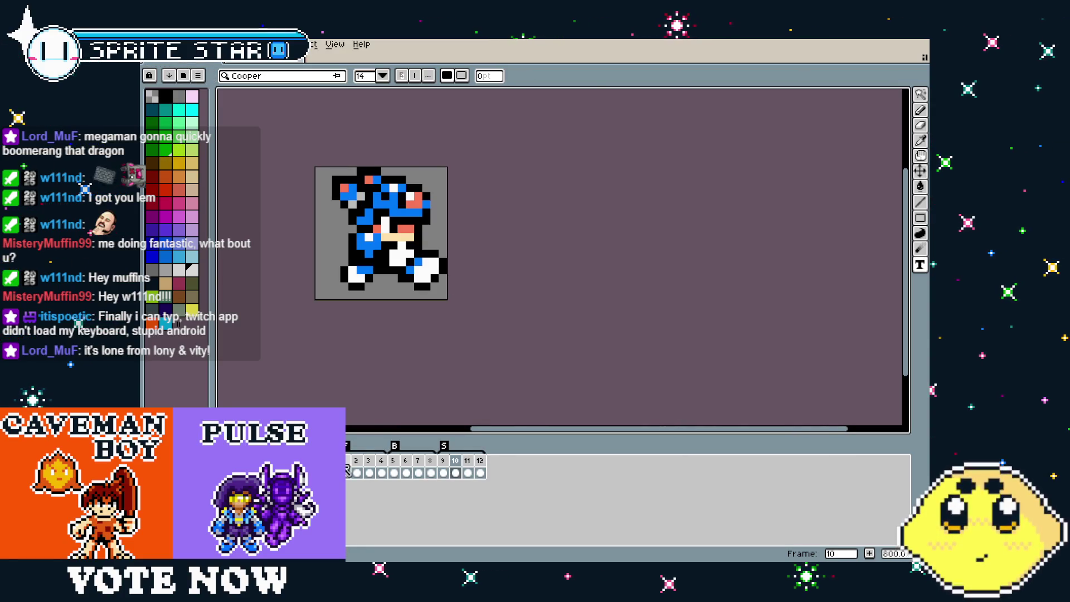
Copy LONE's frame-1 standing pose and paste it as a new sprite
left_click(346, 471)
key("v")
key("ctrl+a")
left_click(267, 44)
left_click(290, 107)
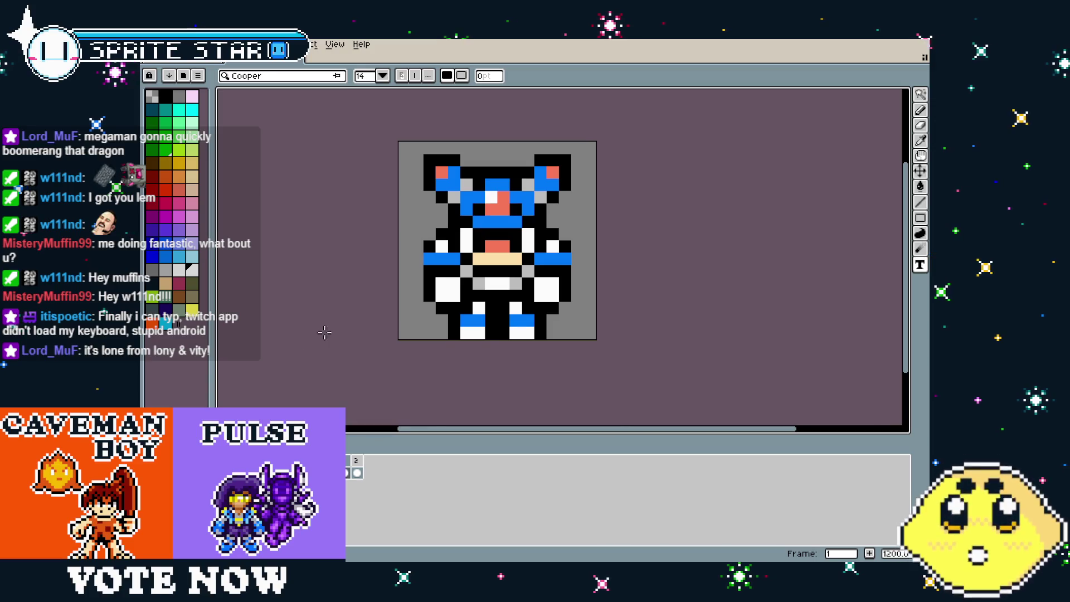
key("ctrl+minus")
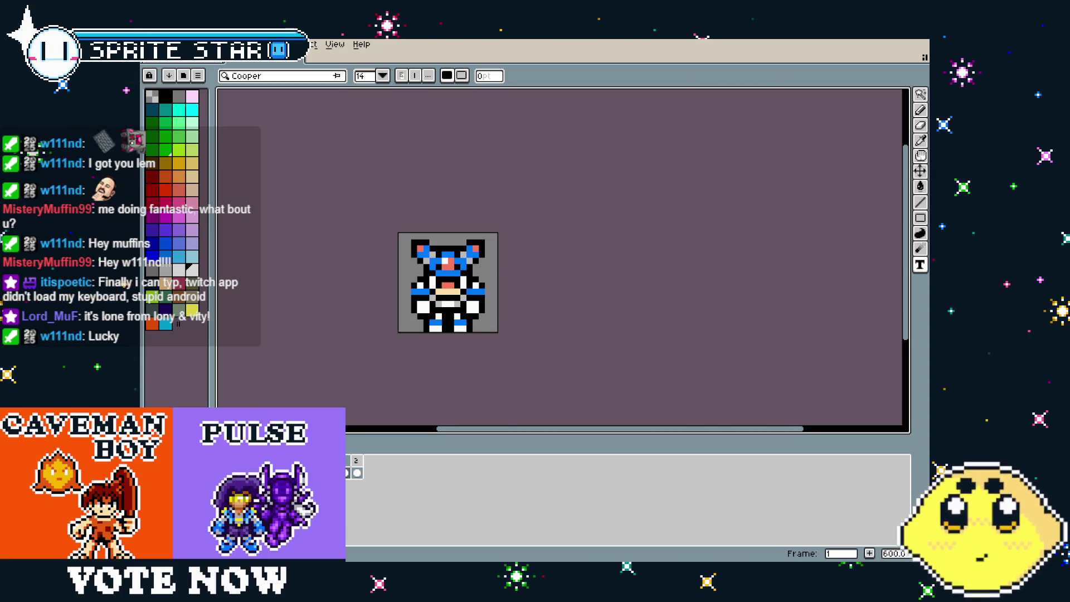
left_click_drag(401, 326, 374, 323)
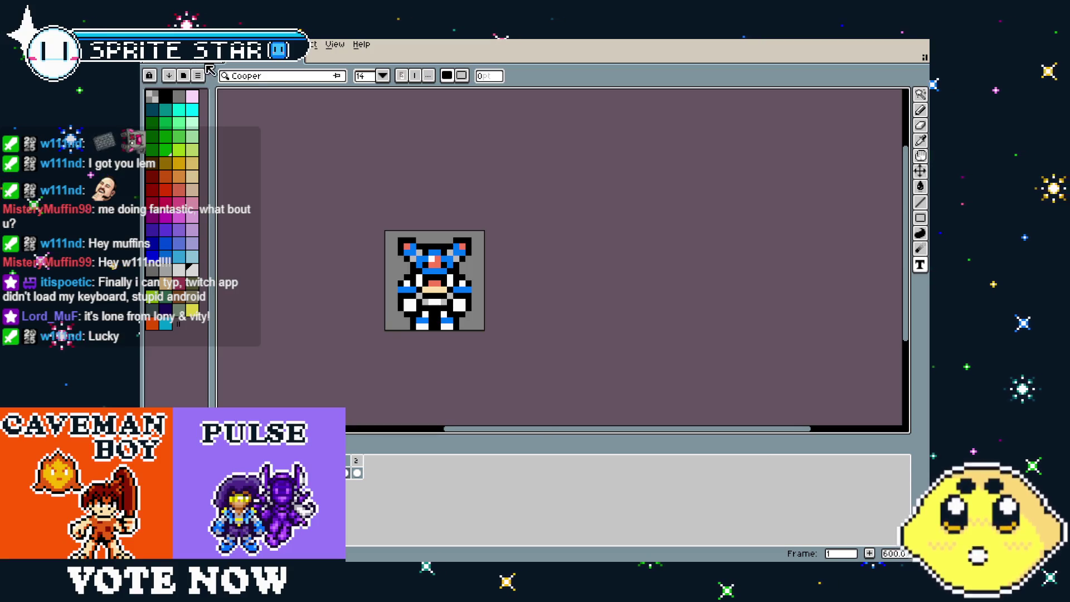
scroll(353, 255, "up", 2)
key("b")
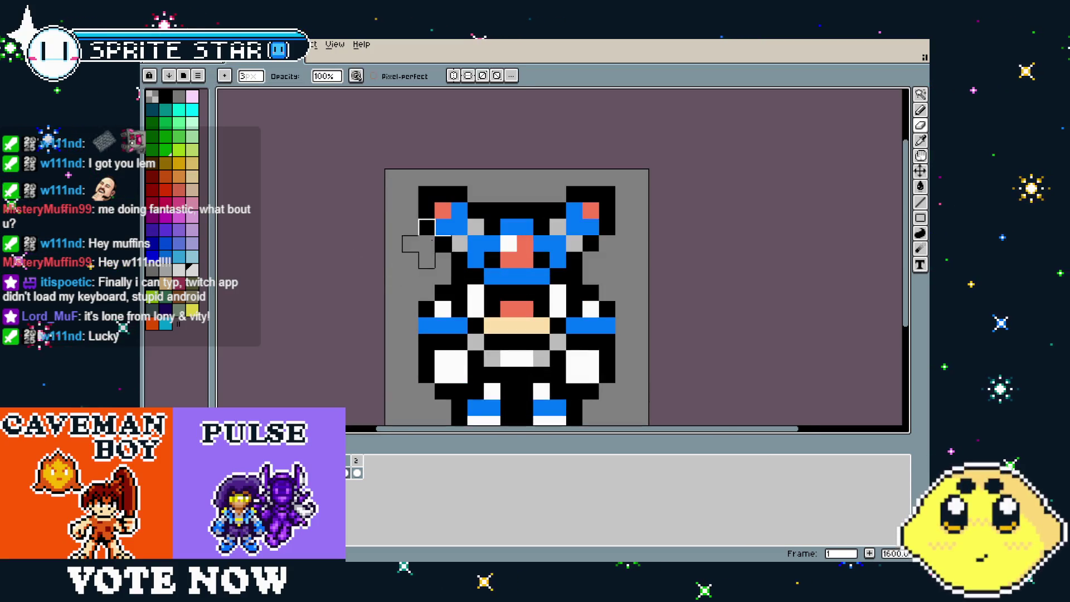
Paint over both ear blocks and the top black head row with background grey
mouse_move(427, 210)
left_mouse_down()
mouse_move(442, 192)
mouse_move(574, 167)
mouse_move(592, 243)
mouse_move(495, 245)
left_mouse_up()
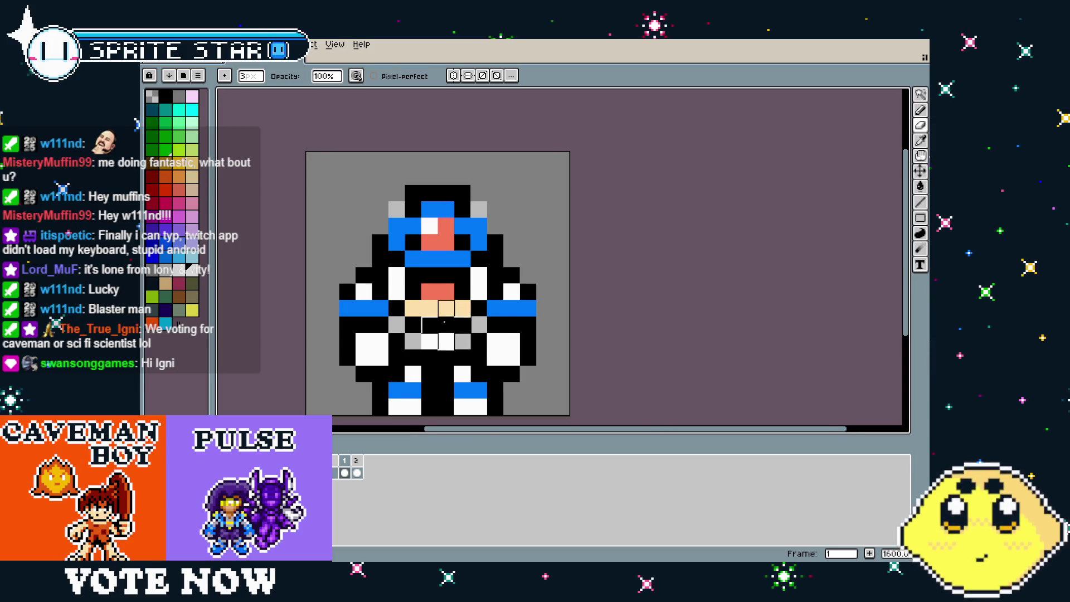
left_click_drag(462, 325, 488, 317)
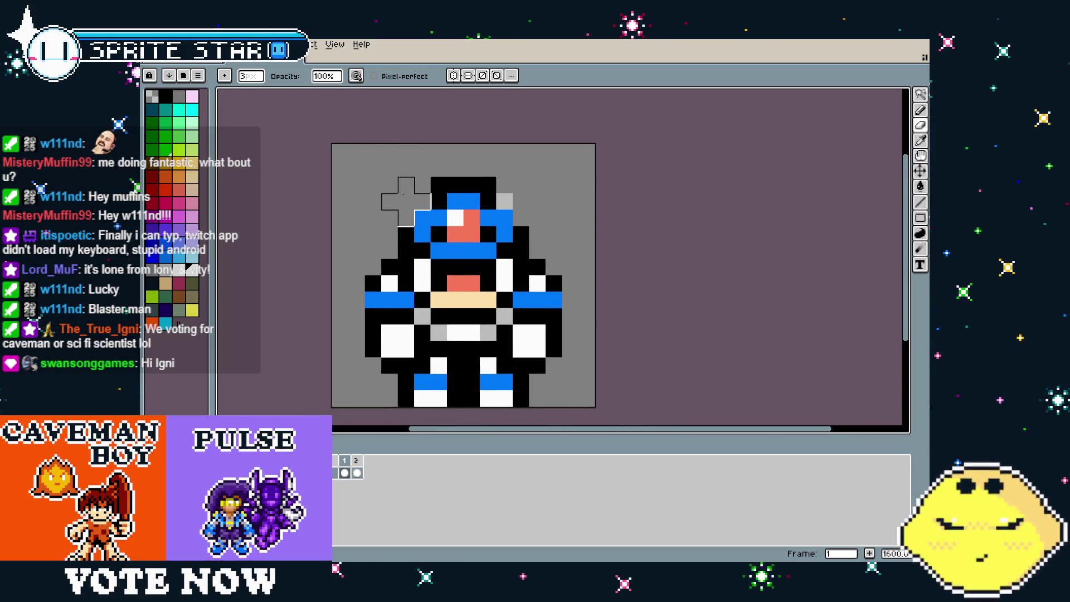
left_click_drag(523, 167, 382, 168)
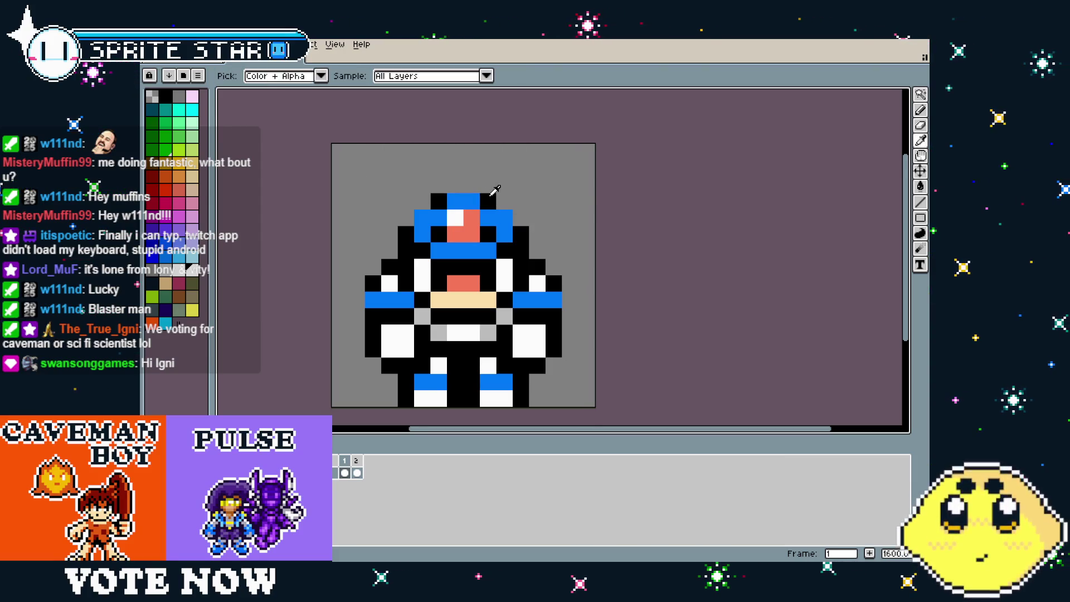
Touch up head pixels with the 1px pencil, then erase most of the head top to grey
key("b")
scroll(488, 198, "down", 1)
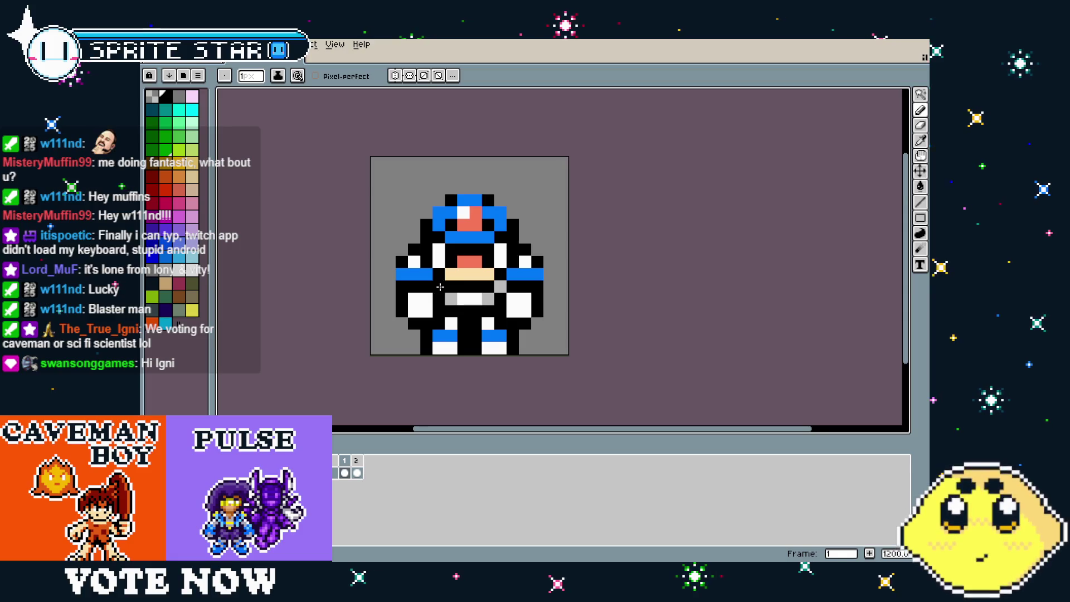
scroll(488, 198, "up", 2)
scroll(402, 297, "down", 1)
right_click(402, 297)
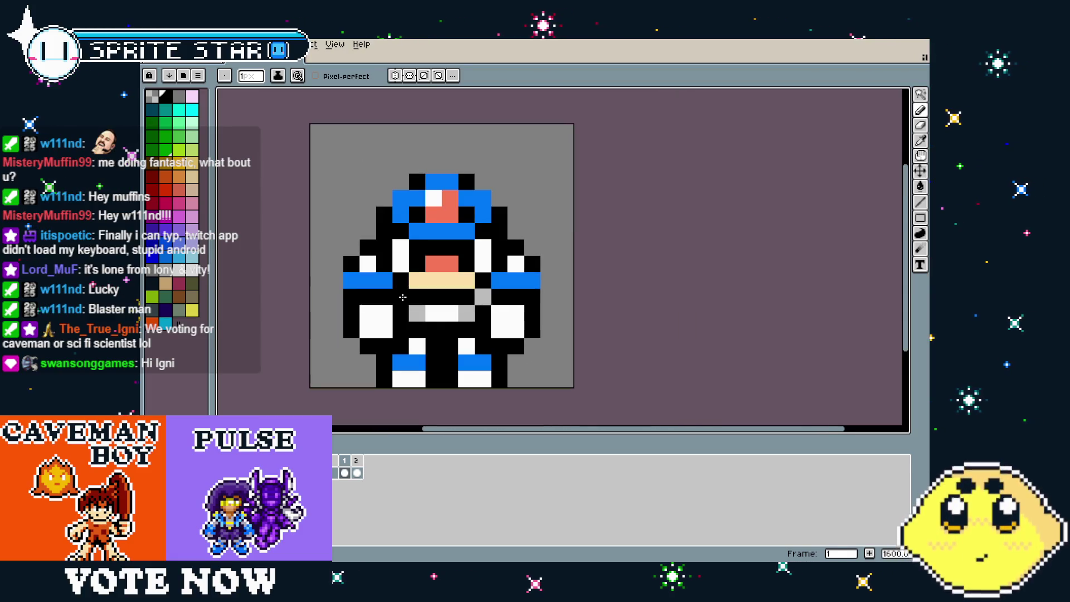
left_click(487, 179)
key("ctrl+z")
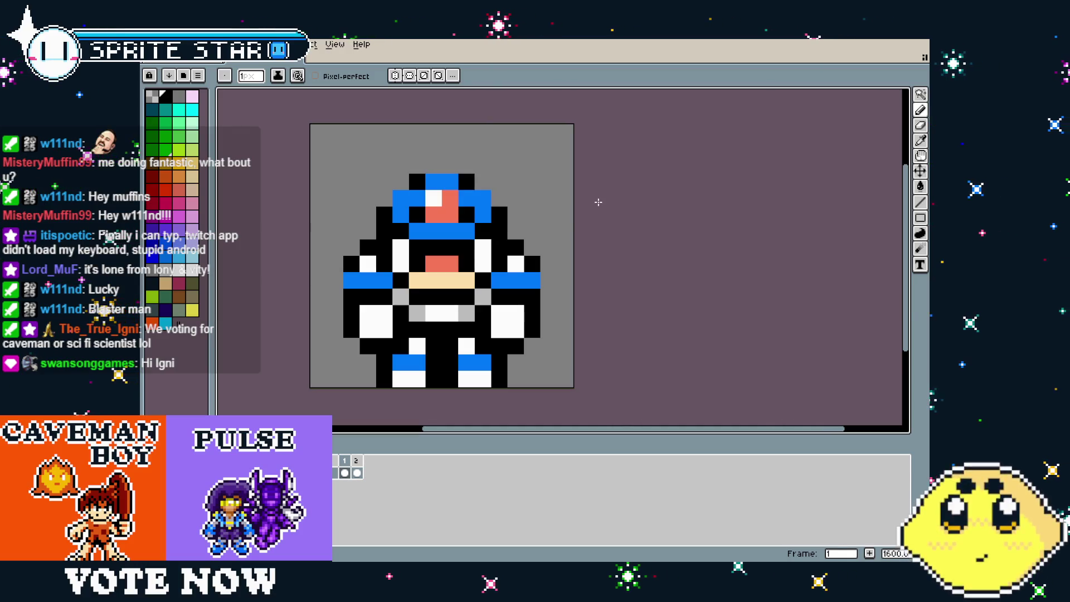
key("e")
mouse_move(482, 205)
left_mouse_down()
mouse_move(418, 175)
mouse_move(468, 179)
mouse_move(467, 218)
mouse_move(401, 208)
mouse_move(449, 179)
mouse_move(495, 191)
left_mouse_up()
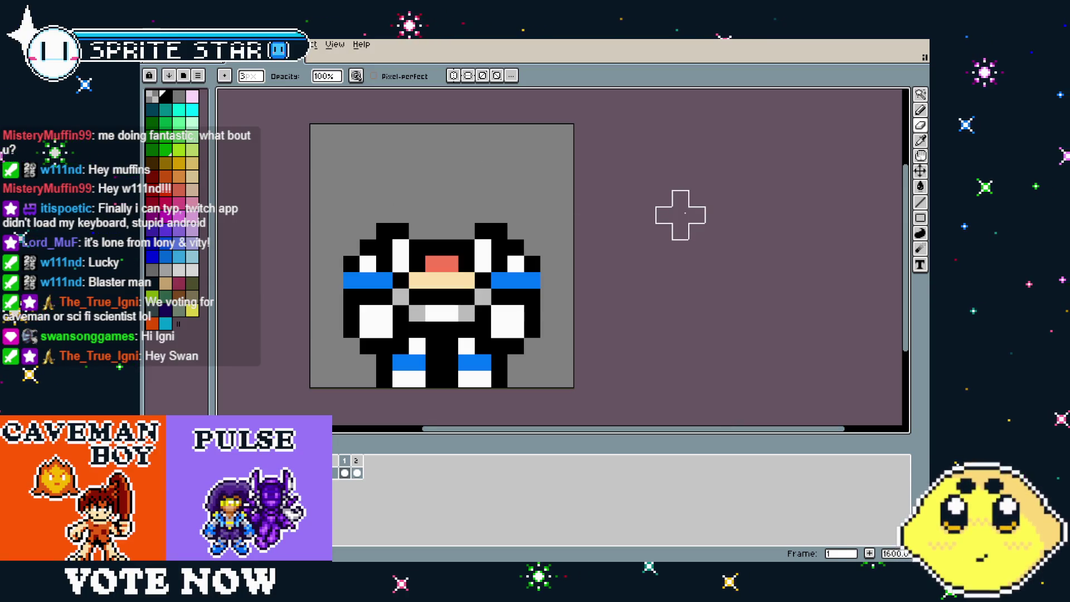
Paint the outer pixels of the left and right blue bars black
key("i")
left_click(536, 260)
key("b")
left_click(532, 279)
left_click(351, 280)
Recolour the remaining blue bar and visor pixels red
key("i")
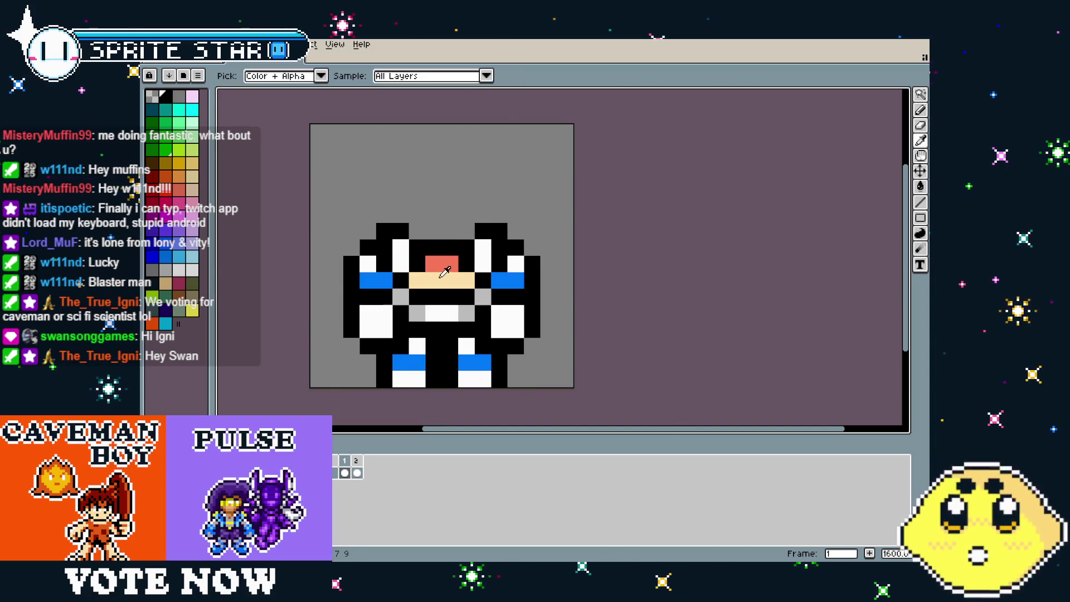
left_click(450, 261)
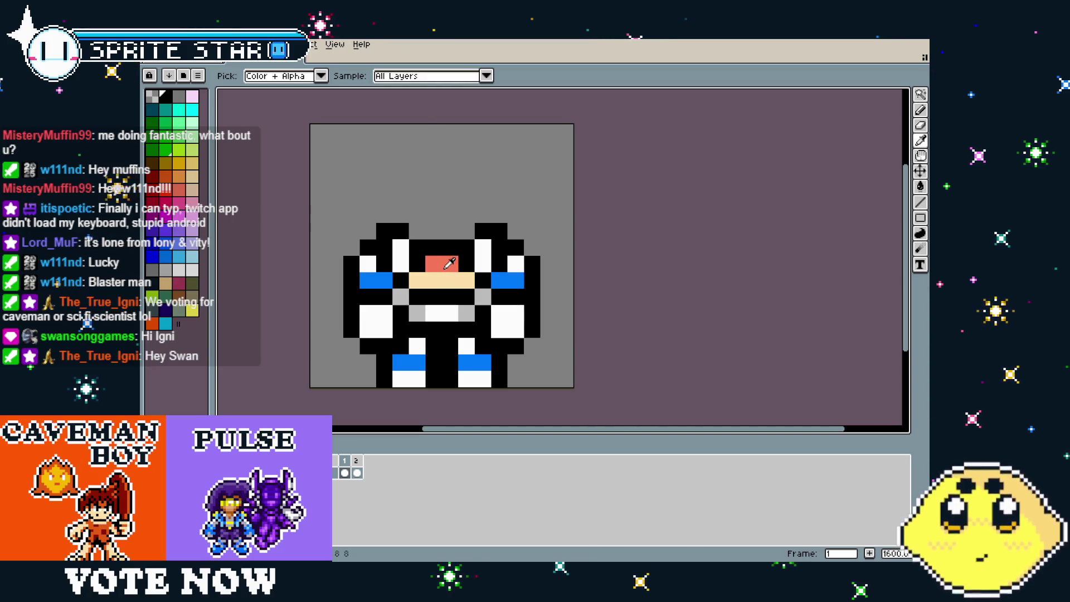
key("b")
left_click(508, 282)
left_click(499, 280)
left_click_drag(384, 281, 368, 280)
Flood-fill the left and right white body blocks tan, undoing one stray fill
key("g")
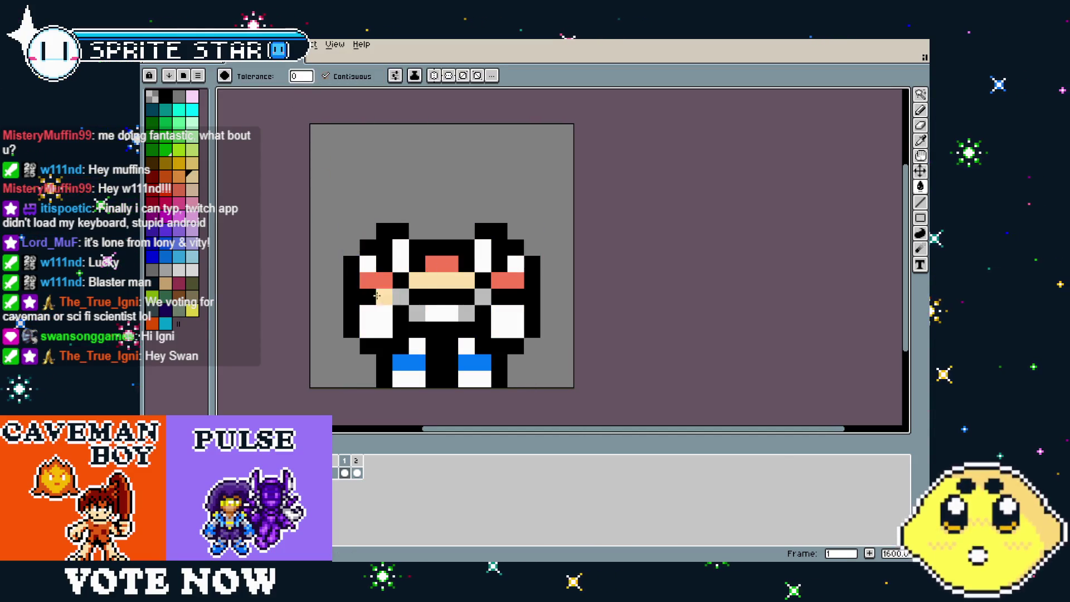
left_click(376, 322)
left_click(507, 322)
key("ctrl+z")
key("v")
key("g")
left_click(517, 332)
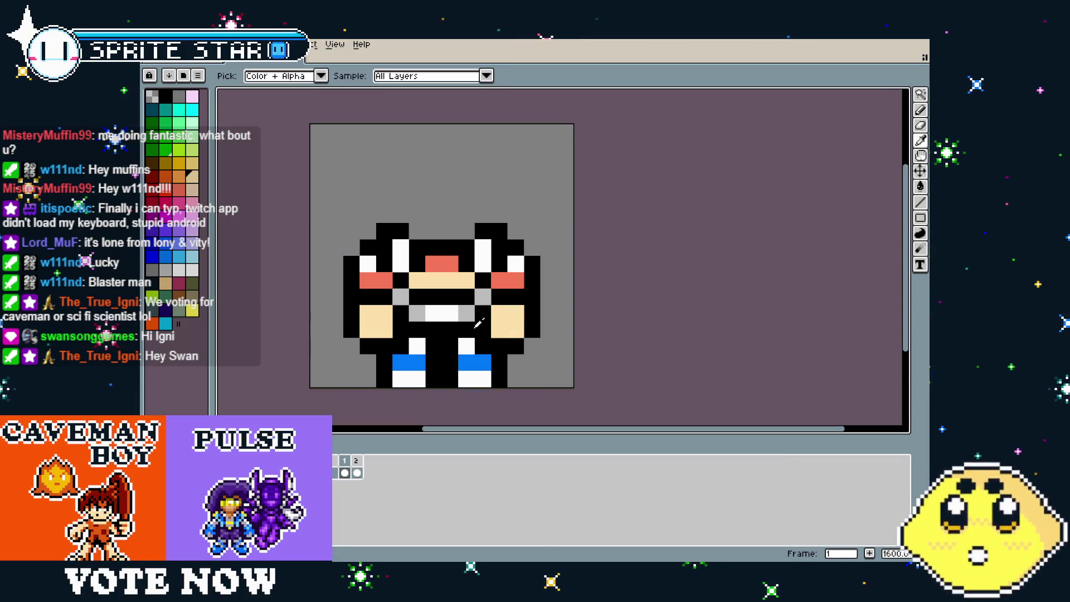
Fill the grey block right of the mouth and the pixel below the mouth salmon
left_click(445, 264, "alt")
left_click(471, 311)
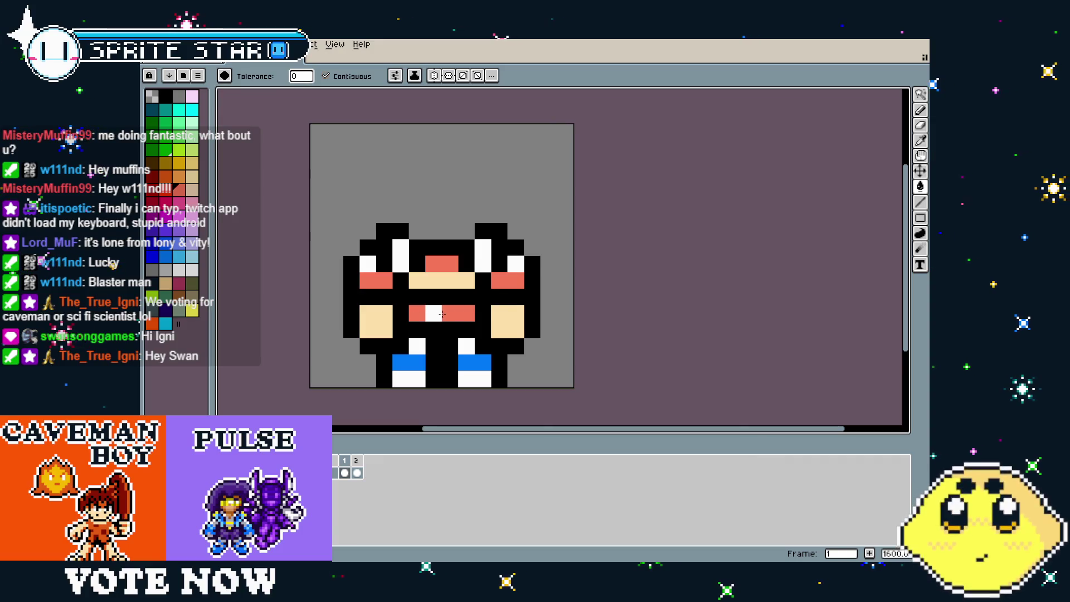
left_click(429, 328)
key("ctrl+z")
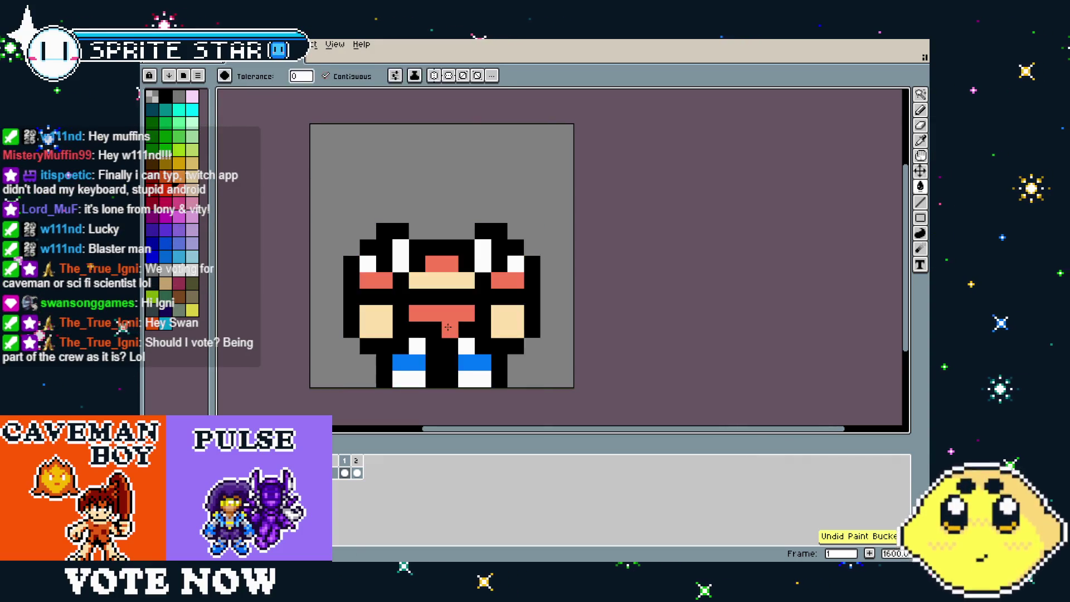
key("b")
left_click(430, 327)
Paint the two pixels beside the leg gap in the blue trouser colour
scroll(430, 327, "down", 3)
scroll(417, 379, "up", 3)
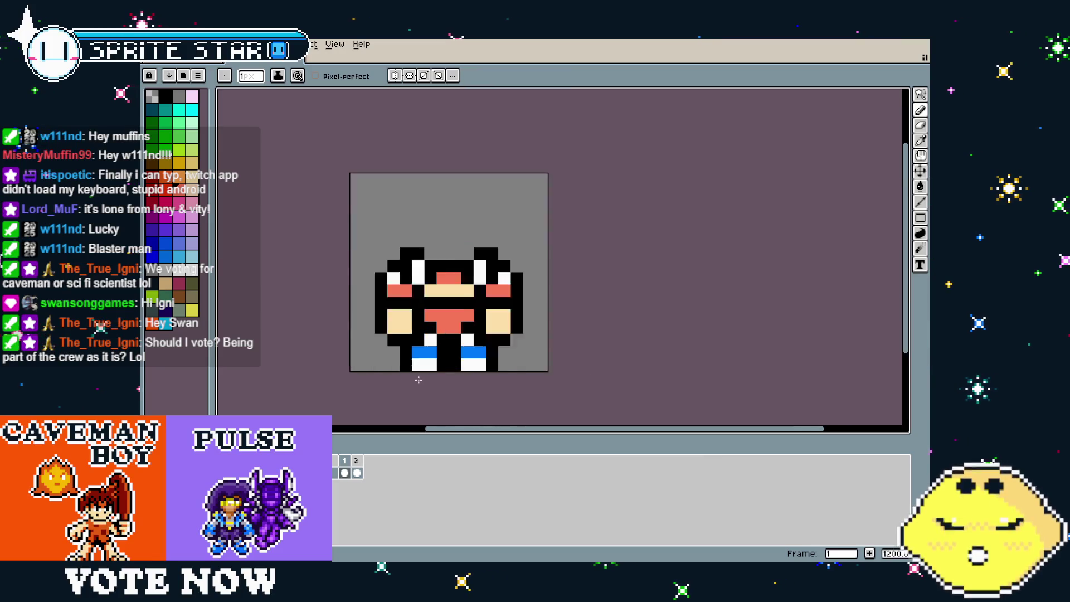
left_click_drag(416, 379, 386, 382)
left_click(390, 348, "alt")
left_click_drag(403, 332, 418, 332)
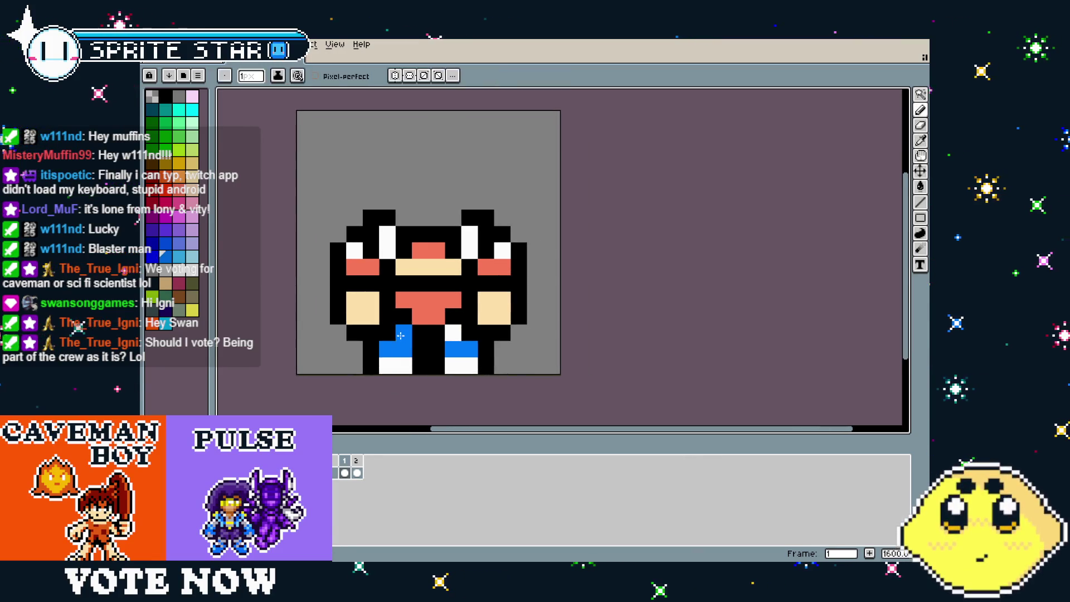
scroll(401, 411, "down", 3)
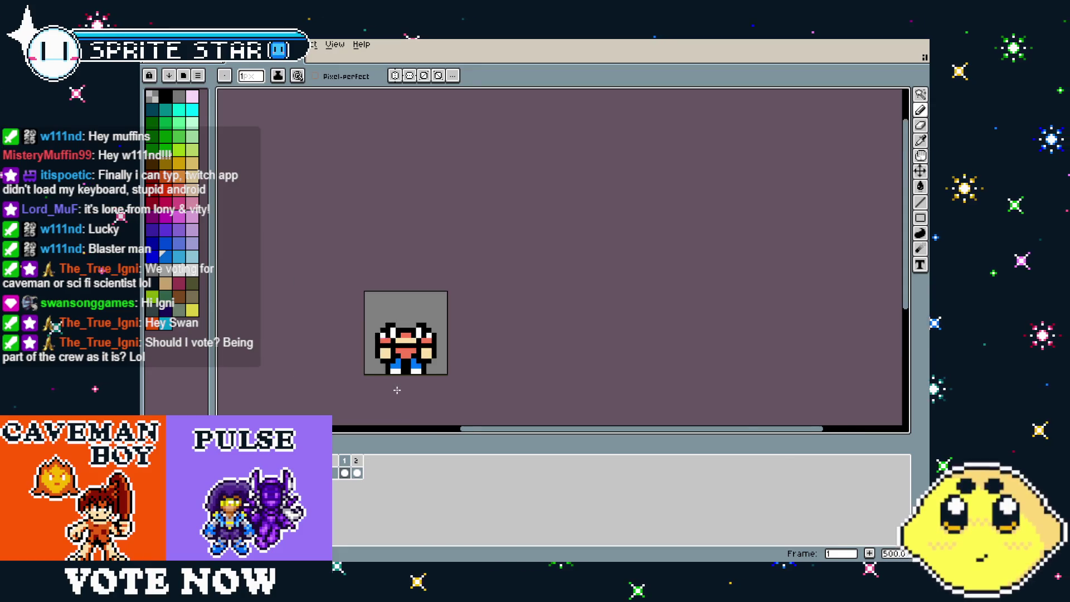
scroll(397, 389, "up", 3)
left_click(374, 219)
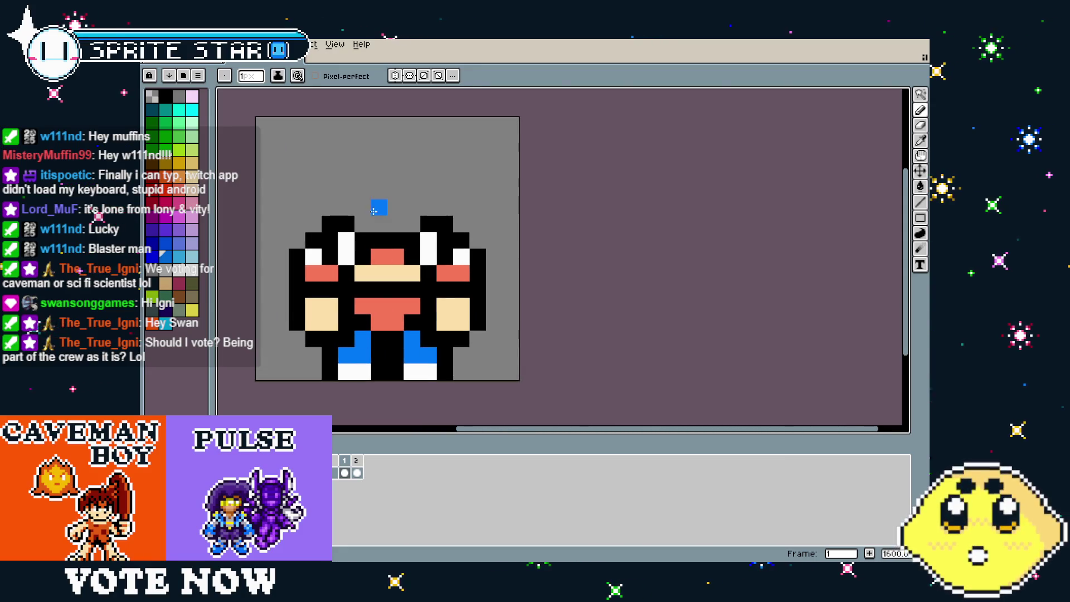
Pick black from the outline and paint the left and right salmon cheek pixels black
left_click_drag(372, 208, 384, 220)
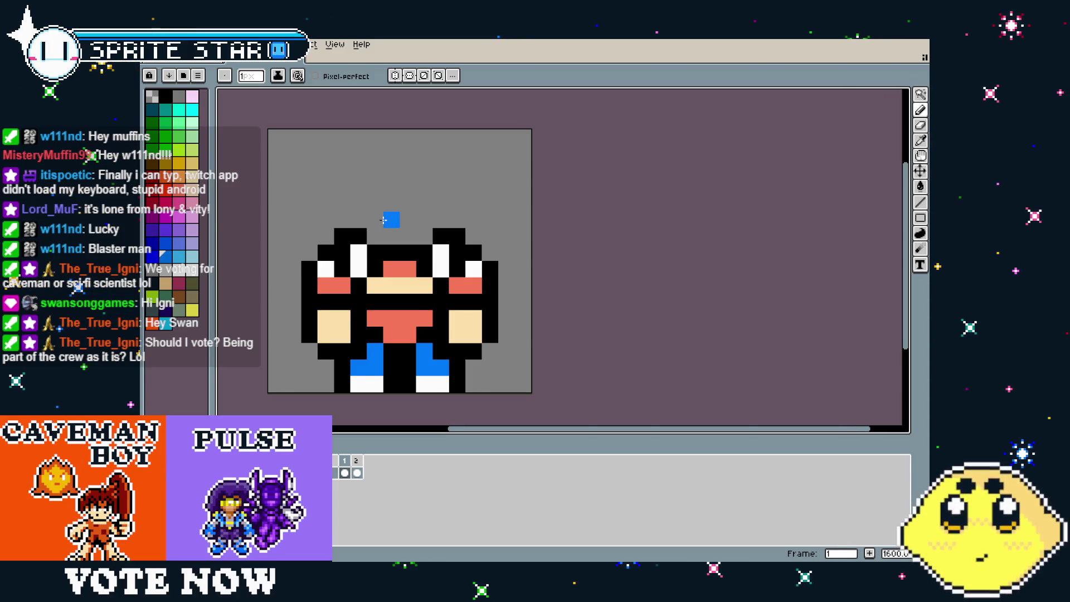
scroll(383, 220, "left", 1)
key("i")
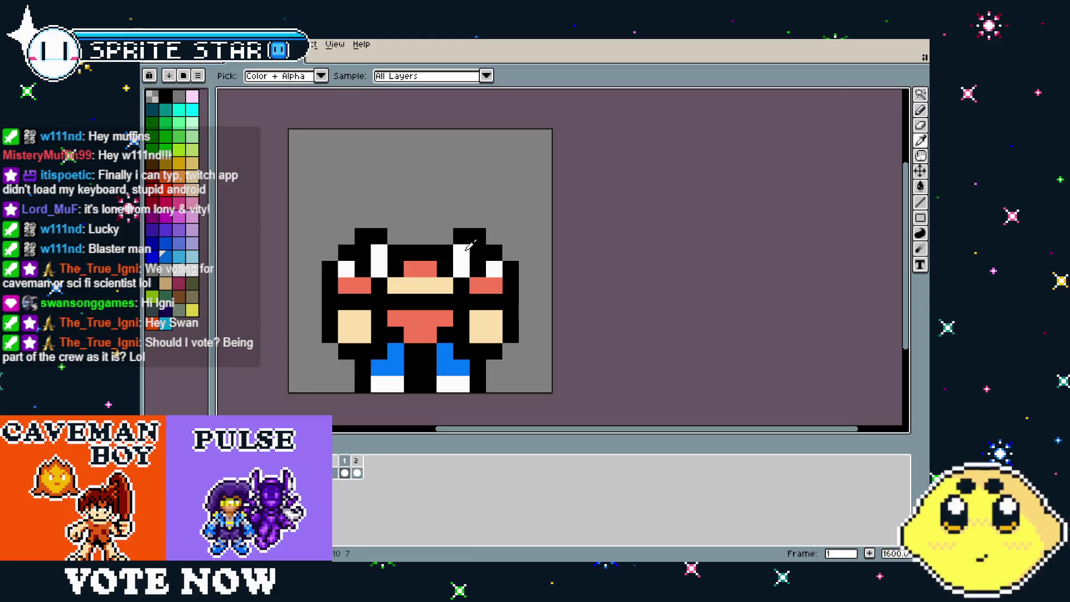
left_click(484, 233)
key("b")
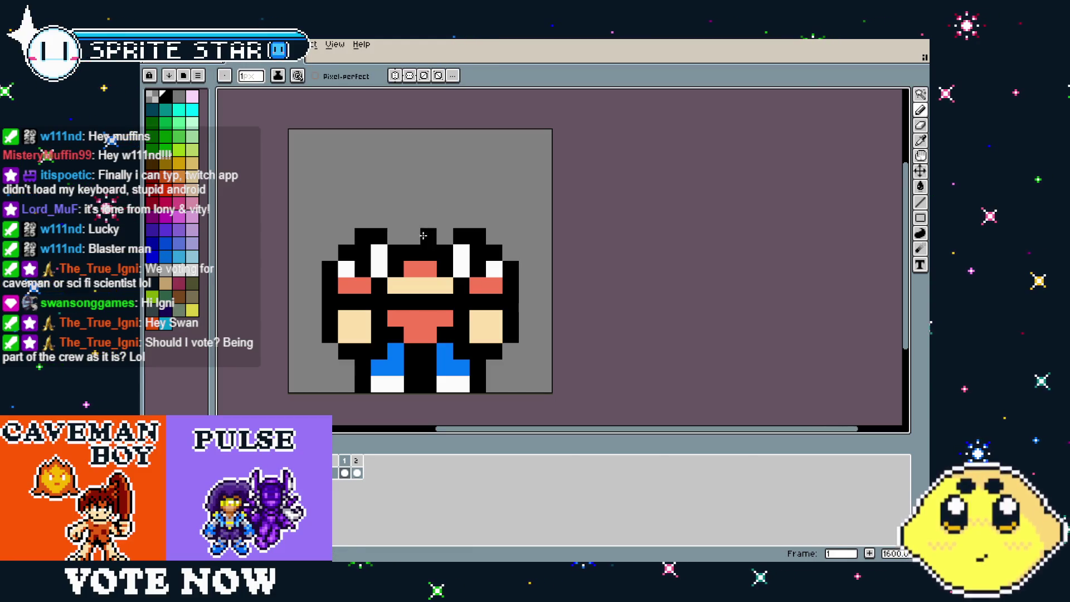
left_click(448, 310, "alt")
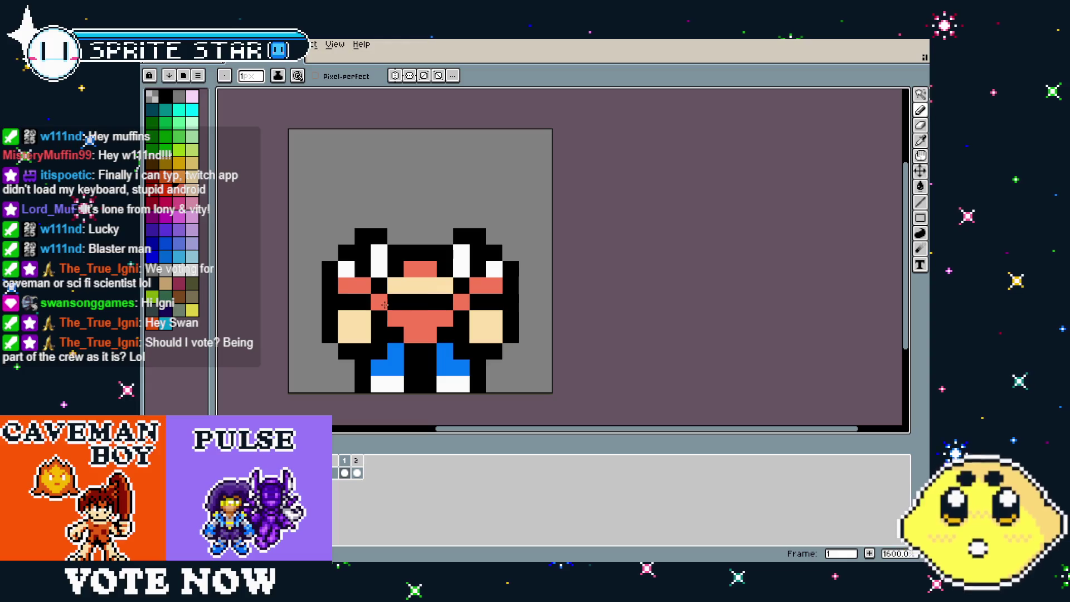
scroll(371, 387, "down", 5)
scroll(373, 388, "up", 5)
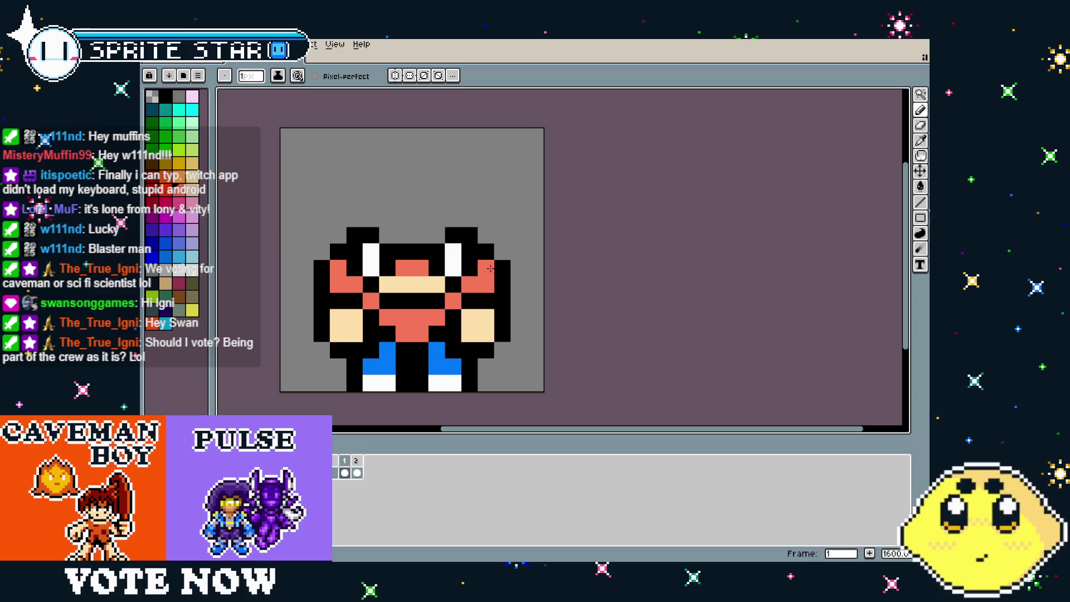
scroll(279, 355, "down", 4)
scroll(310, 353, "up", 6)
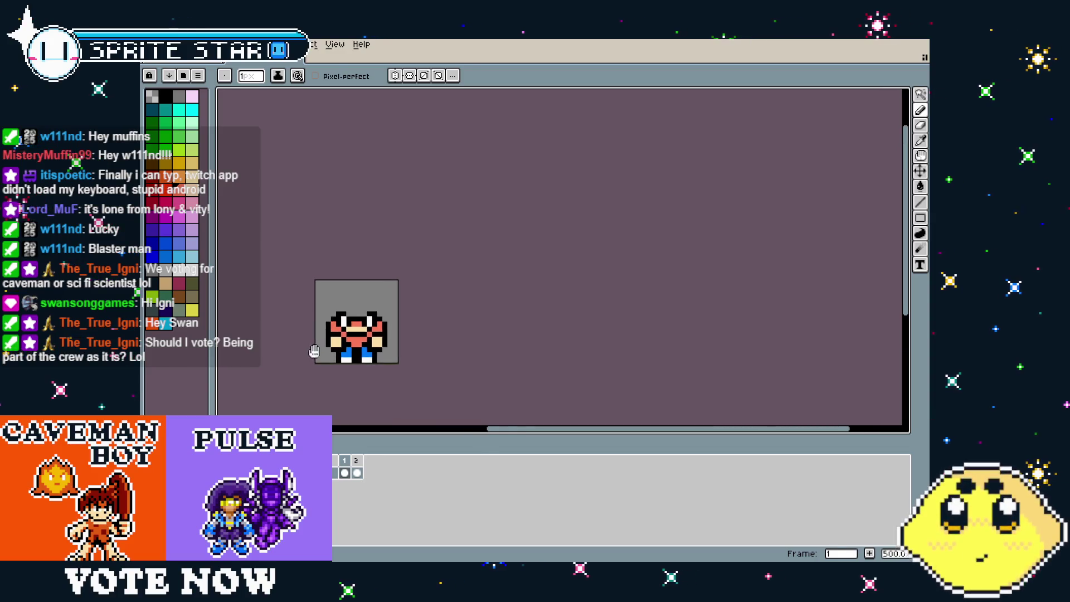
key("alt")
left_click(446, 254, "alt")
left_click(436, 226)
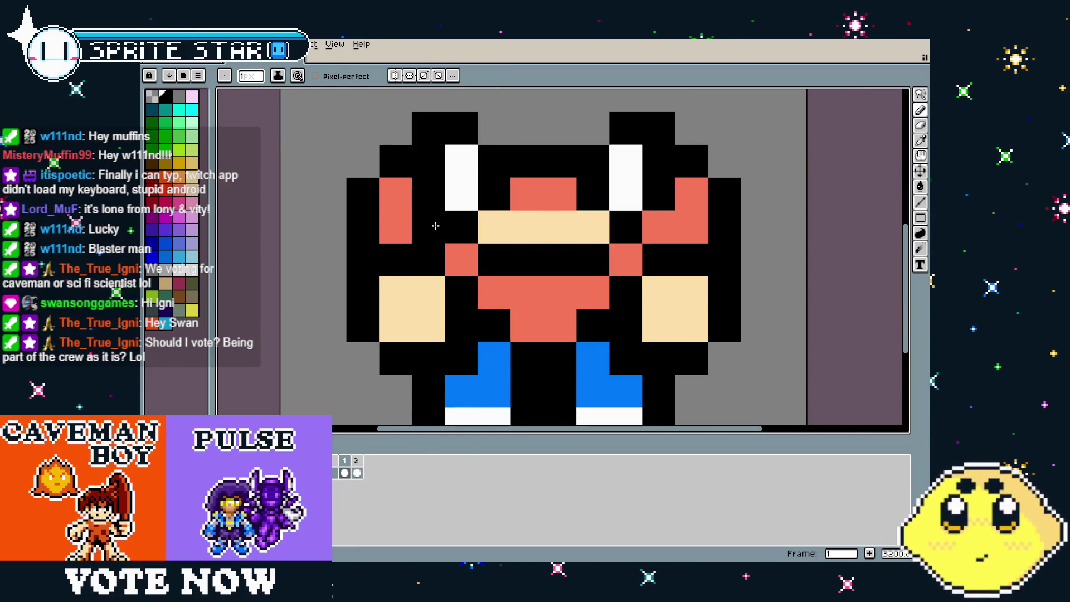
left_click(658, 227)
Draw a black bar across the top of the head and turn the red face pixels skin-toned
scroll(625, 259, "down", 9)
left_click_drag(544, 324, 483, 348)
scroll(482, 348, "up", 5)
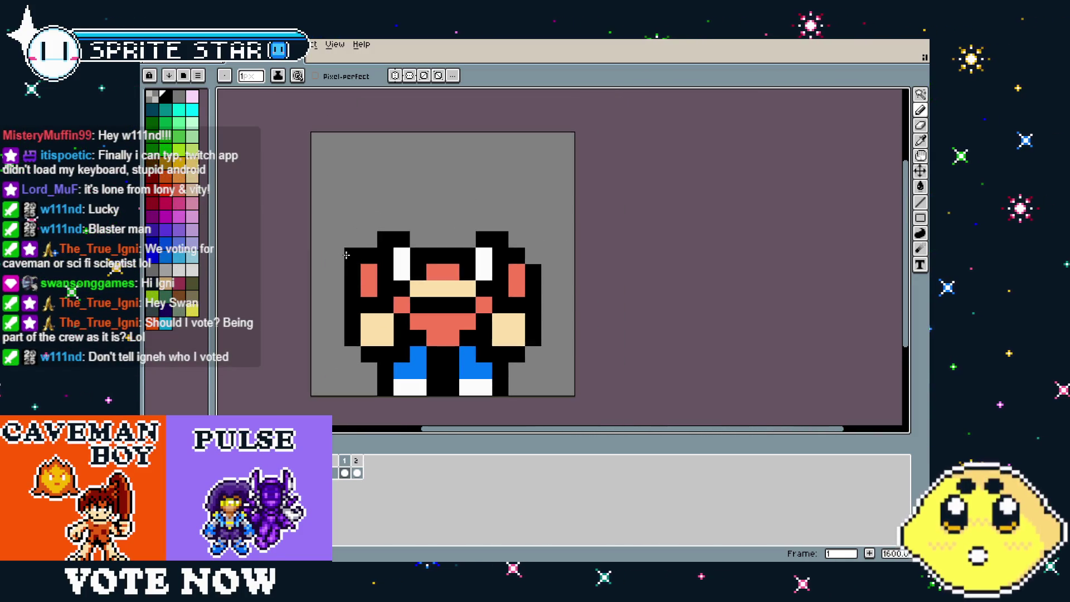
left_click_drag(272, 289, 293, 320)
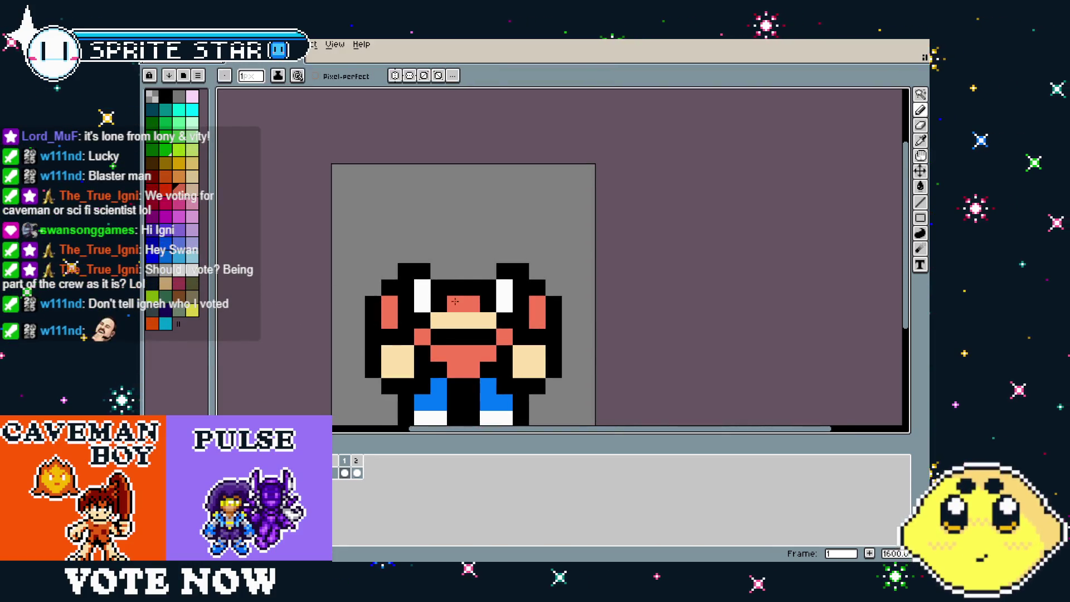
key("i")
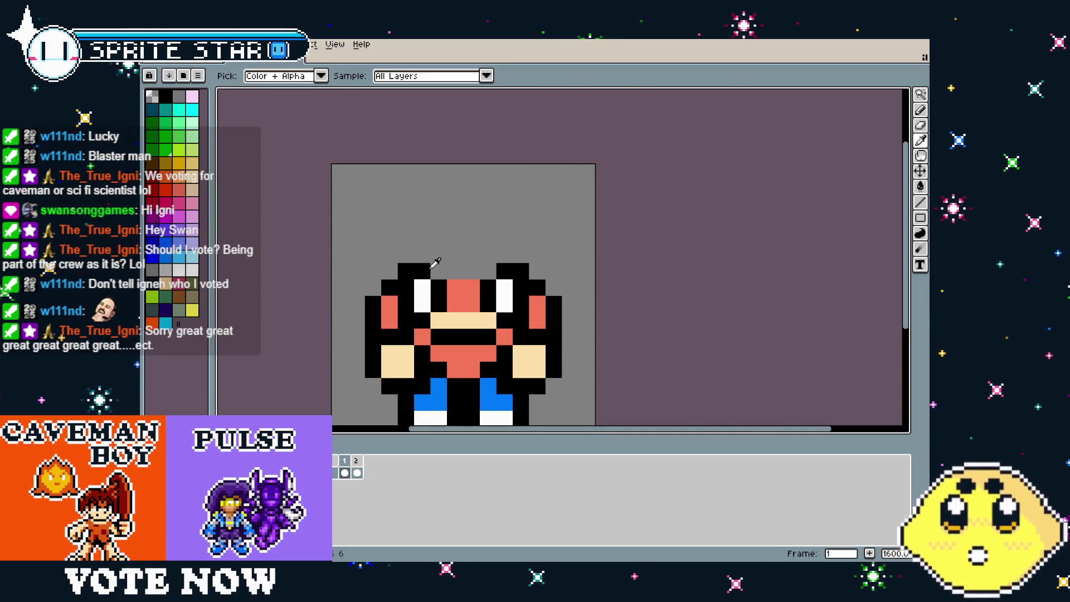
left_click(488, 254)
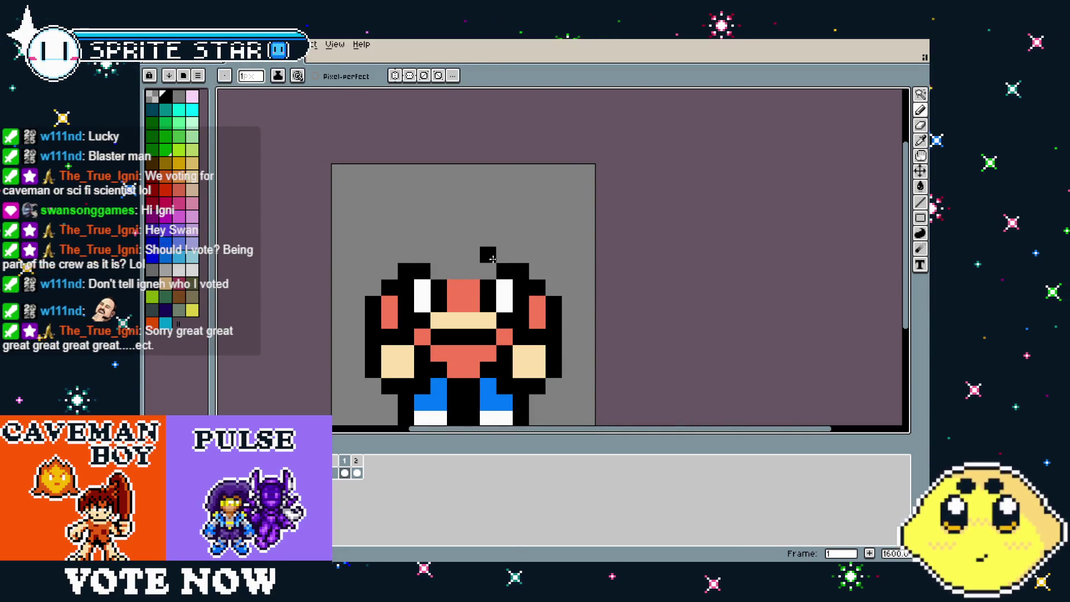
left_click_drag(492, 258, 439, 254)
left_click(456, 321, "alt")
left_click_drag(471, 304, 456, 292)
left_click(455, 304)
Rework the row above the eyes, clearing hair to grey and filling gaps black and white
left_click(423, 292, "alt")
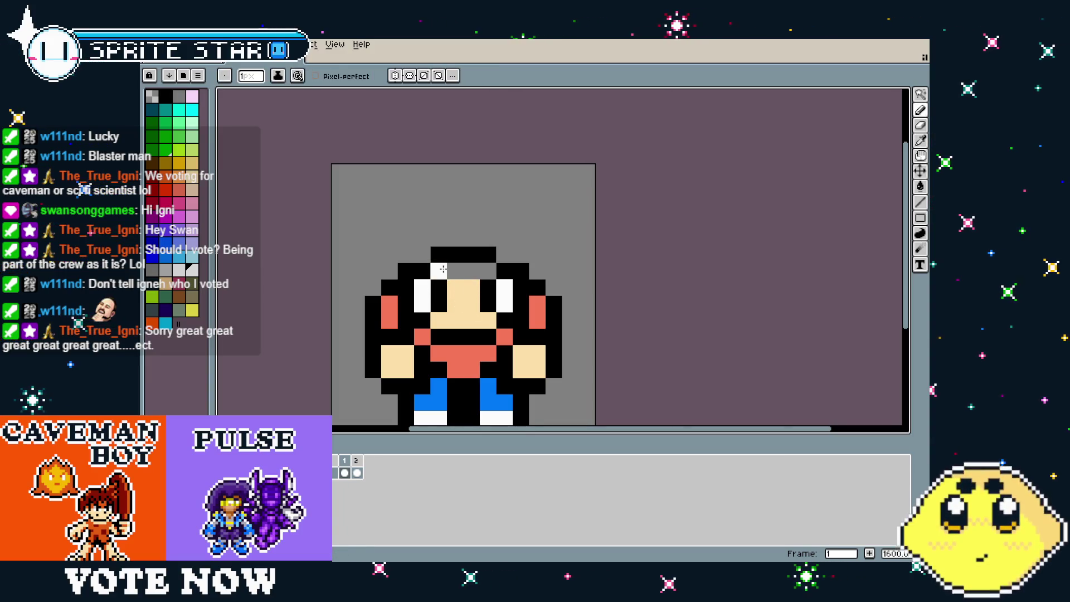
key("alt")
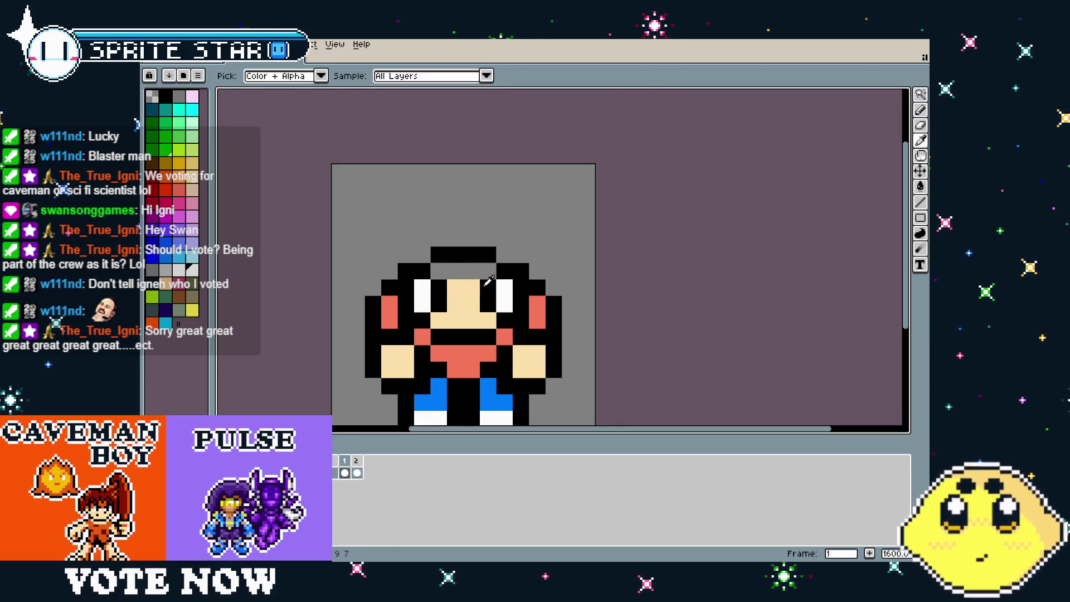
left_click(488, 271, "alt")
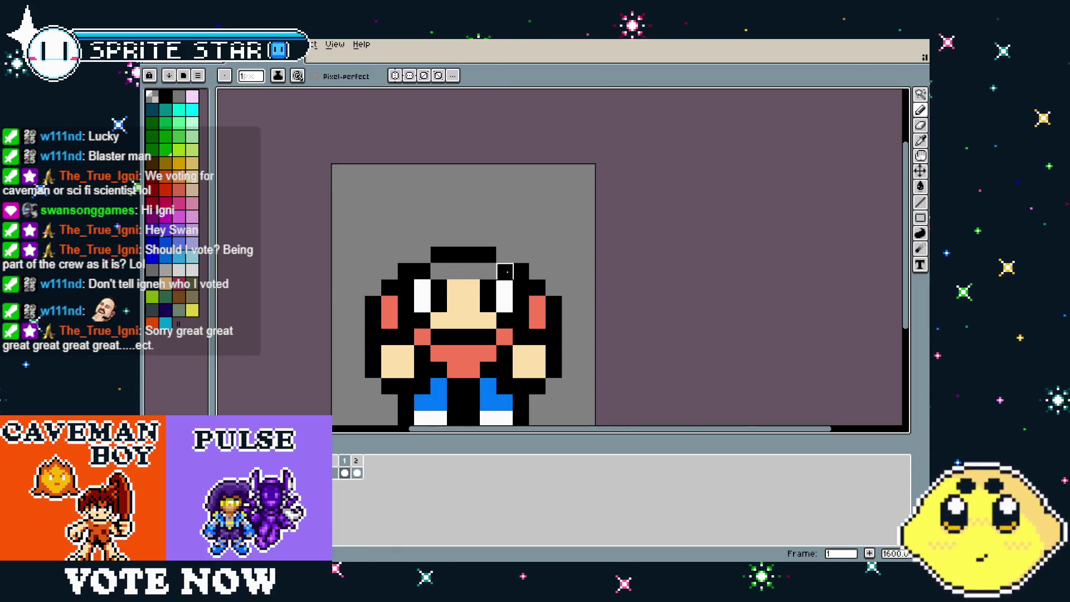
left_click(504, 295, "alt")
left_click(504, 271)
left_click(487, 271)
left_click(438, 270)
left_click(420, 287, "alt")
left_click(463, 271, "alt")
left_click_drag(422, 271, 449, 270)
left_click(488, 271)
left_click(521, 271, "alt")
left_click(504, 270)
Clear the top hair row to grey and raise black outline spikes on the head's left and right
key("alt")
left_click(521, 254)
left_click(504, 237, "alt")
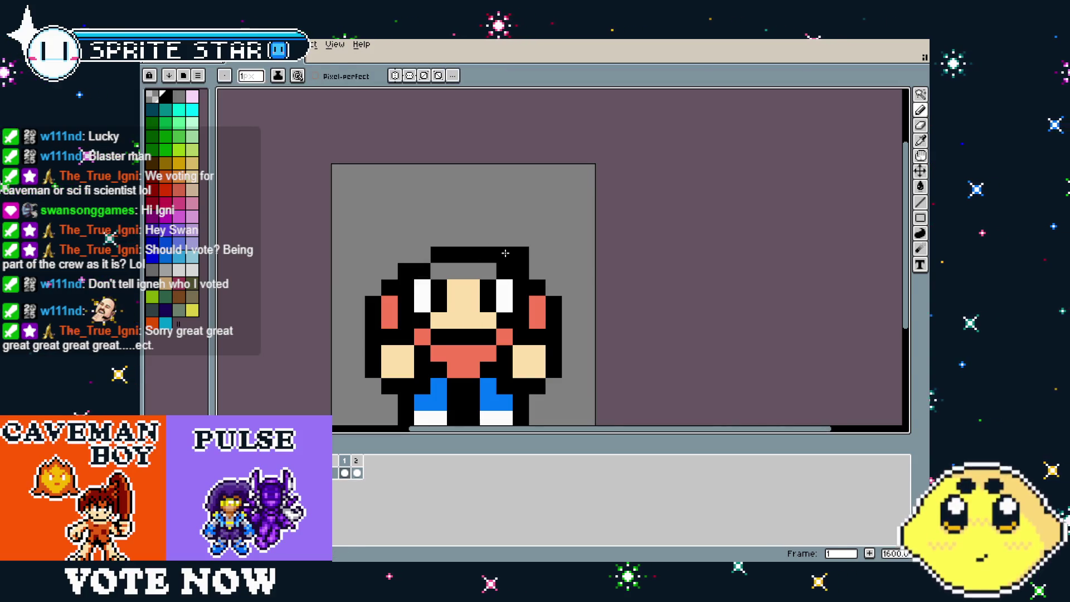
left_click_drag(490, 255, 434, 254)
left_click(405, 254)
left_click(405, 238)
left_click(422, 222)
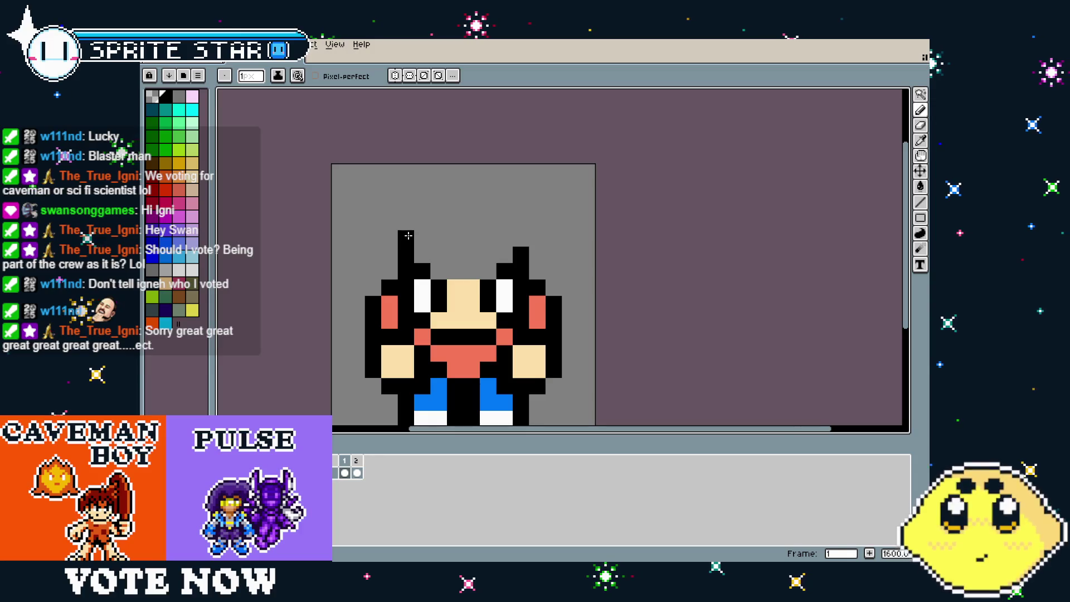
left_click(438, 222)
left_click(521, 238)
left_click(504, 222)
left_click(487, 215)
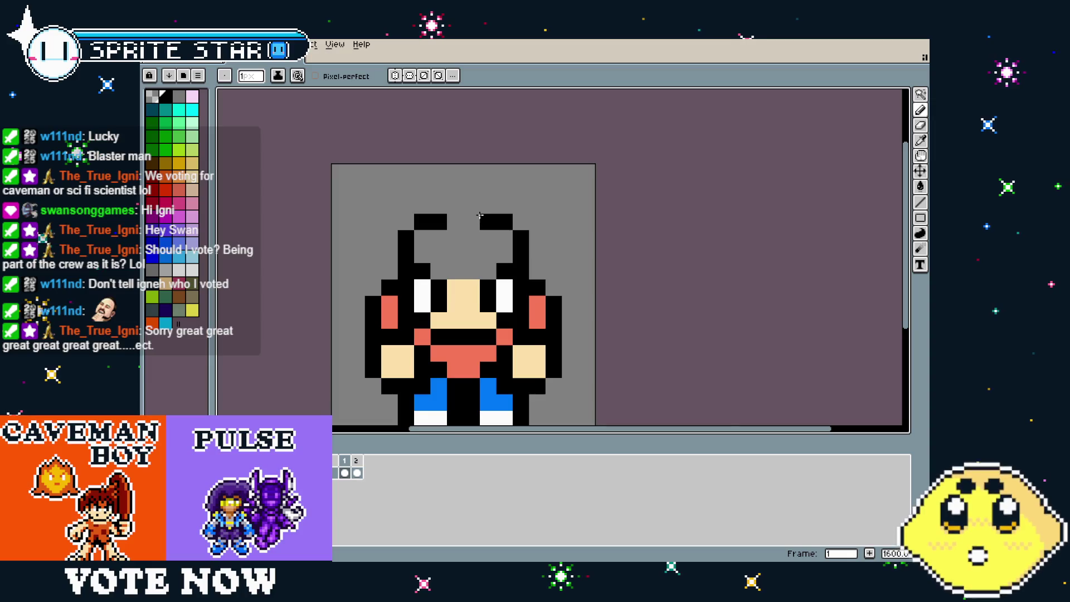
Close the rounded head with a black top row, clearing stray pixels to grey
right_click(488, 221)
left_click(488, 205)
left_click(471, 206)
left_click(455, 205)
left_click(438, 206)
right_click(439, 222)
left_click(438, 353)
scroll(438, 353, "down", 1)
scroll(438, 353, "up", 1)
Flood-fill the grey head interior with the skin colour
key("g")
left_click(462, 246)
scroll(430, 376, "down", 3)
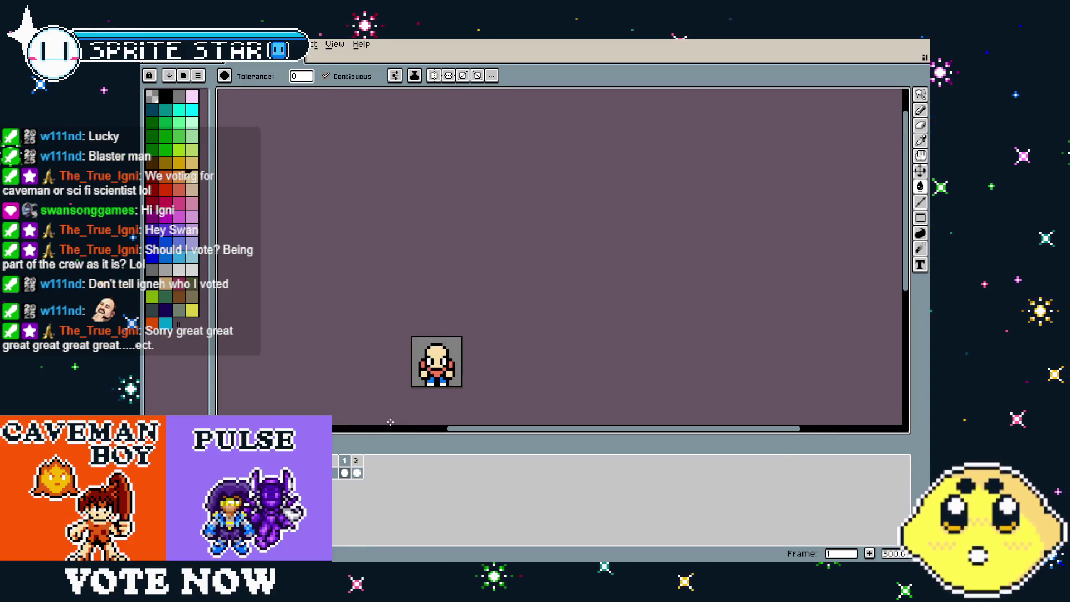
scroll(358, 409, "up", 3)
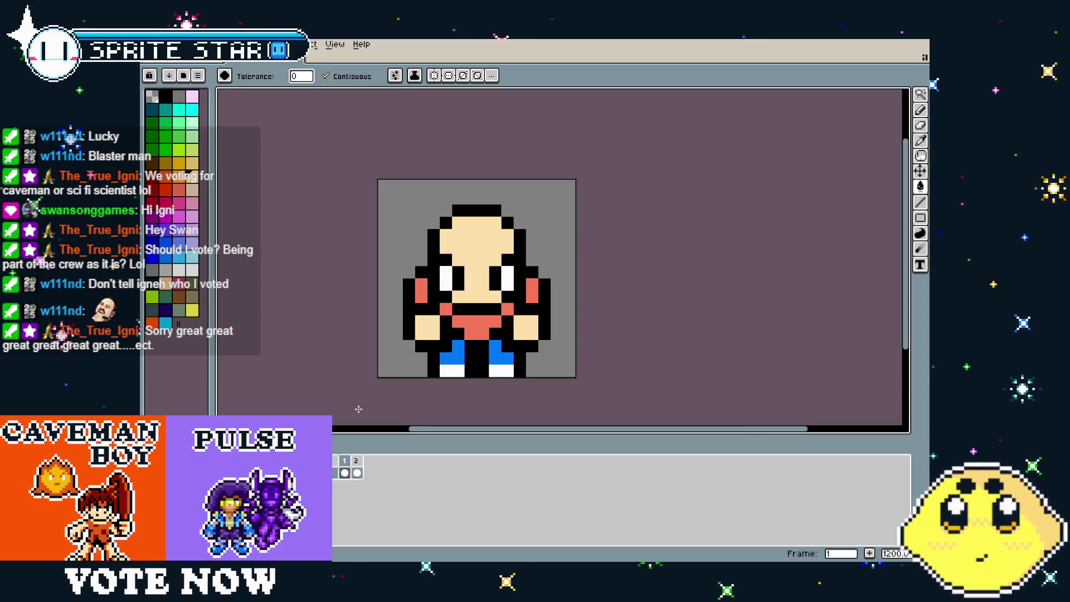
Undo a salmon fill that covered the arm outline, then set the drawing colour from dark teal to black
key("alt")
left_click(497, 330)
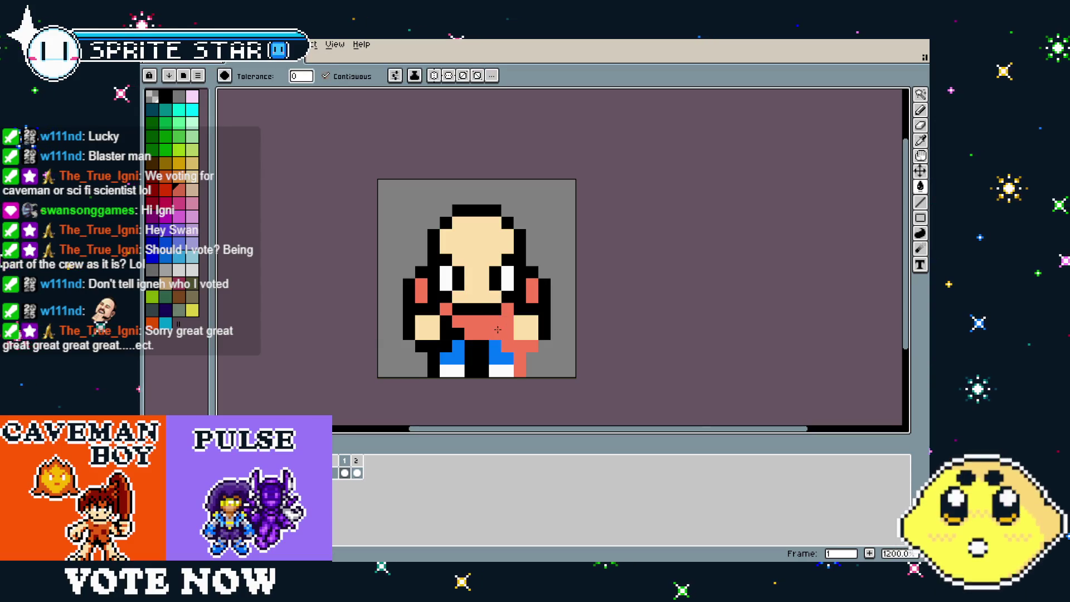
key("ctrl+z")
key("b")
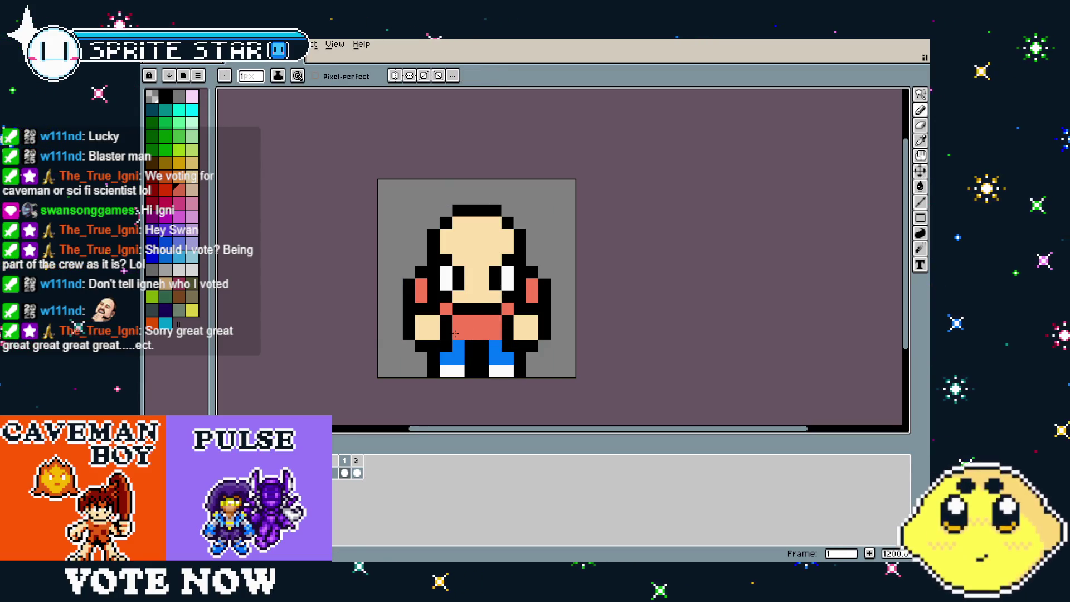
scroll(455, 333, "down", 7)
scroll(439, 411, "up", 8)
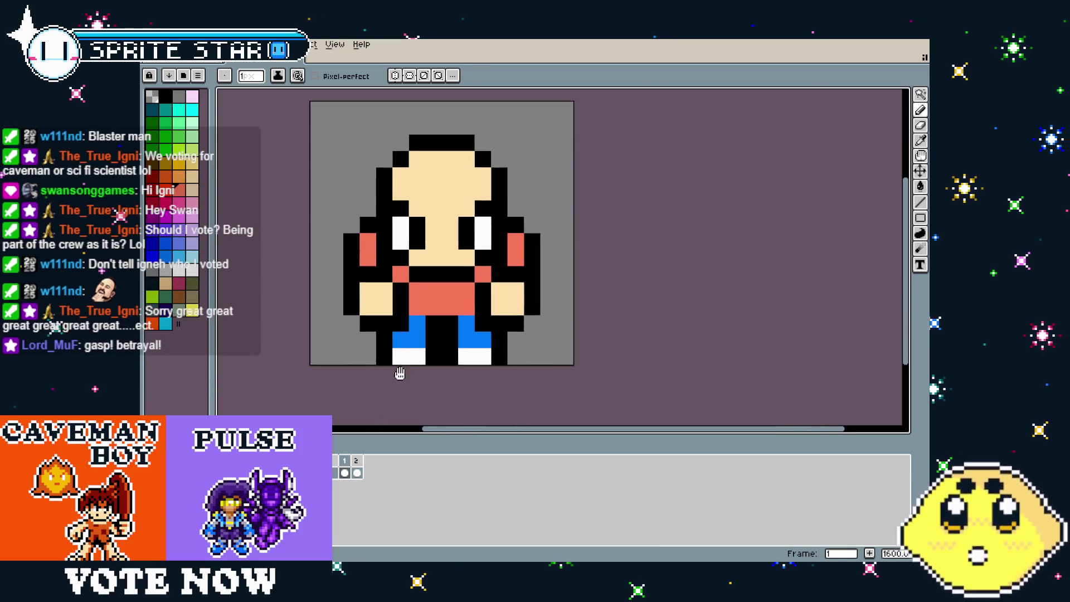
left_click(158, 114)
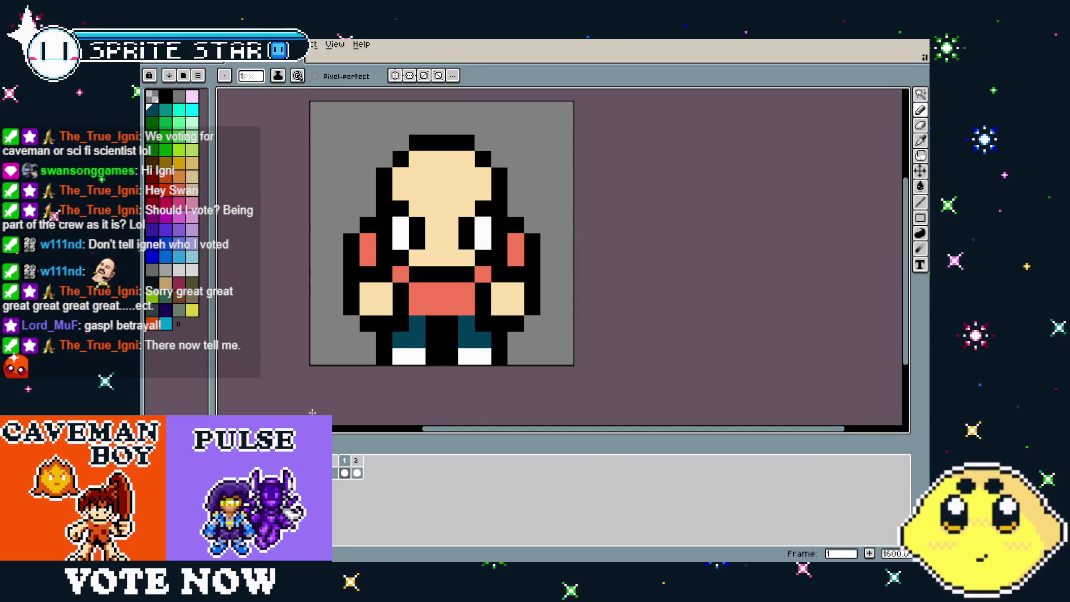
scroll(311, 413, "down", 4)
scroll(317, 406, "up", 6)
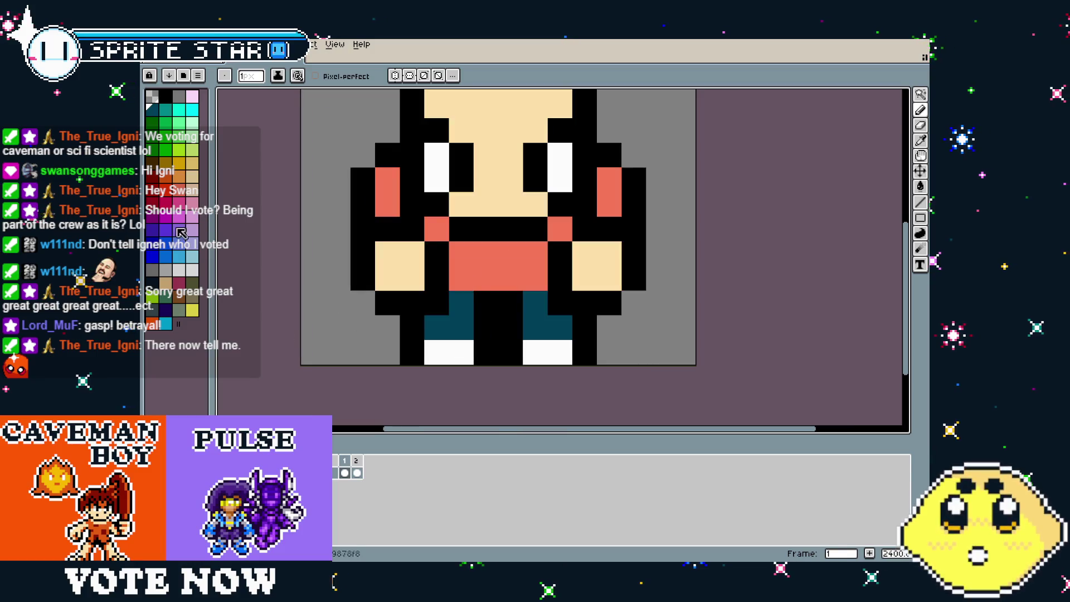
left_click(167, 98)
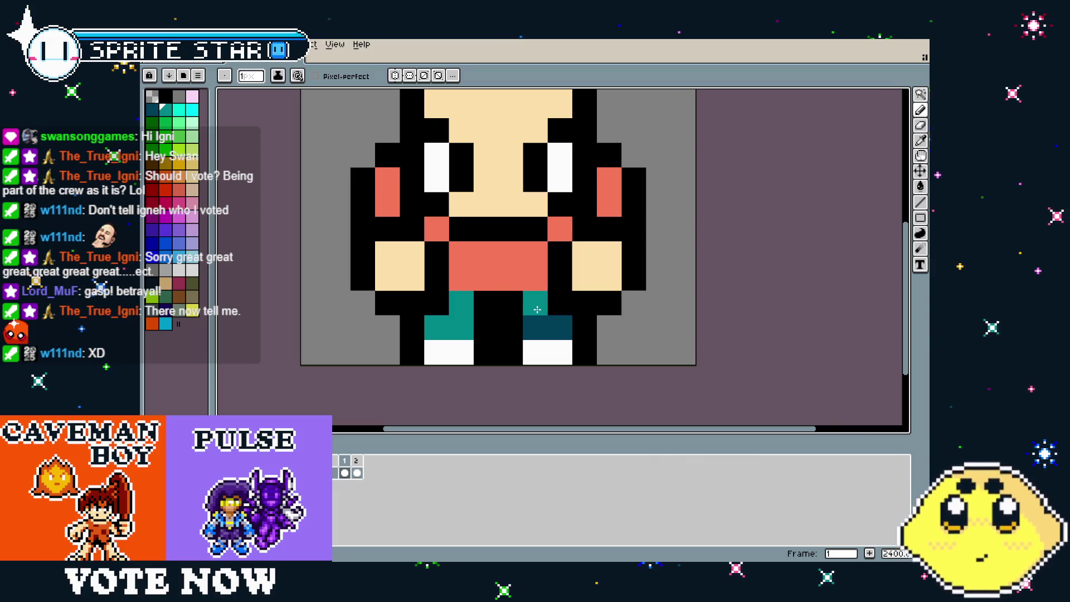
scroll(561, 323, "down", 4)
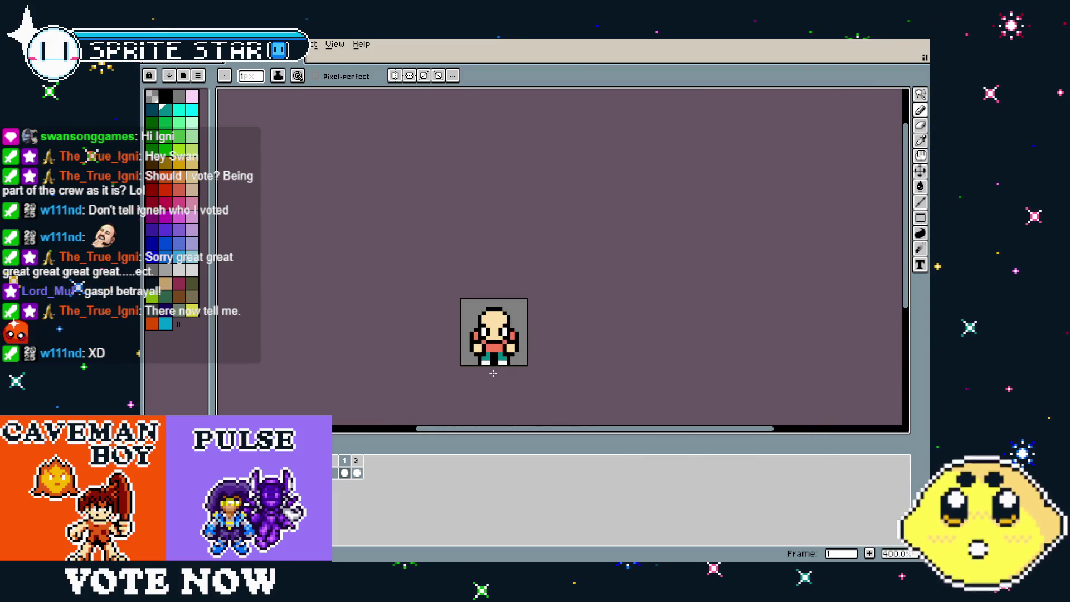
scroll(519, 356, "up", 4)
Recolour a lower cheek pixel to skin, then undo it so the cheek stays salmon
left_click(541, 265)
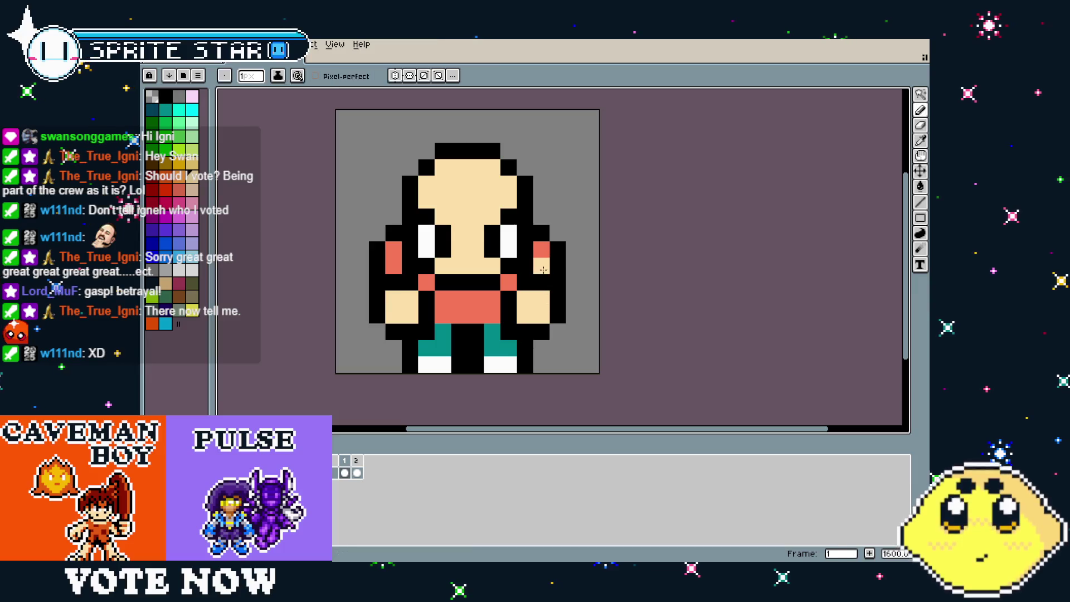
key("ctrl+z")
key("ctrl+z")
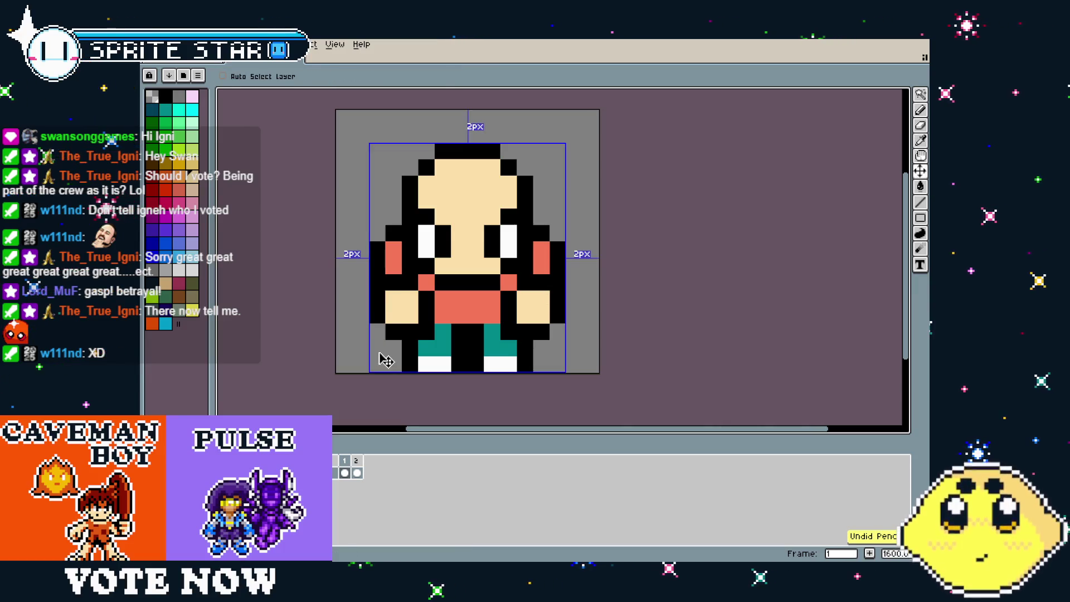
scroll(495, 291, "down", 2)
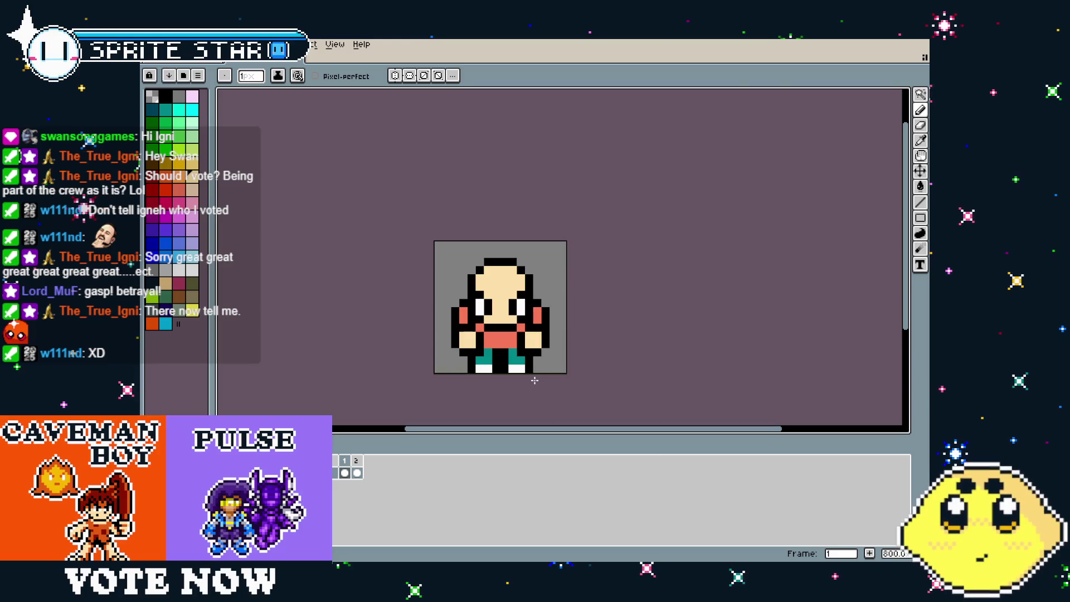
scroll(432, 365, "up", 1)
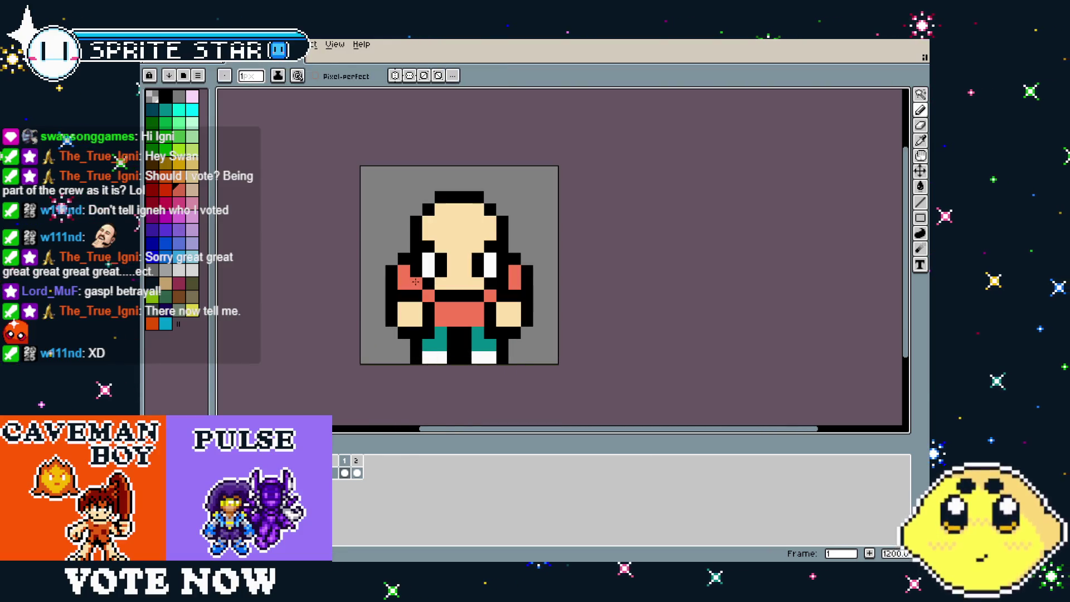
scroll(459, 361, "down", 4)
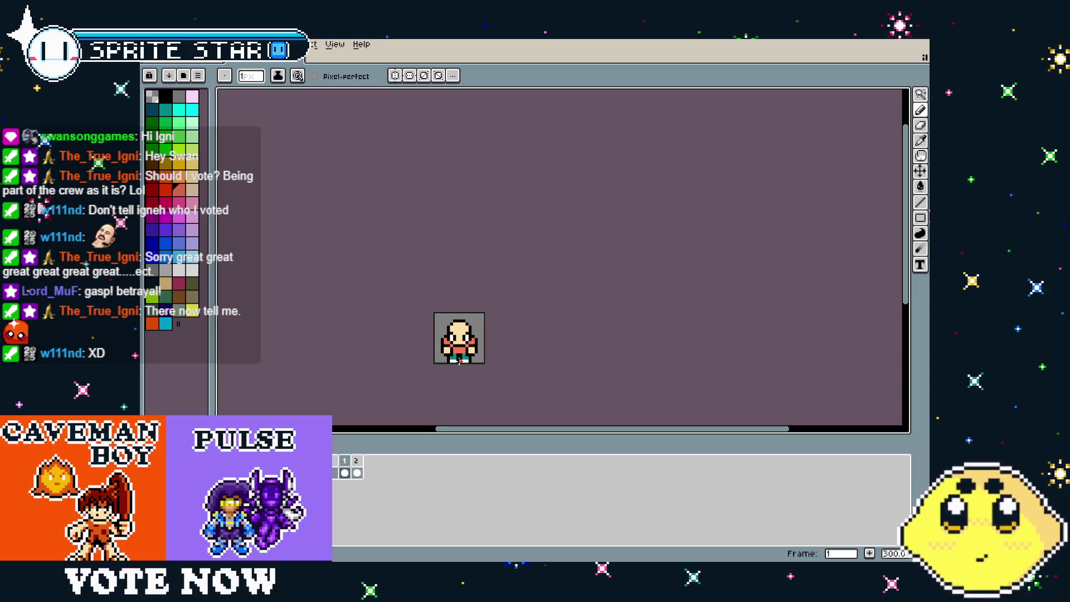
scroll(459, 361, "up", 7)
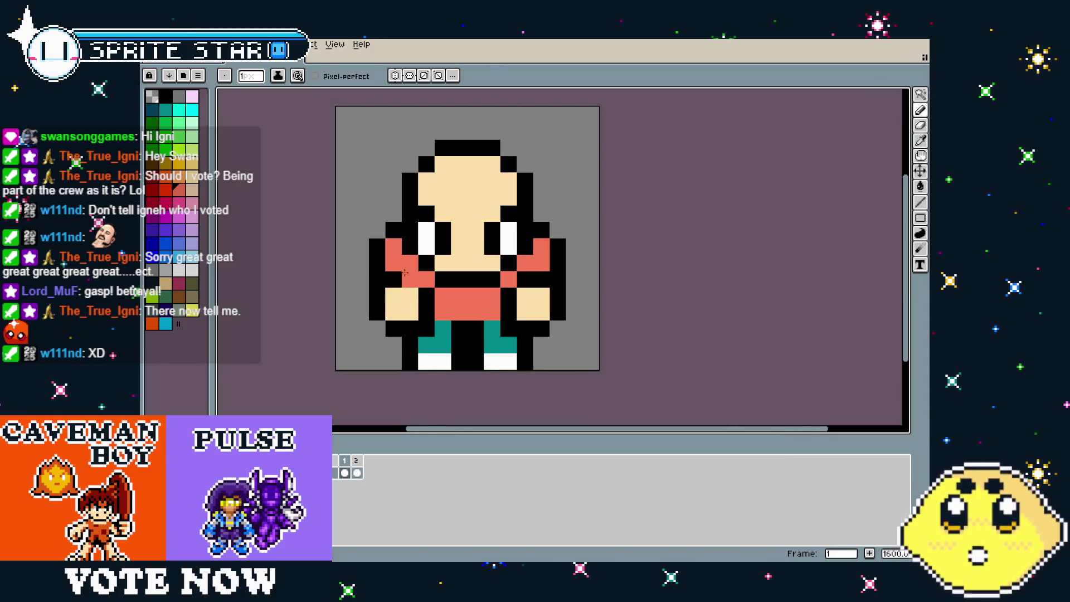
Paint an upper-arm pixel salmon to widen the shirt stripe, then view the second frame
key("i")
key("b")
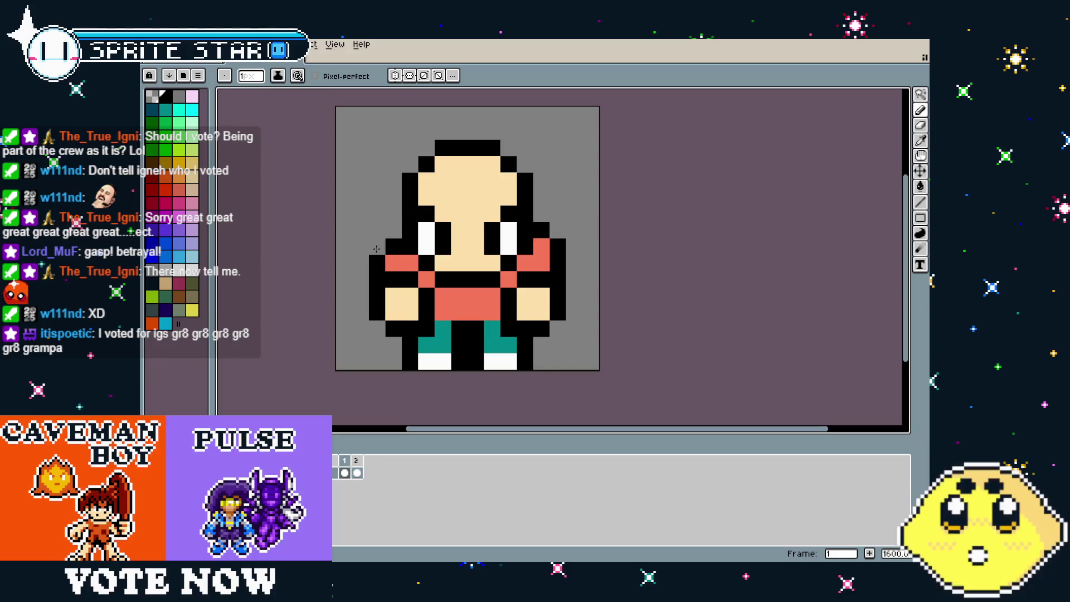
left_click(541, 263)
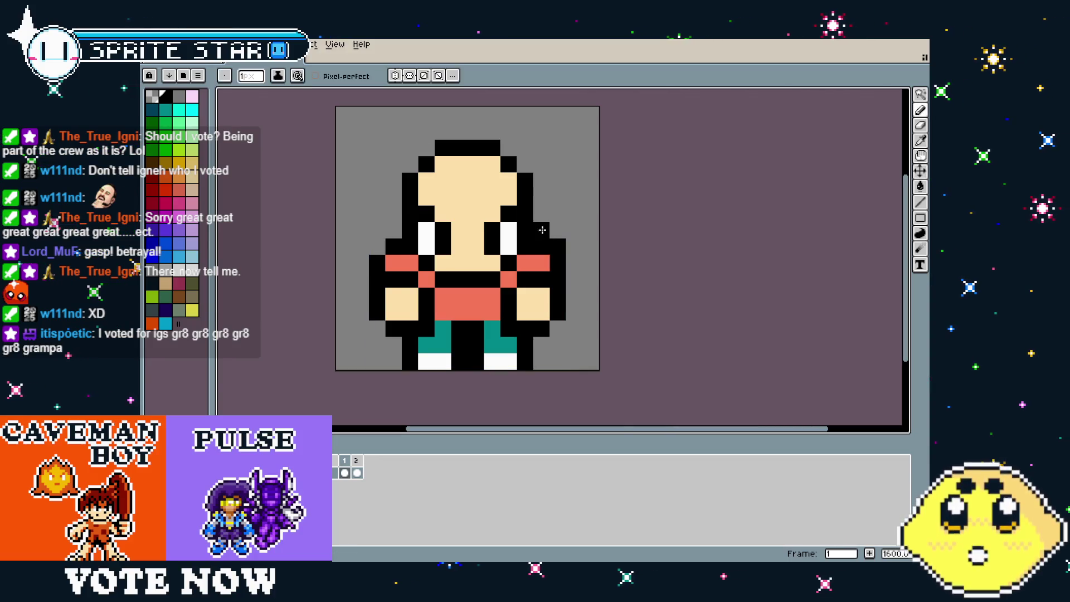
scroll(597, 385, "down", 6)
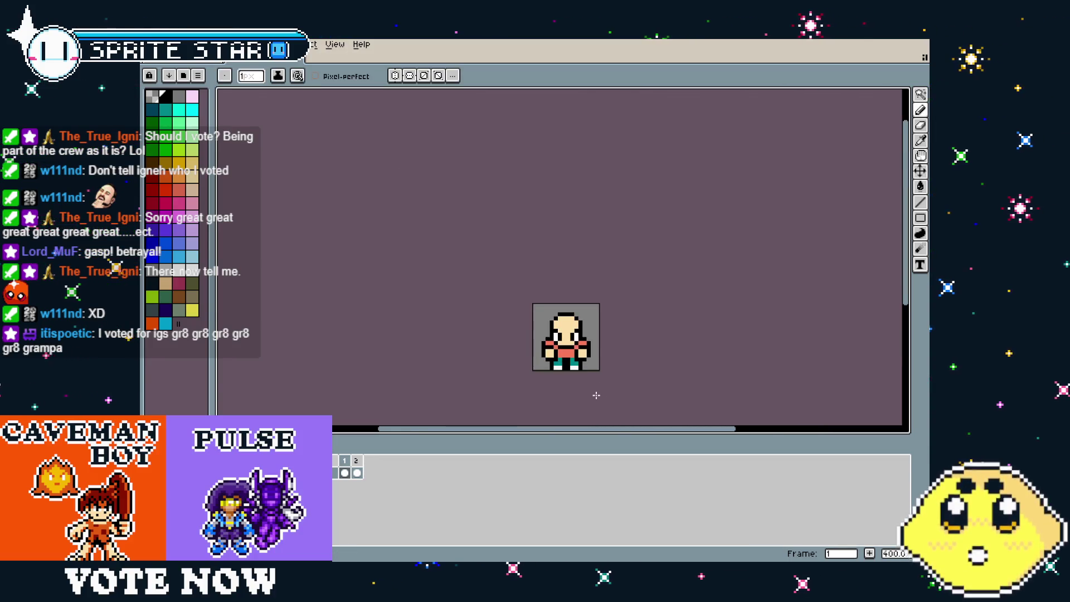
scroll(596, 391, "up", 5)
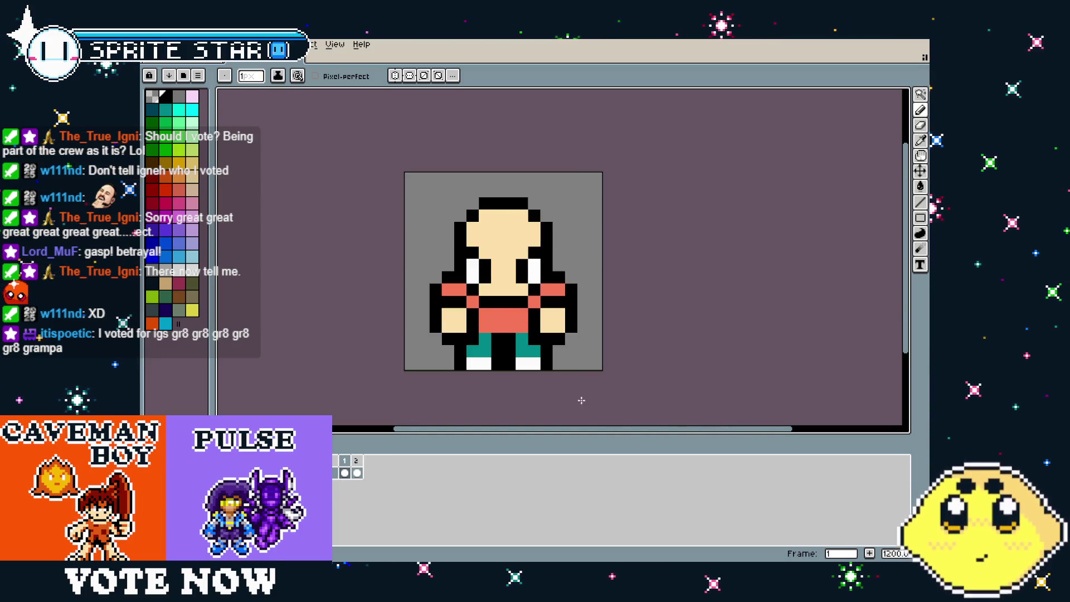
left_click(359, 461)
Remove the empty second frame and keep the brush at 1 pixel
key("ctrl+z")
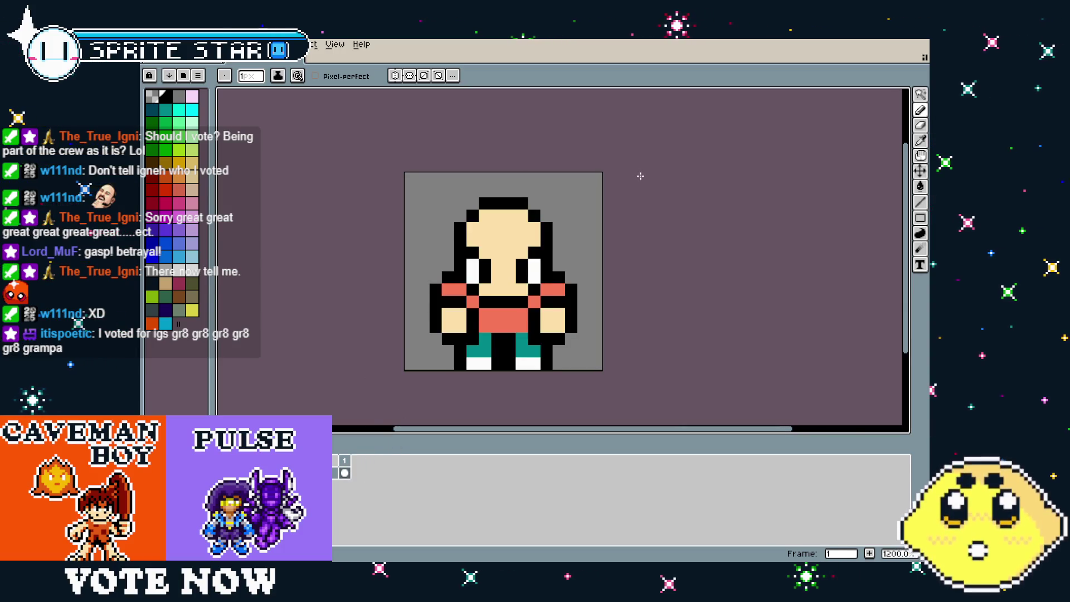
key("plus")
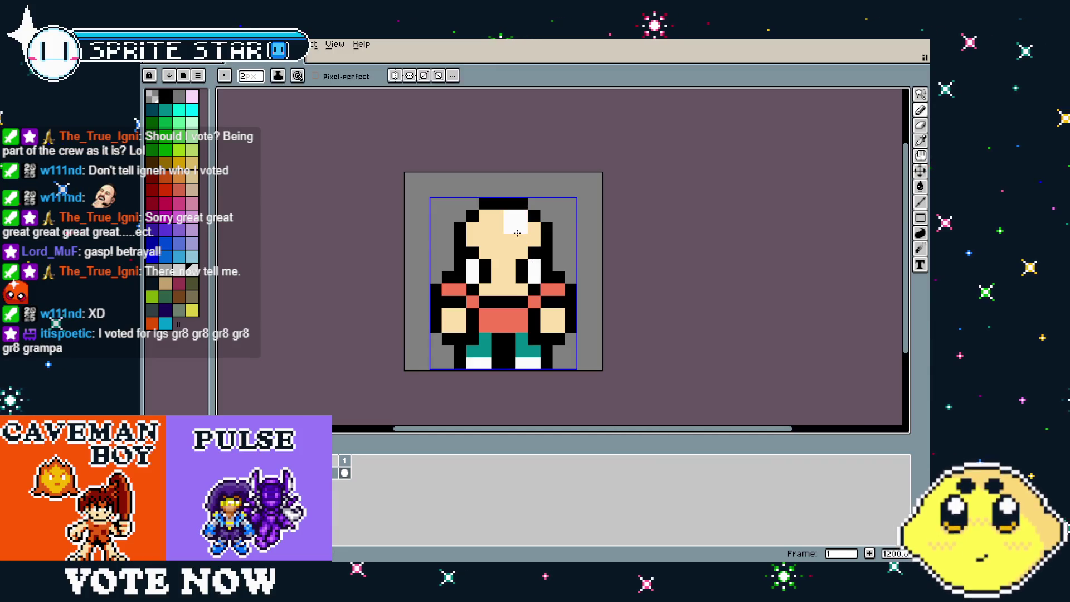
key("minus")
scroll(399, 368, "down", 3)
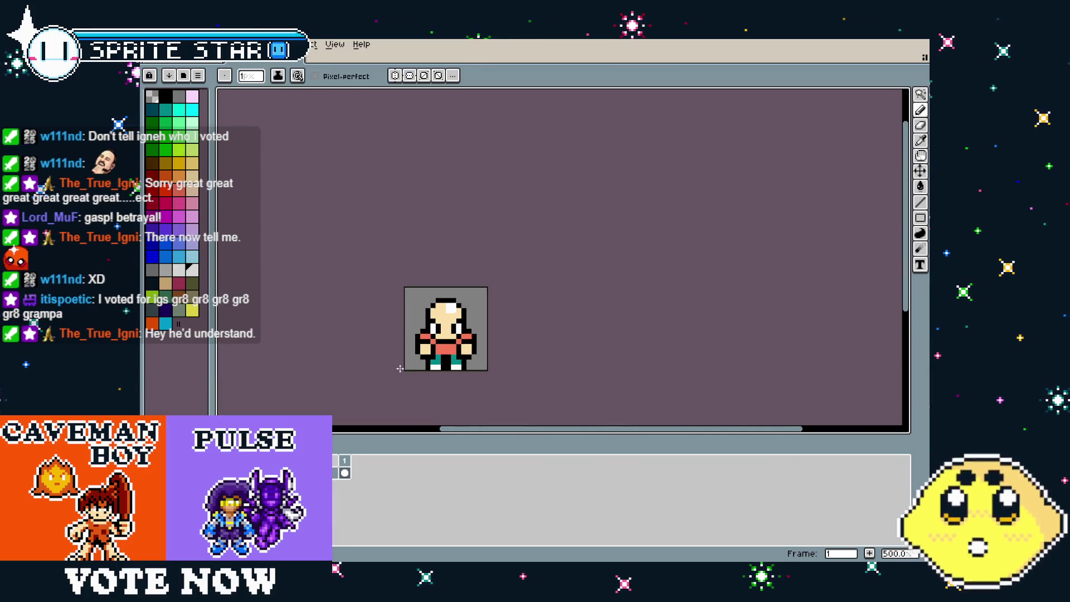
scroll(400, 368, "up", 3)
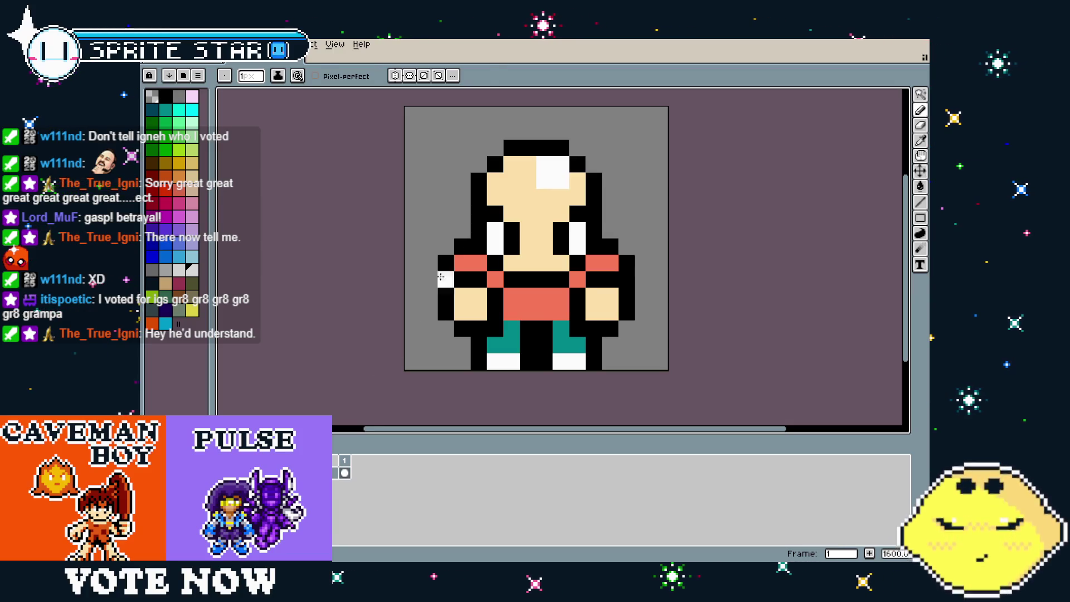
Sample white and pencil a shine on the bald head with sparkle pixels around it
key("i")
left_click(573, 170)
left_click(560, 147)
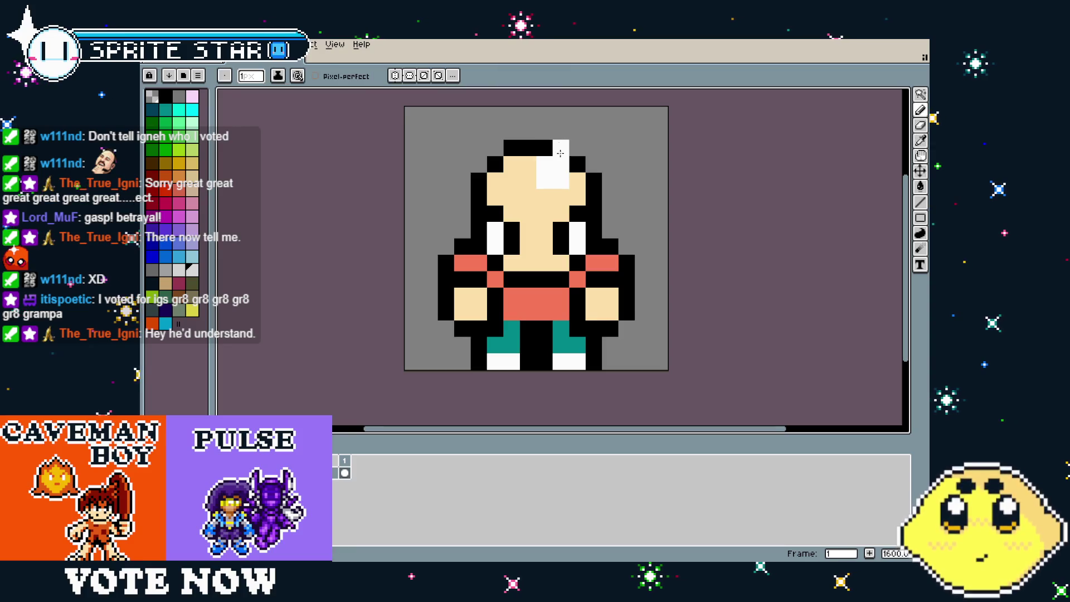
left_click(560, 114)
left_click(610, 164)
left_click(627, 164)
left_click(511, 163)
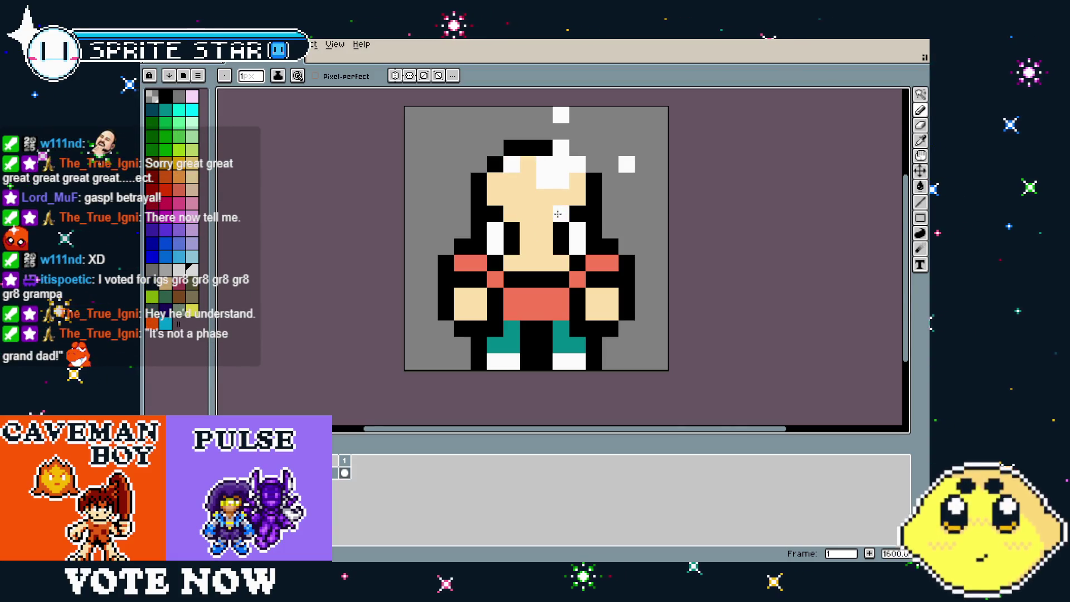
Undo the last sparkle pixel, leaving three white sparkles around the head
scroll(477, 274, "down", 3)
scroll(476, 276, "down", 1)
scroll(471, 287, "up", 3)
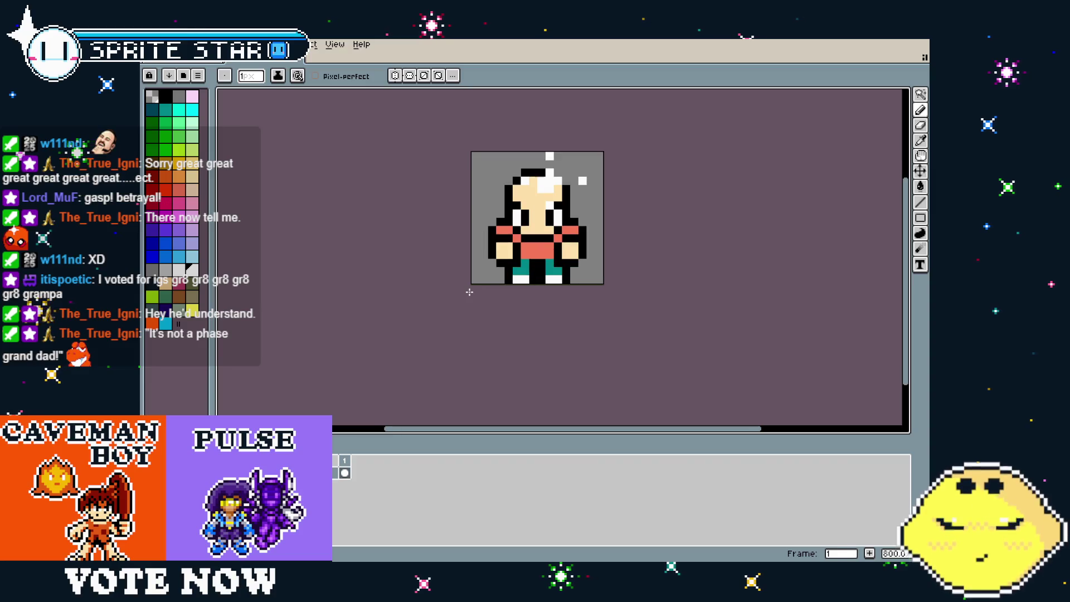
key("ctrl+z")
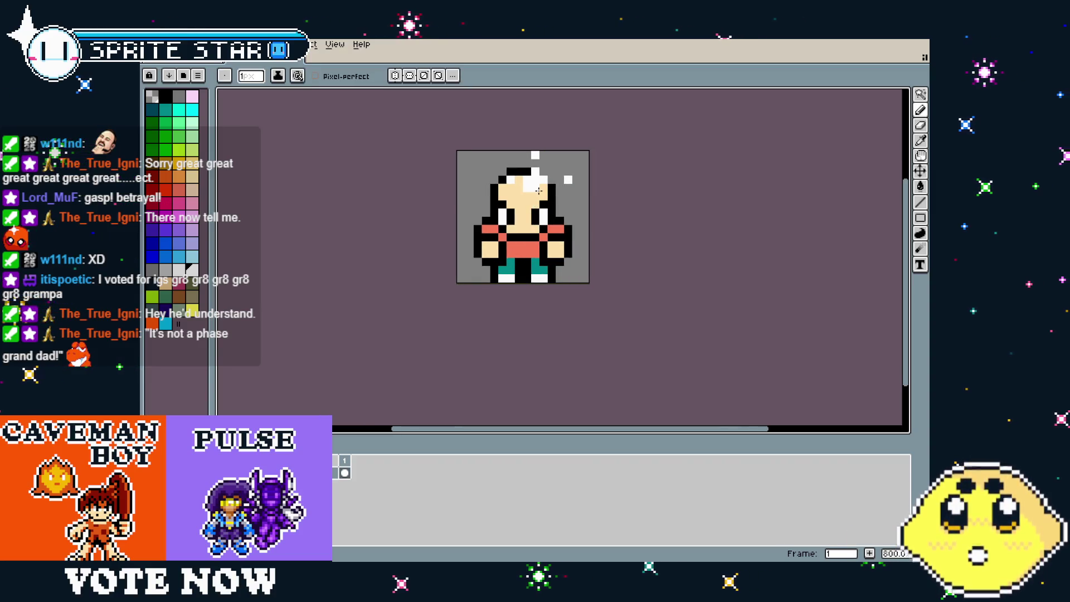
scroll(507, 250, "down", 1)
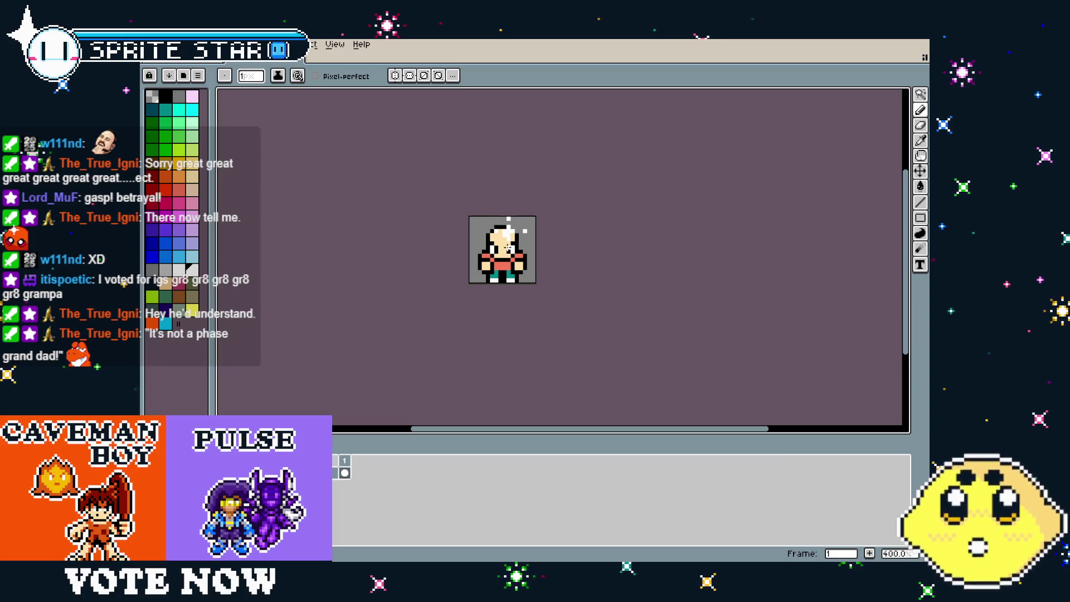
scroll(508, 237, "up", 1)
scroll(565, 338, "up", 1)
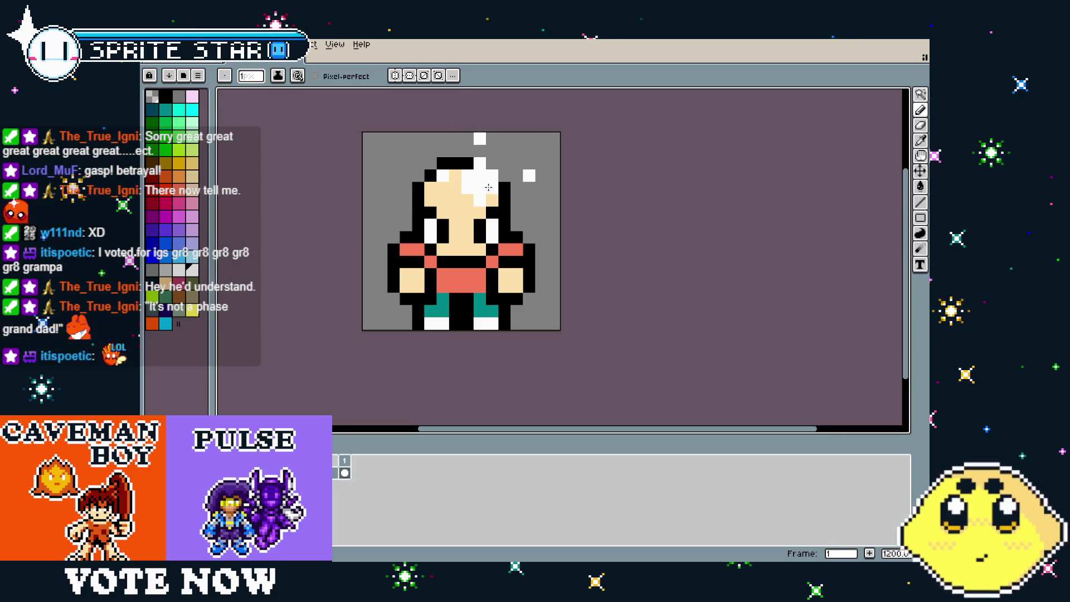
scroll(445, 348, "down", 6)
scroll(441, 345, "up", 5)
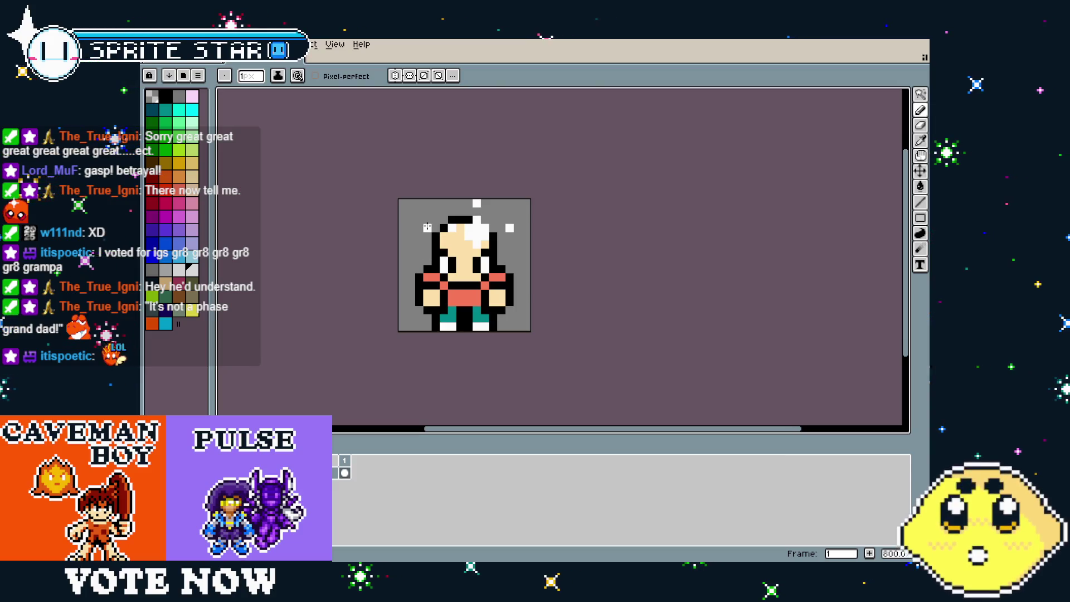
scroll(483, 388, "down", 3)
scroll(483, 386, "up", 6)
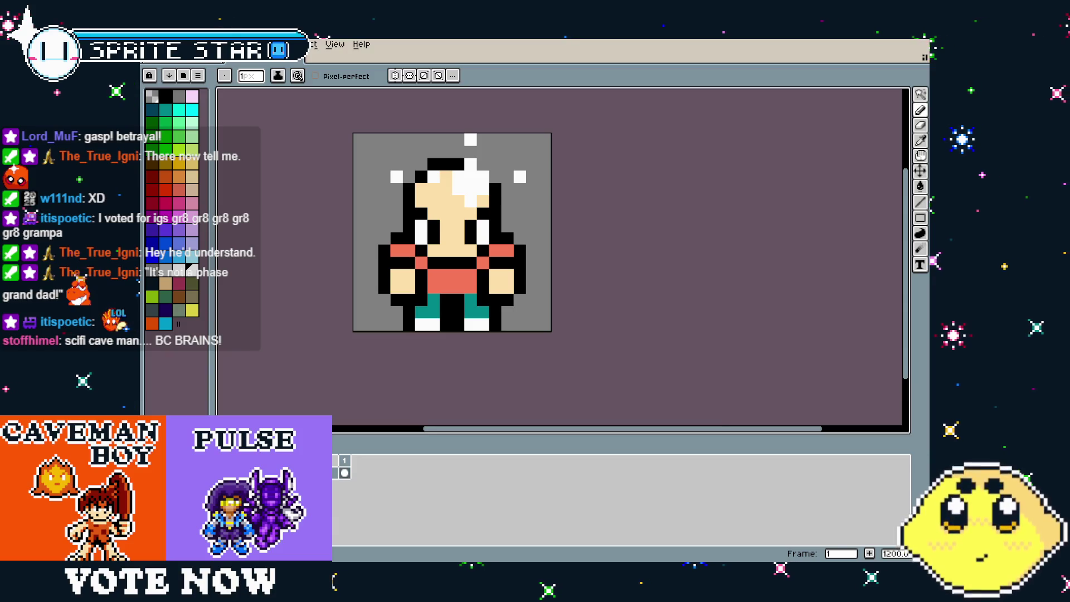
left_click_drag(301, 327, 352, 331)
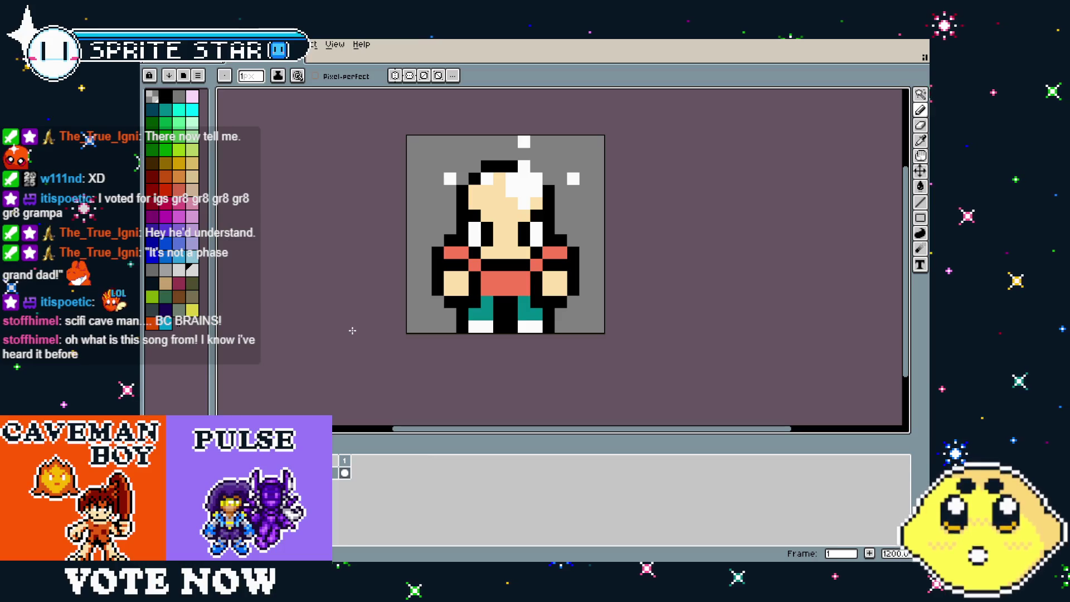
Create a new 240×320 sprite and dock it to the right of the boy sprite
left_click(153, 45)
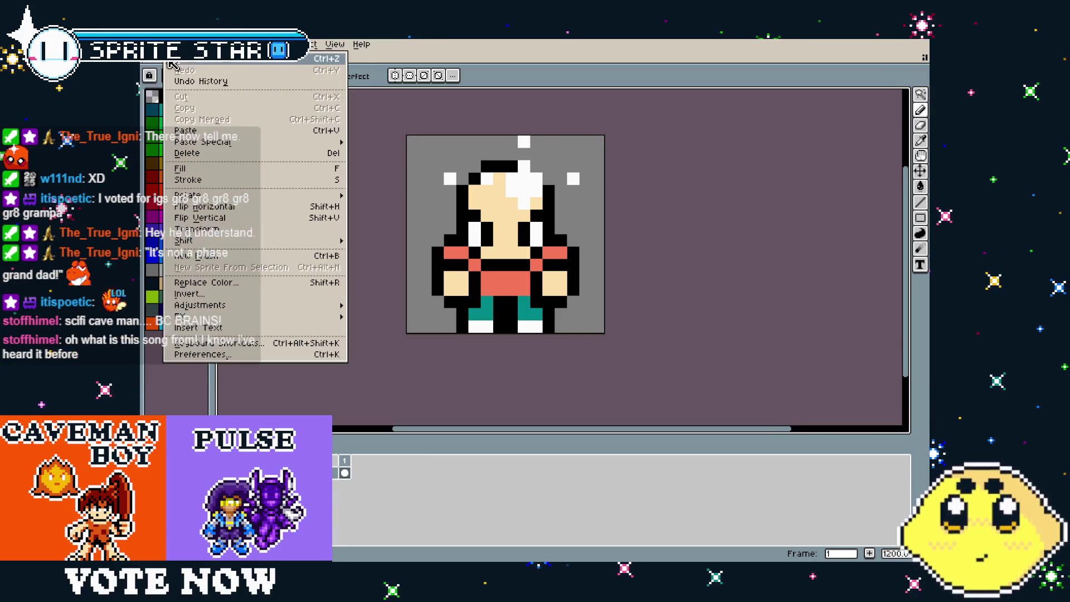
left_click(167, 68)
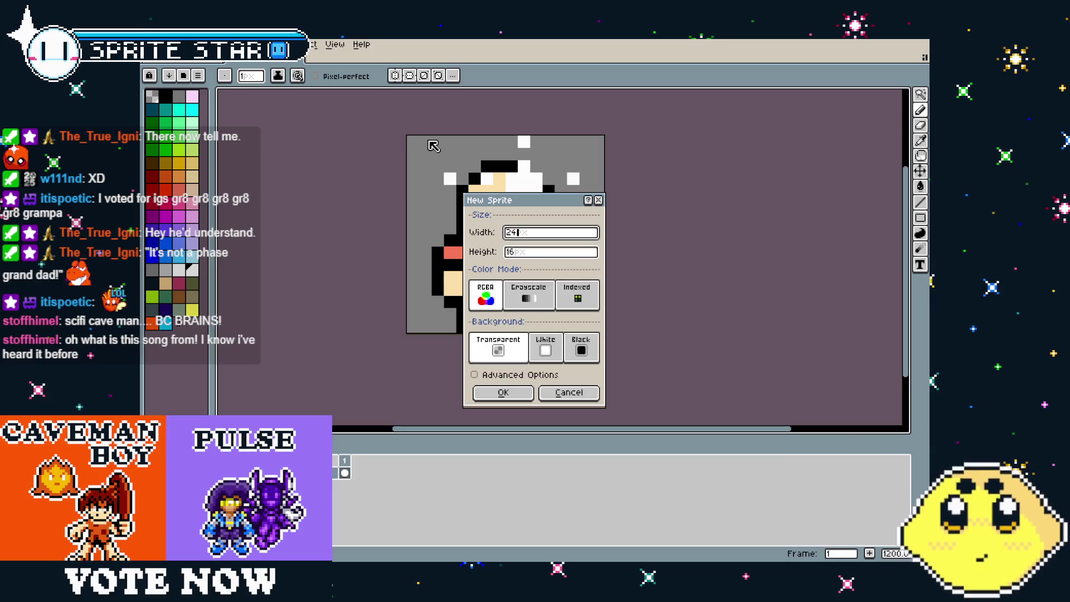
type("0")
key("Tab")
type("0")
key("Return")
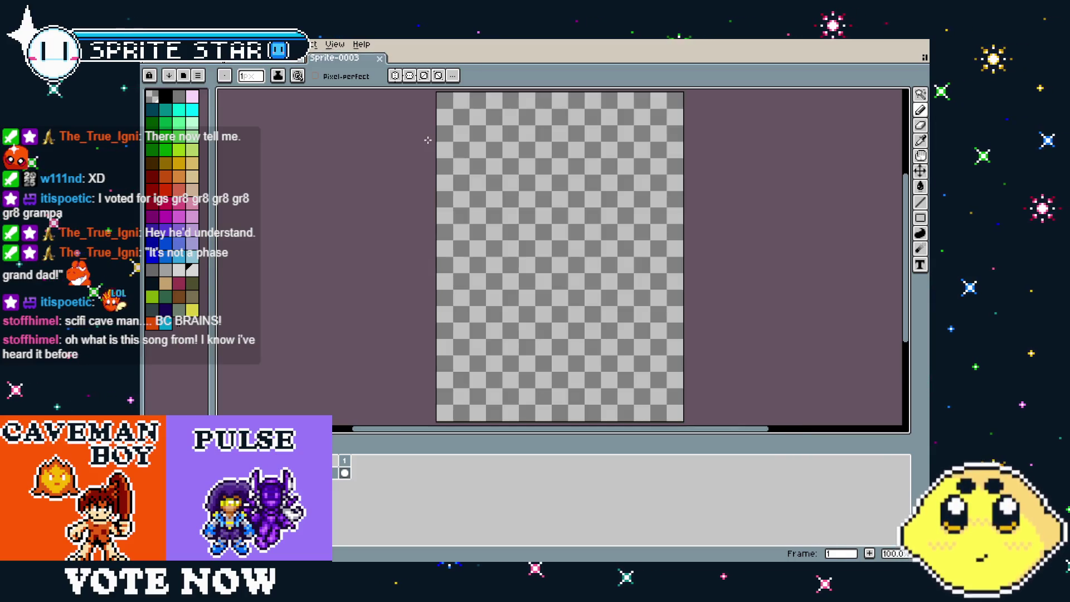
mouse_move(341, 67)
left_mouse_down()
mouse_move(557, 95)
mouse_move(780, 234)
mouse_move(818, 227)
left_mouse_up()
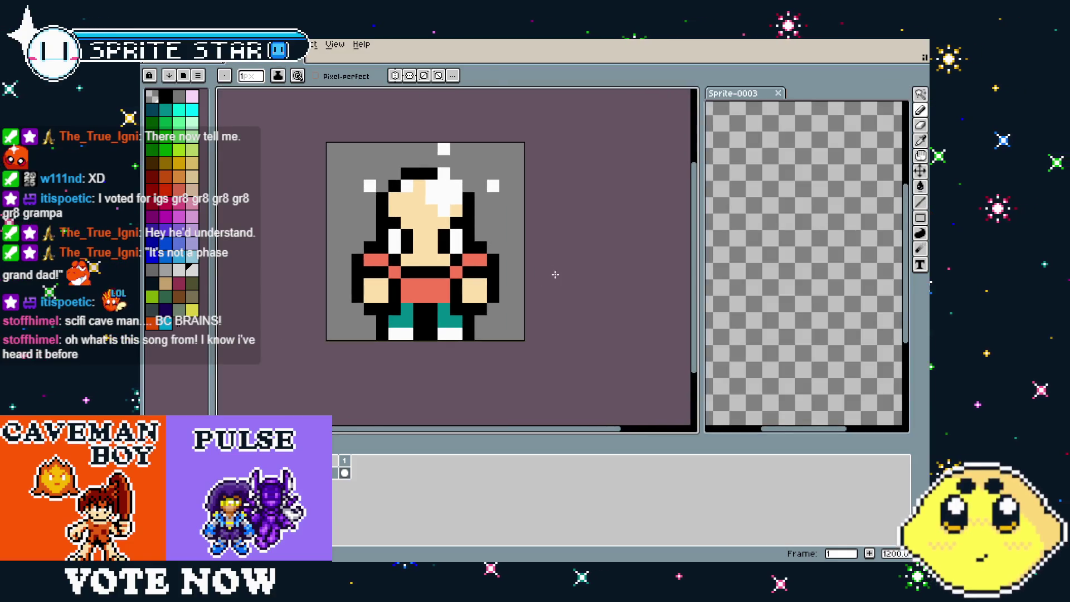
Fill the new canvas with tan and select dark teal as the next colour
left_click(193, 178)
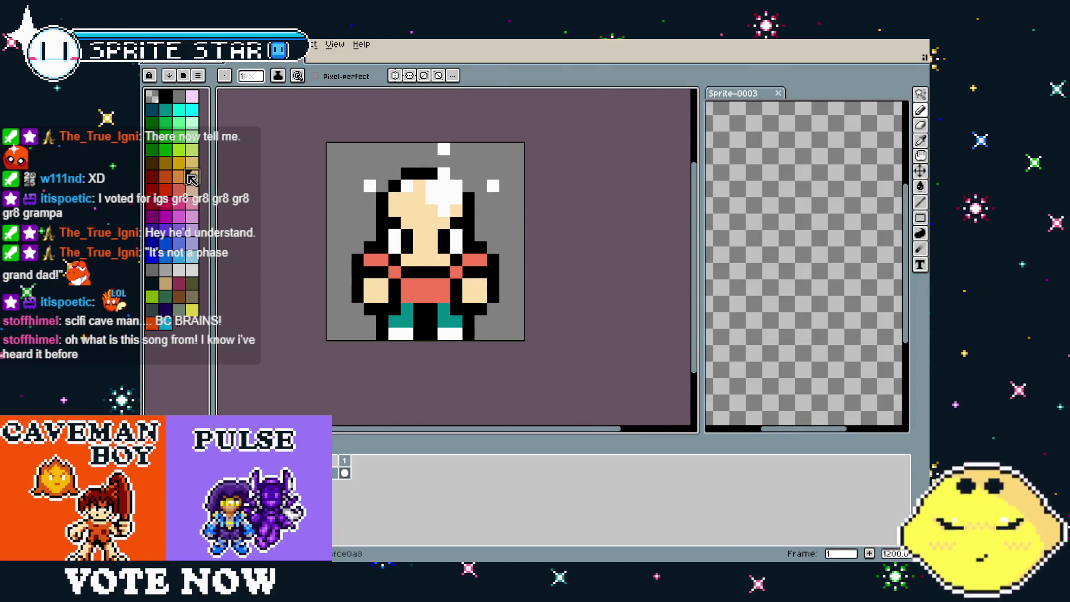
key("g")
left_click(816, 284)
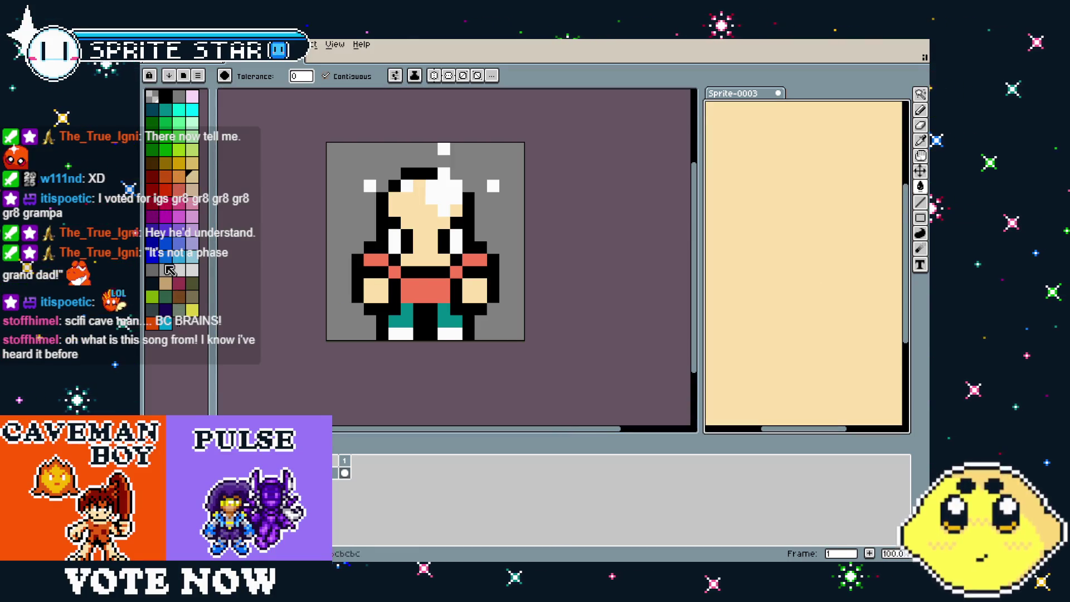
left_click(152, 108)
key("t")
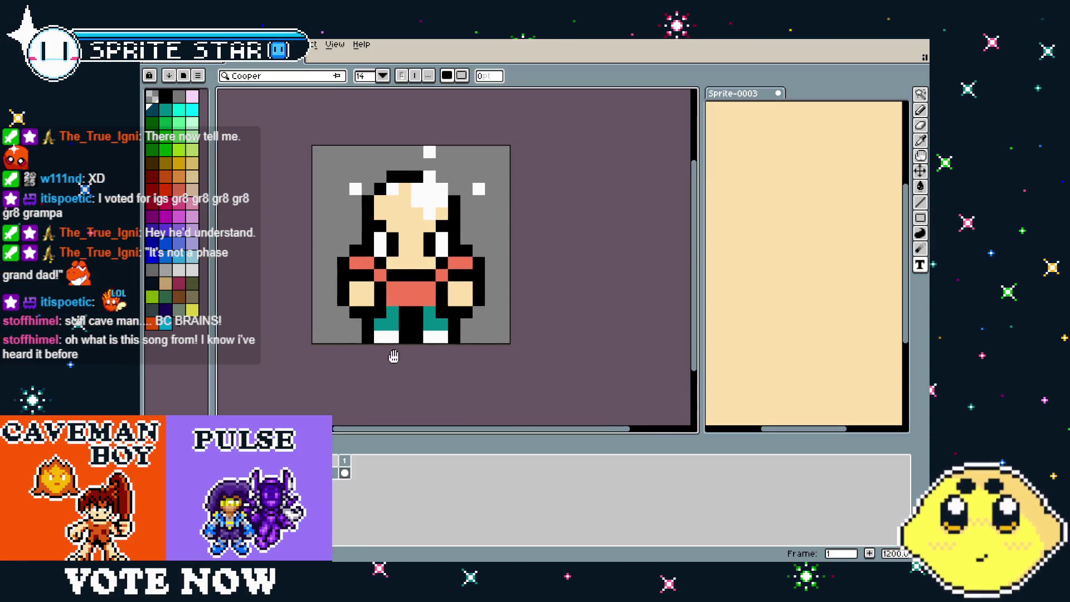
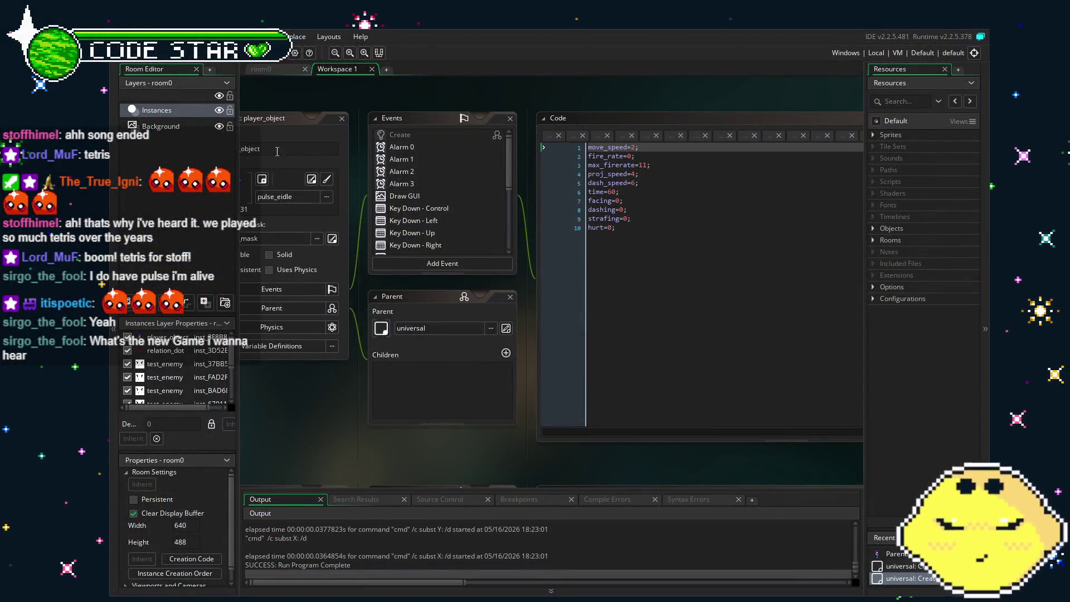
Test-run and close the game, then reopen Running Buster from Recent Projects and play LONE_S
key("F5")
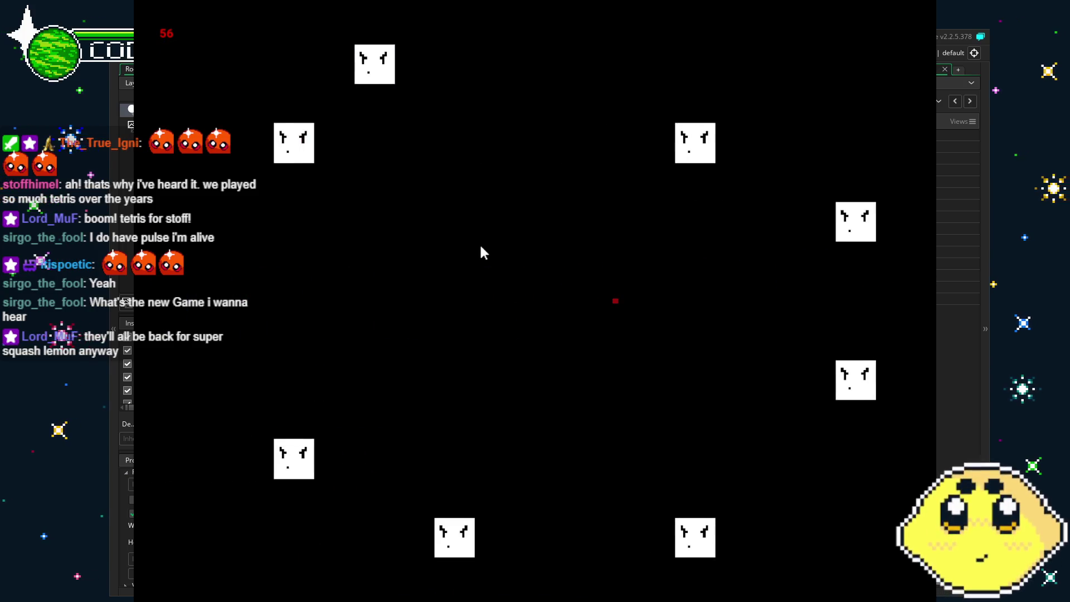
key("Escape")
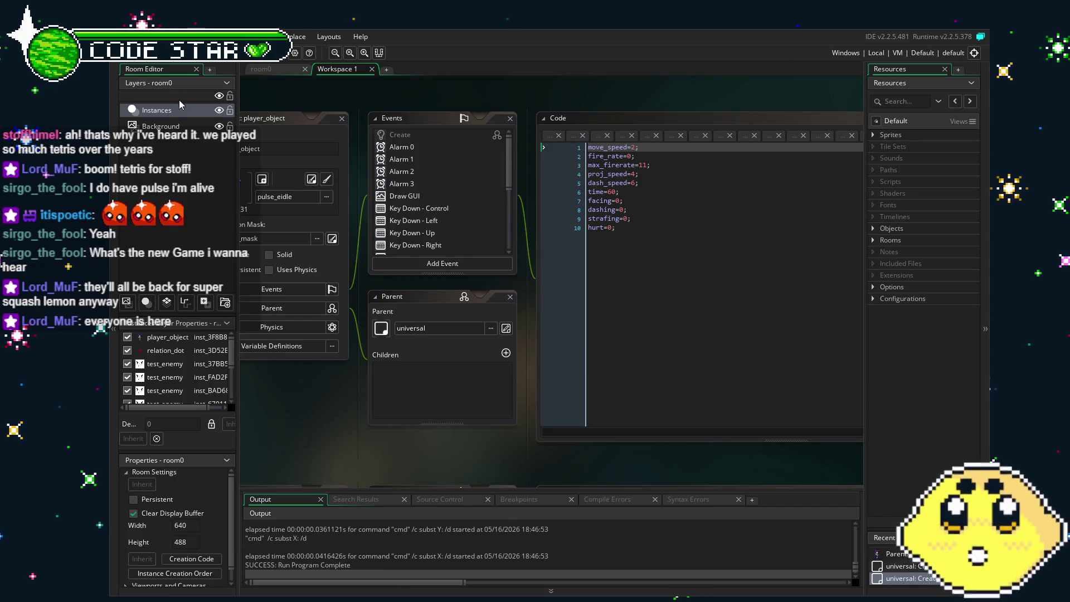
left_click(120, 36)
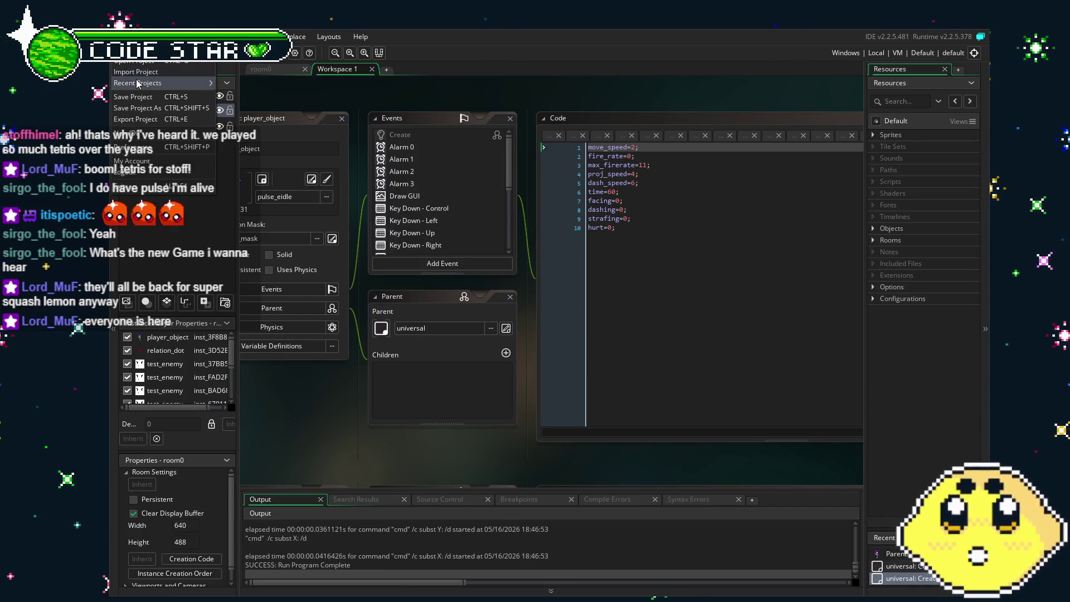
mouse_move(138, 84)
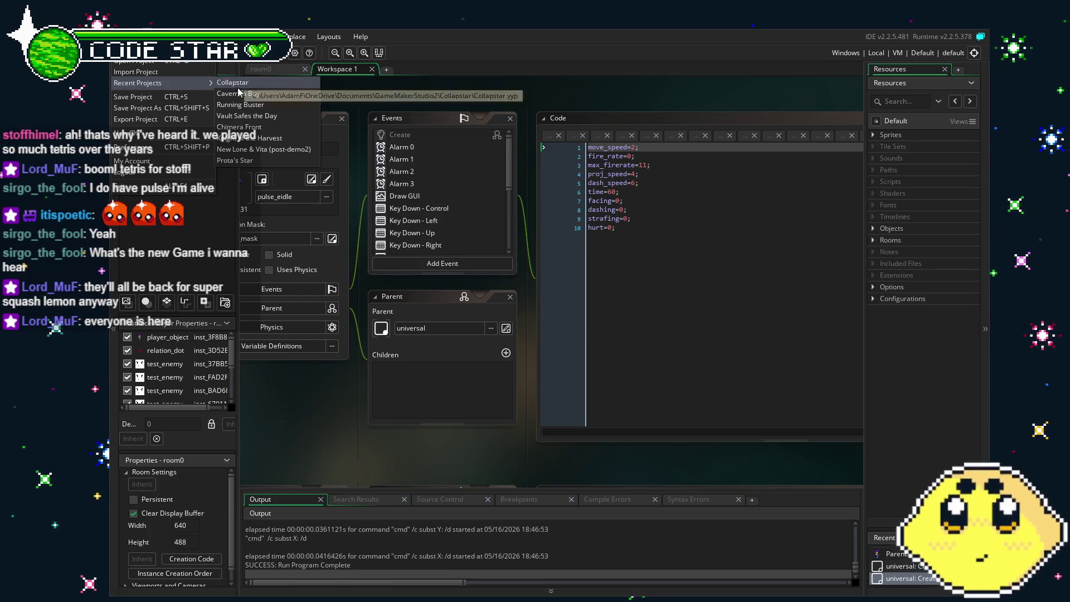
left_click(282, 105)
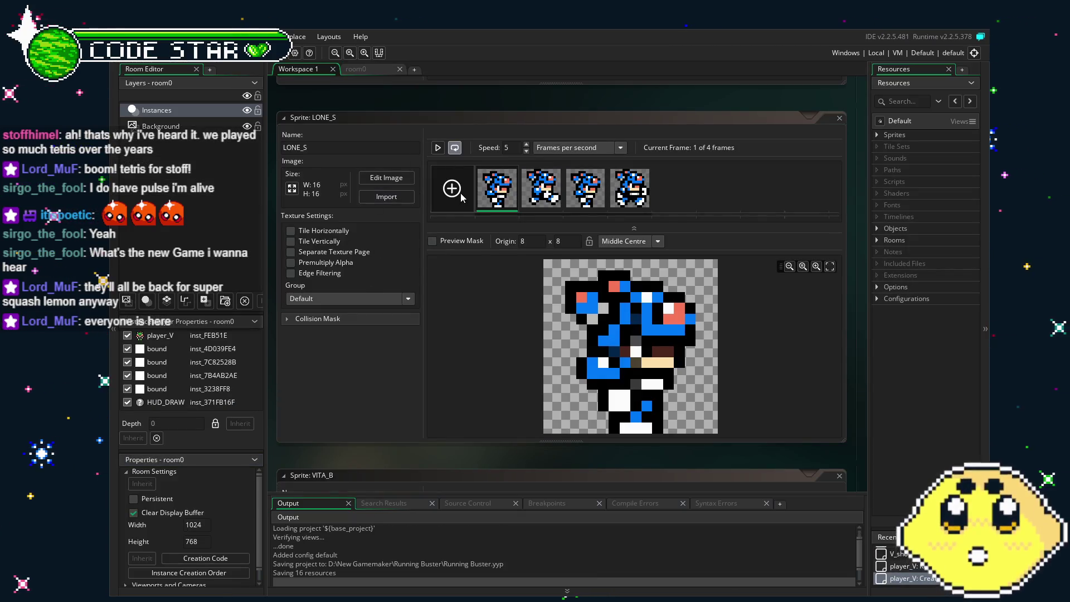
left_click(438, 154)
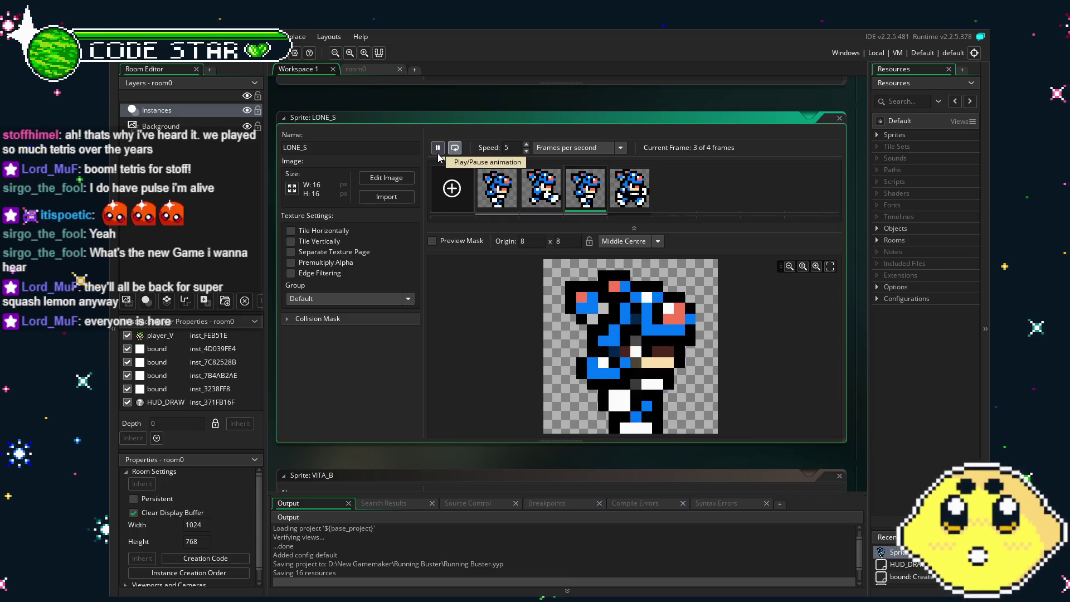
Stop the LONE_S animation preview and build and run the game with F5
left_click(438, 147)
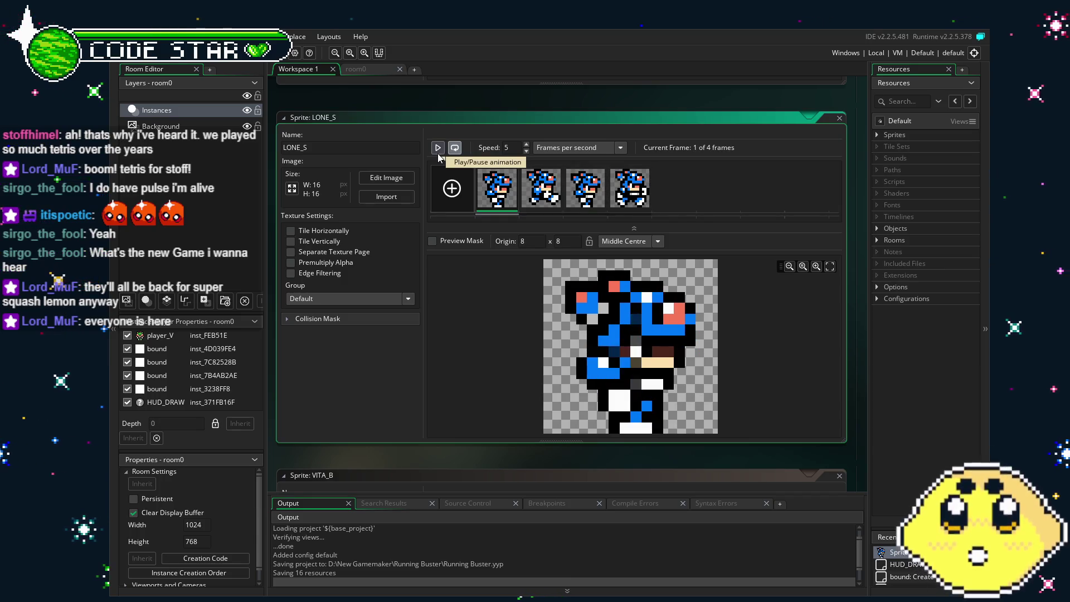
key("F5")
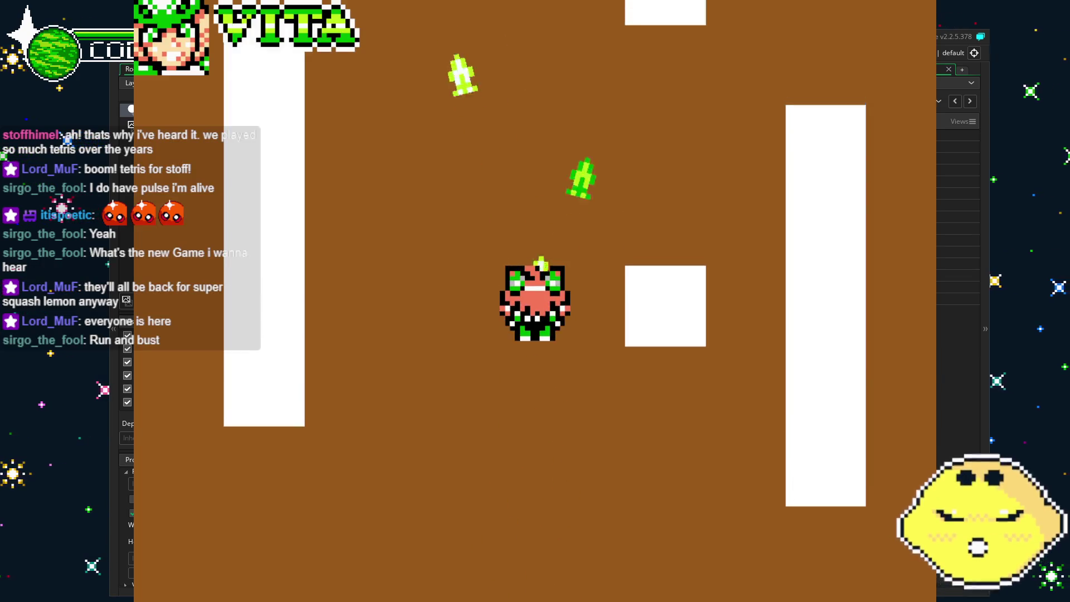
Walk Vita around firing up, down, left and right, then exit the game with Escape
key("Up")
key("Left")
key("Right")
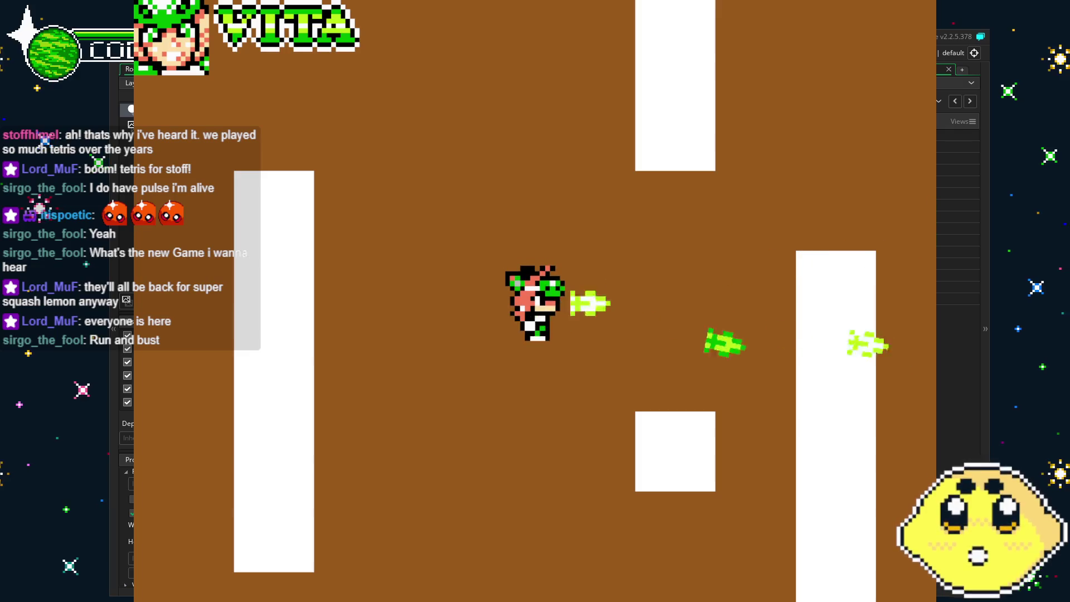
key("Down")
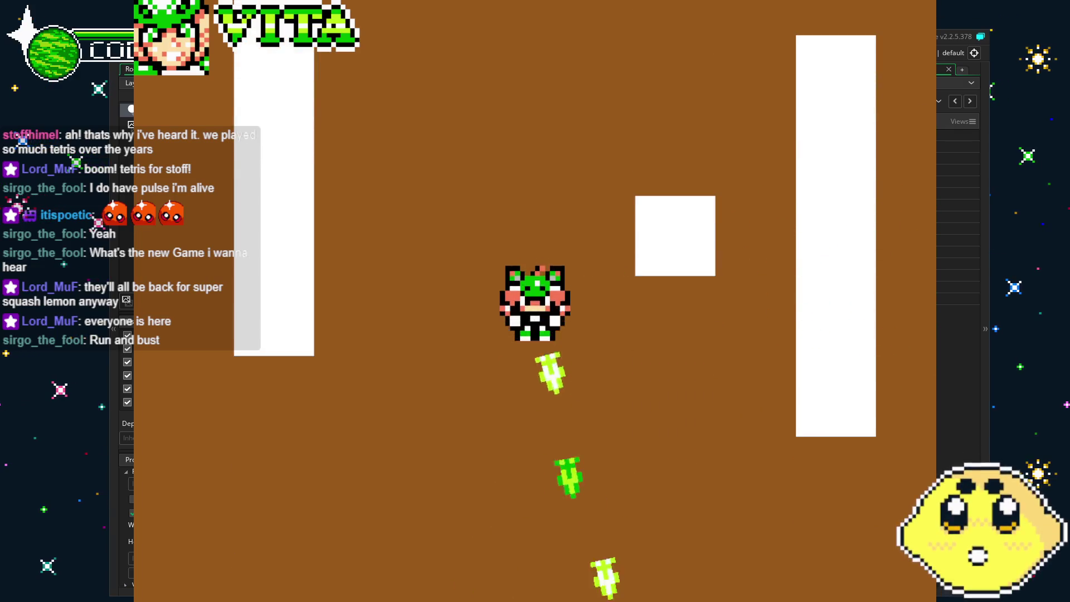
key("Right")
key("Up")
key("Right")
key("Up")
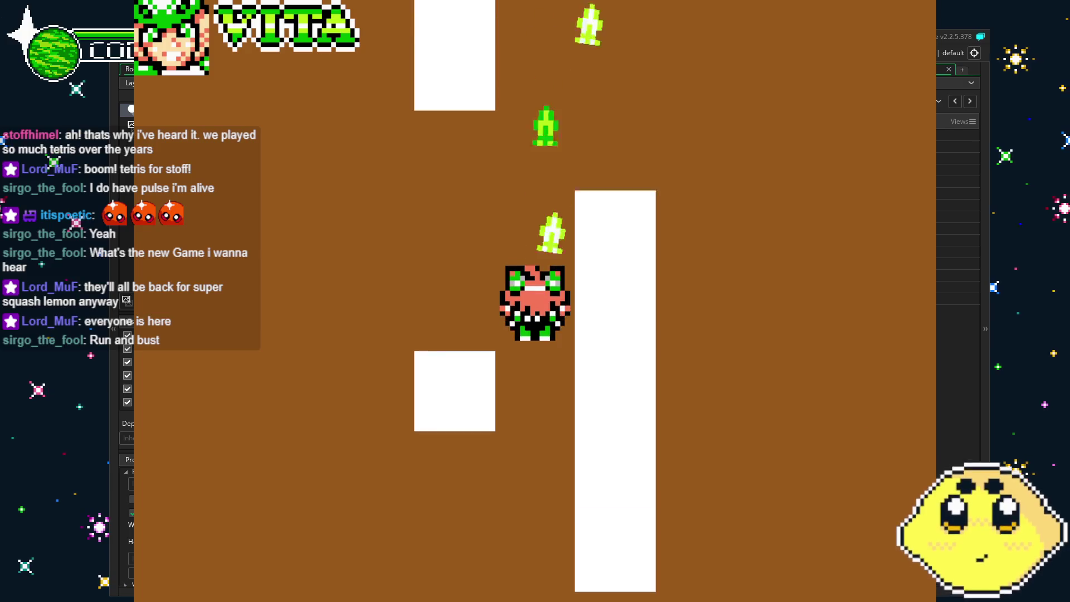
key("Left")
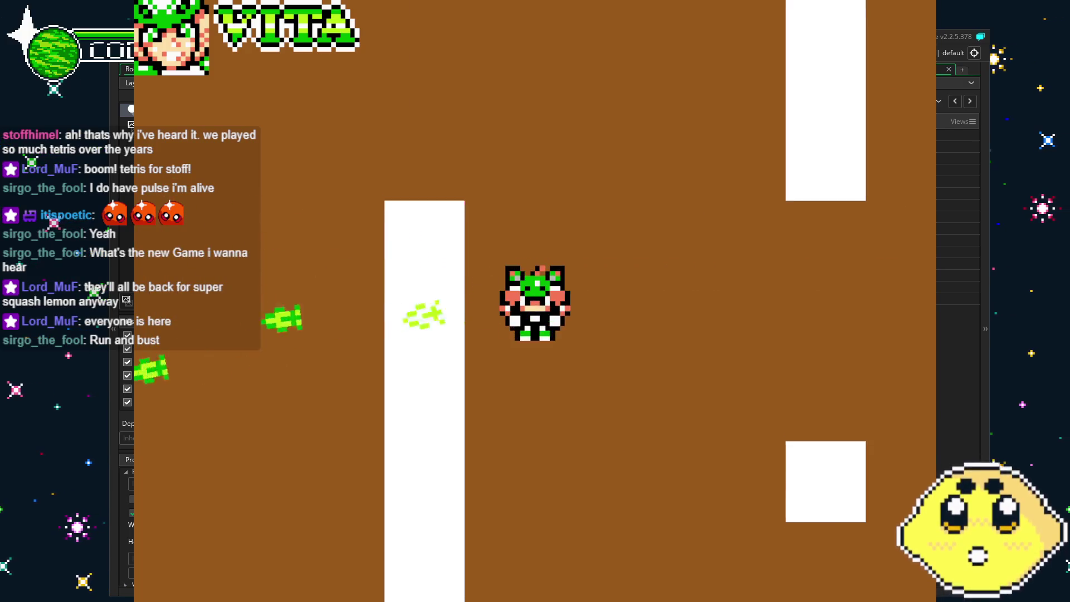
key("Right")
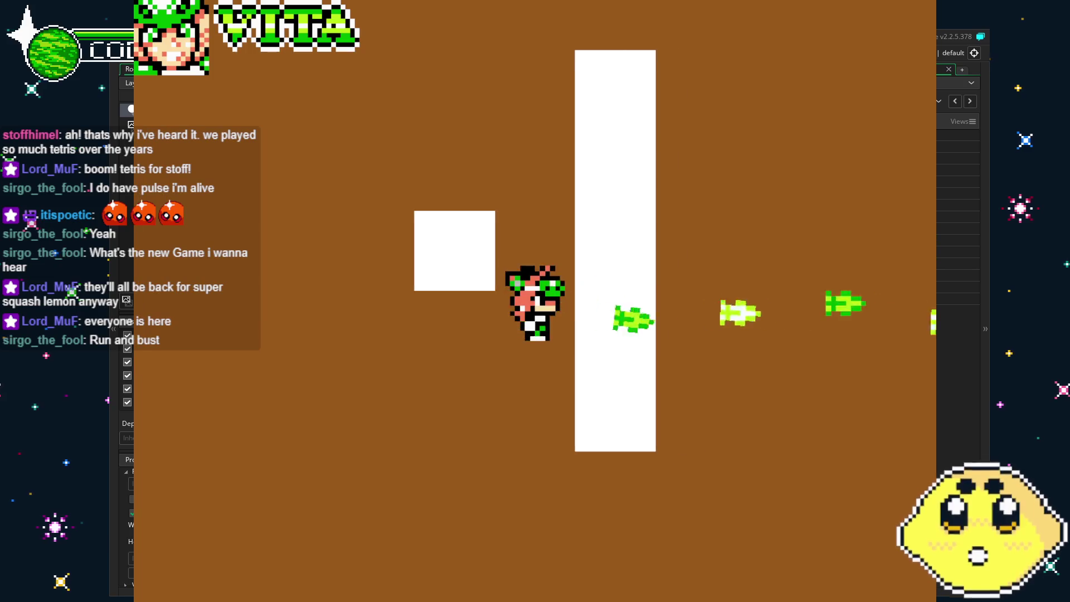
key("Up")
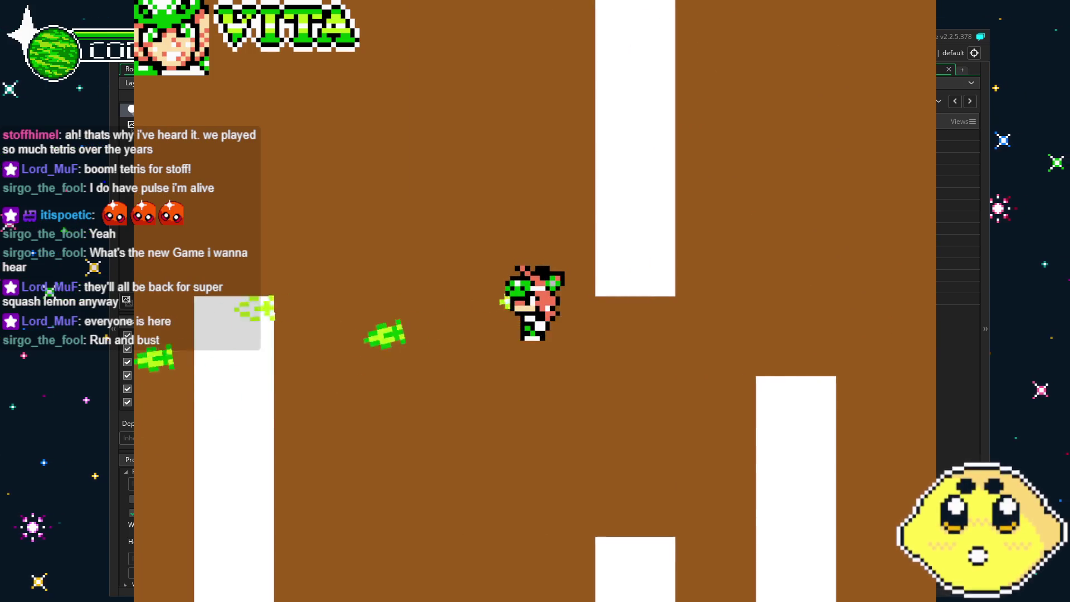
key("Down")
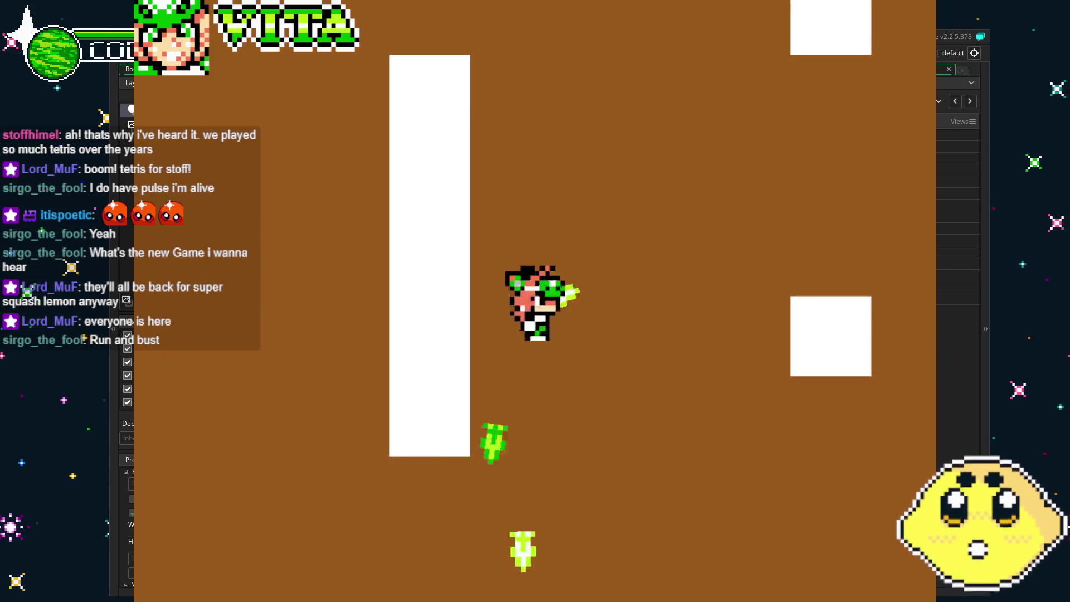
key("Right")
key("Down")
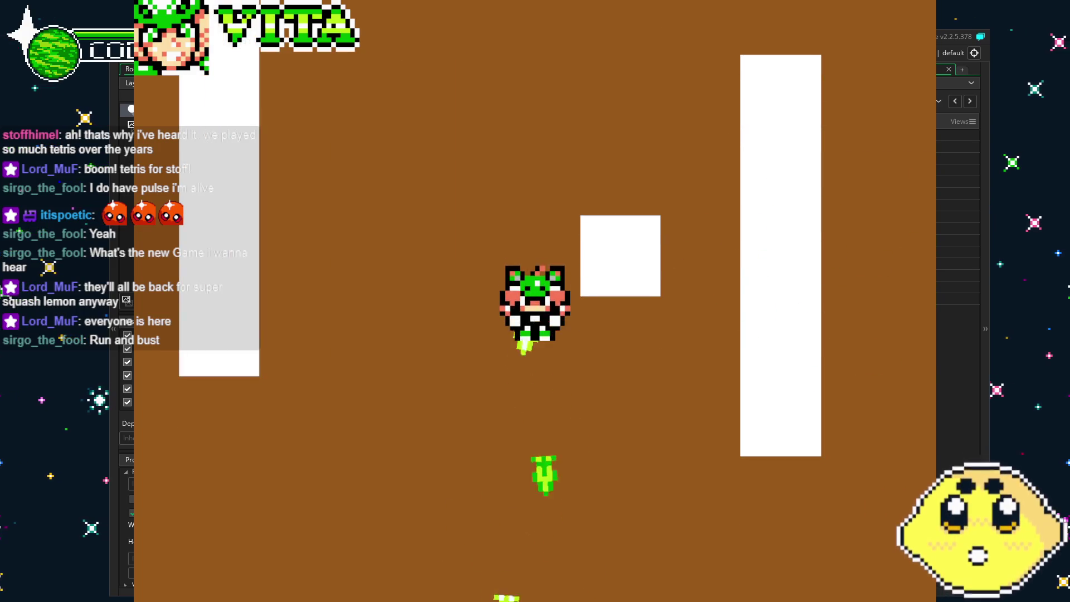
key("Left")
key("Up")
key("Right")
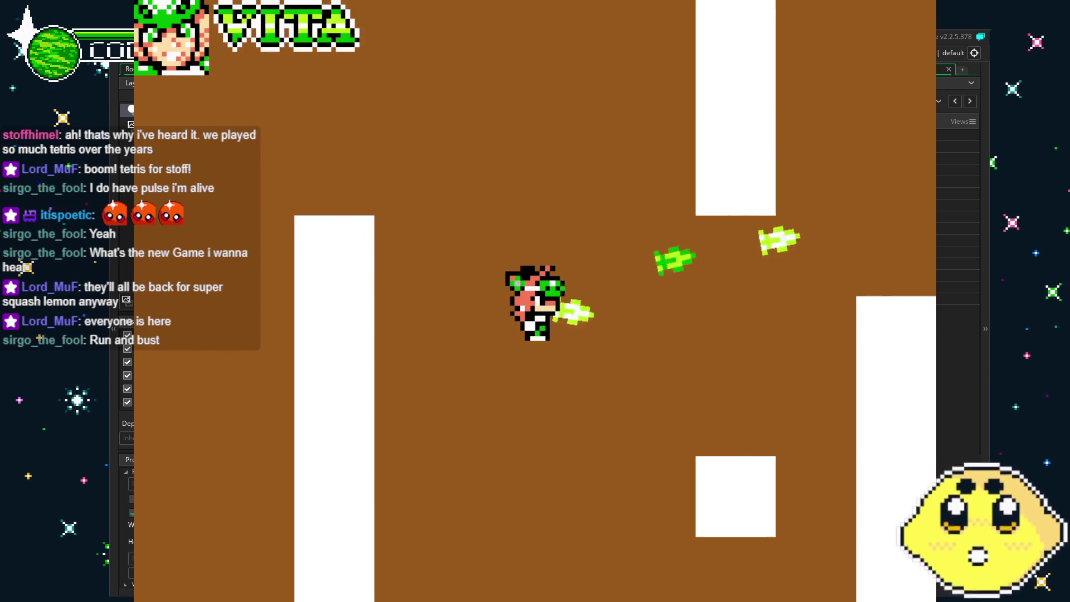
key("Down")
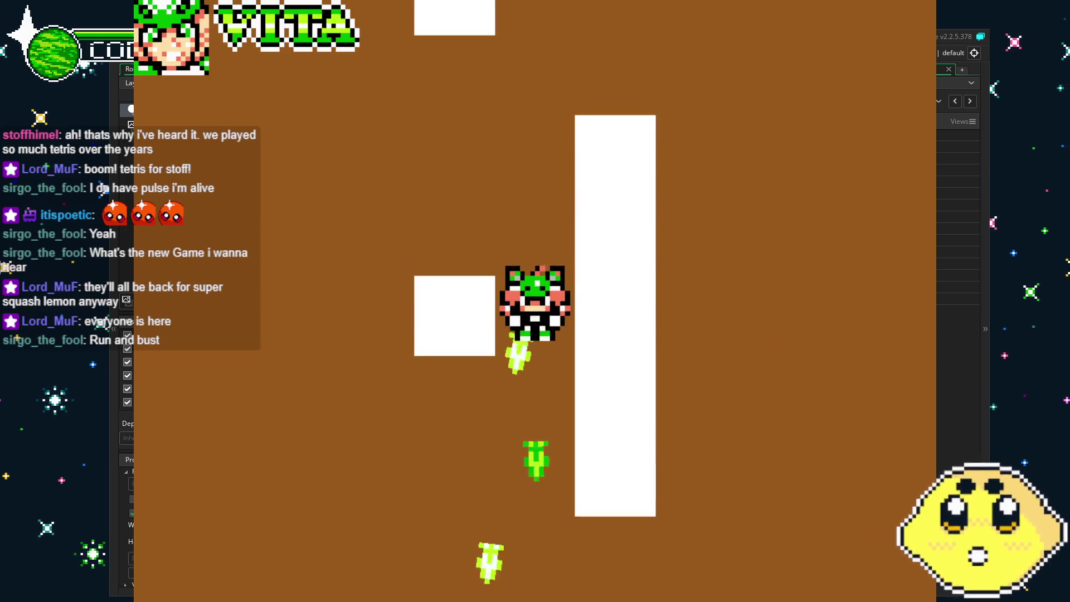
key("Left")
key("Up")
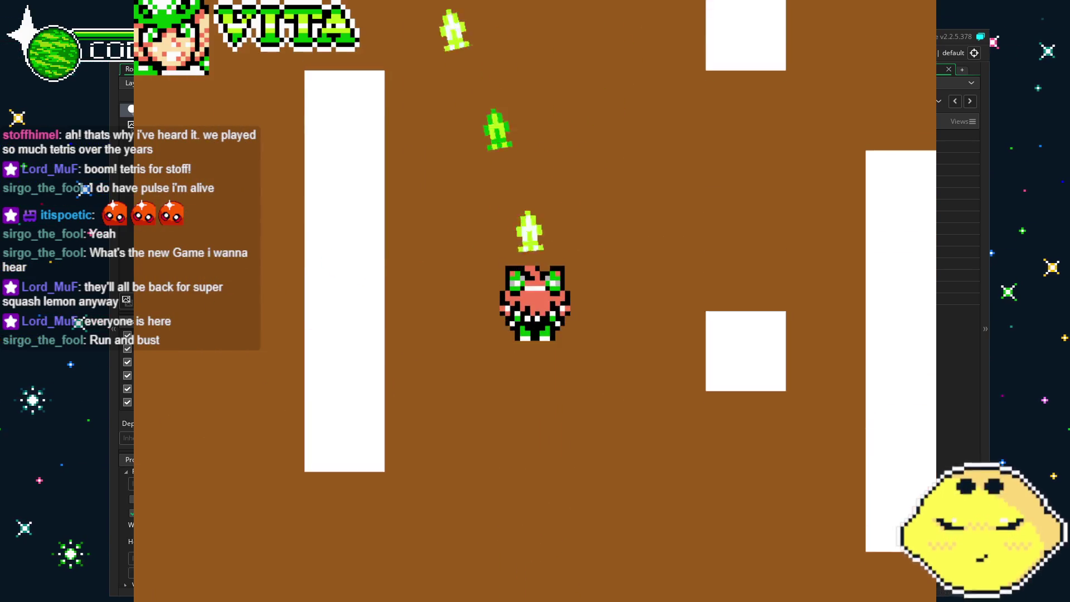
key("Right")
key("Left")
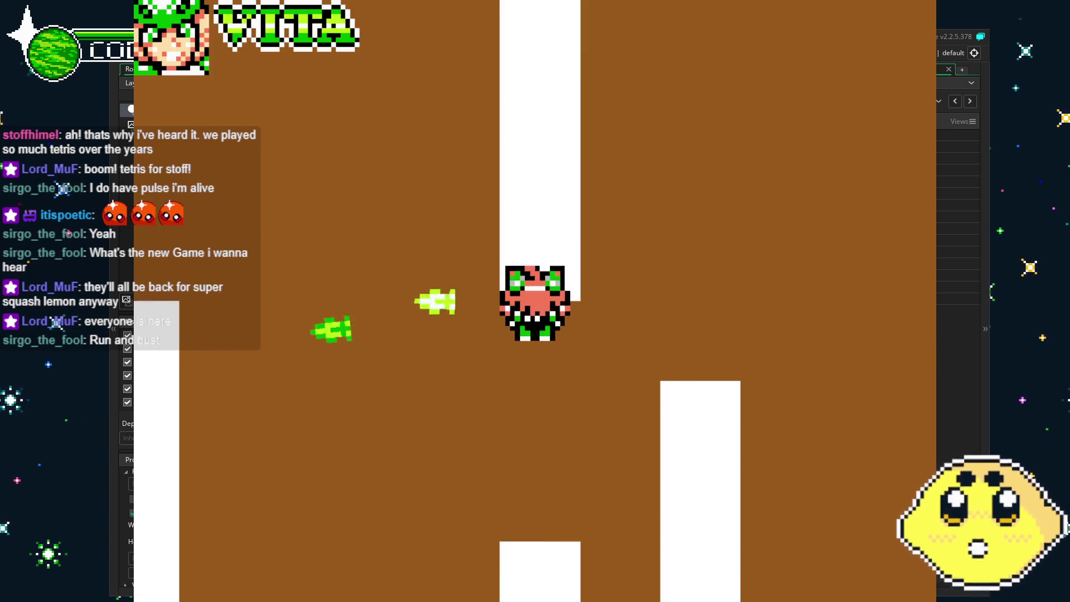
key("Down")
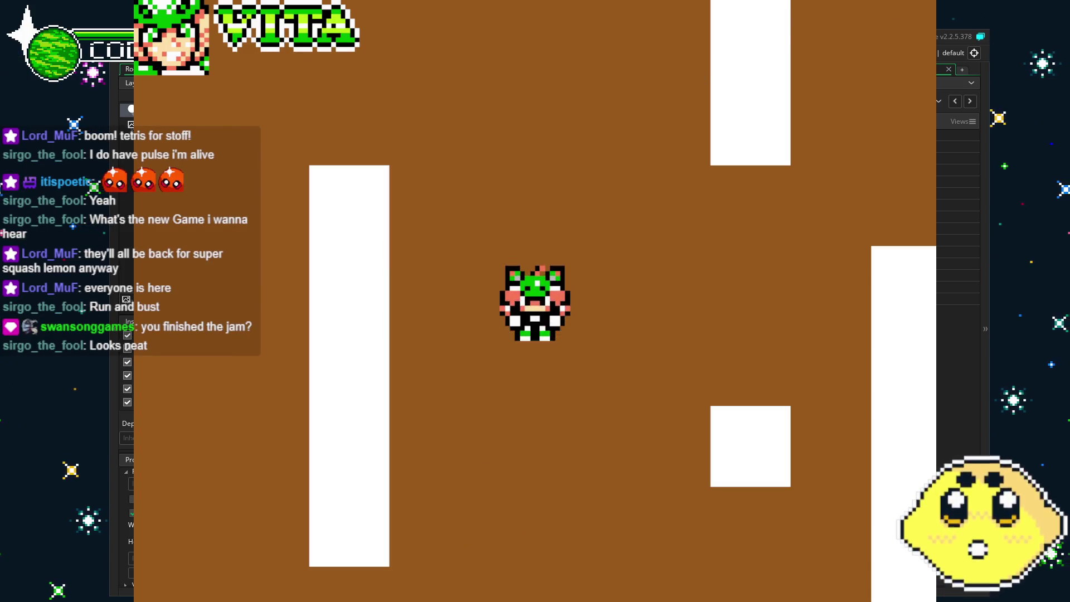
key("Escape")
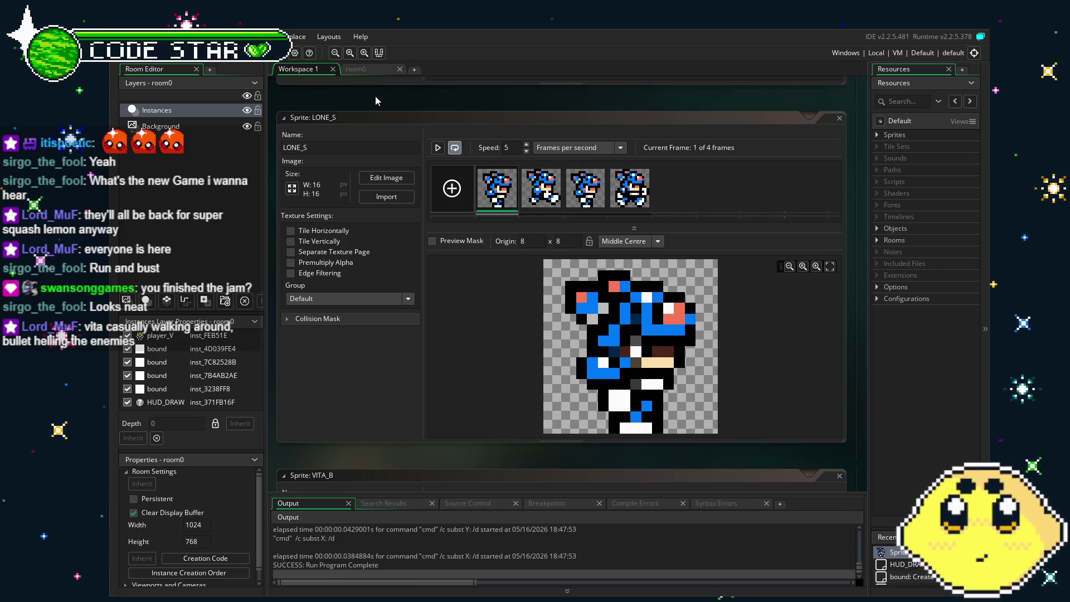
left_click(362, 69)
scroll(455, 321, "up", 2)
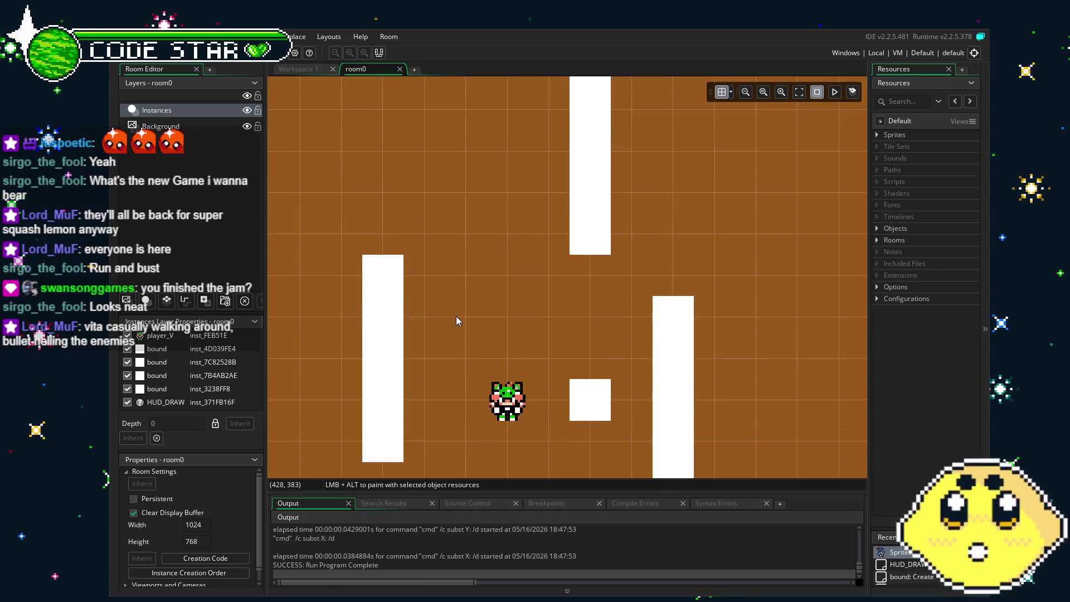
scroll(460, 389, "up", 4, "ctrl")
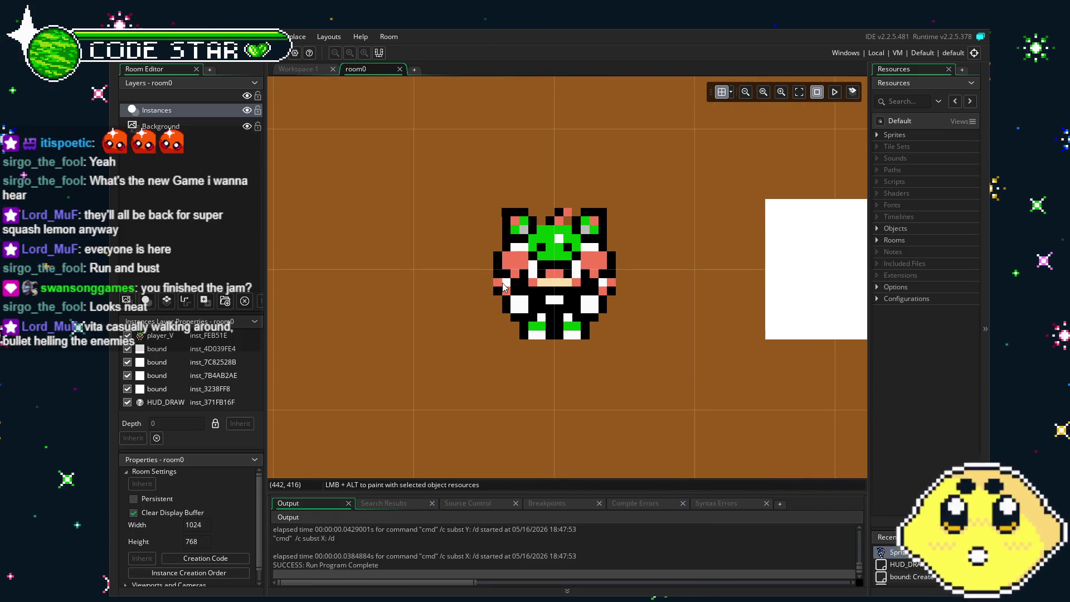
scroll(447, 434, "down", 5, "ctrl")
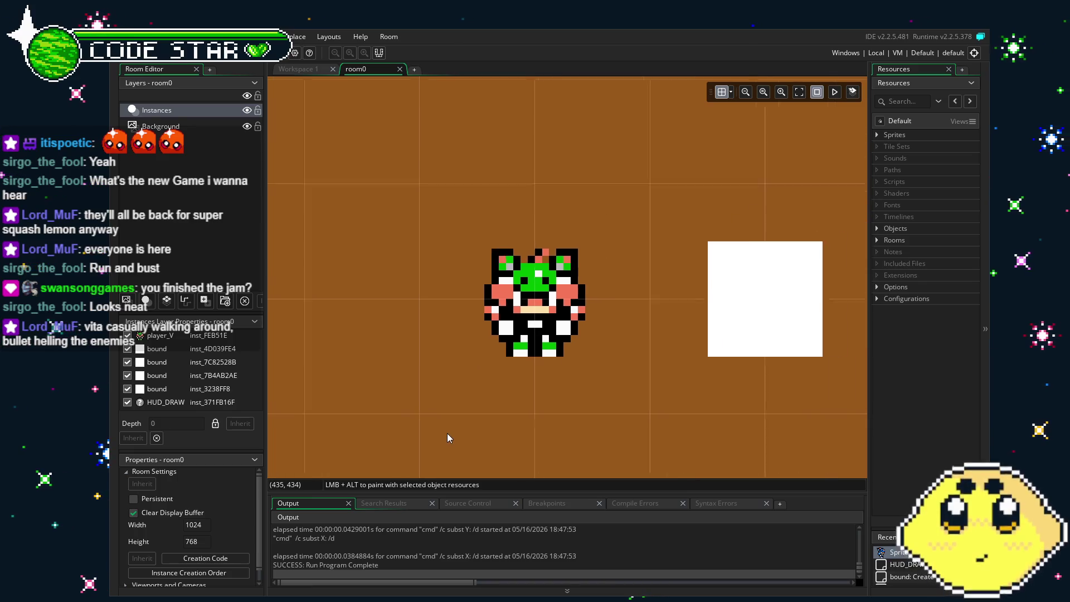
scroll(446, 433, "up", 3, "ctrl")
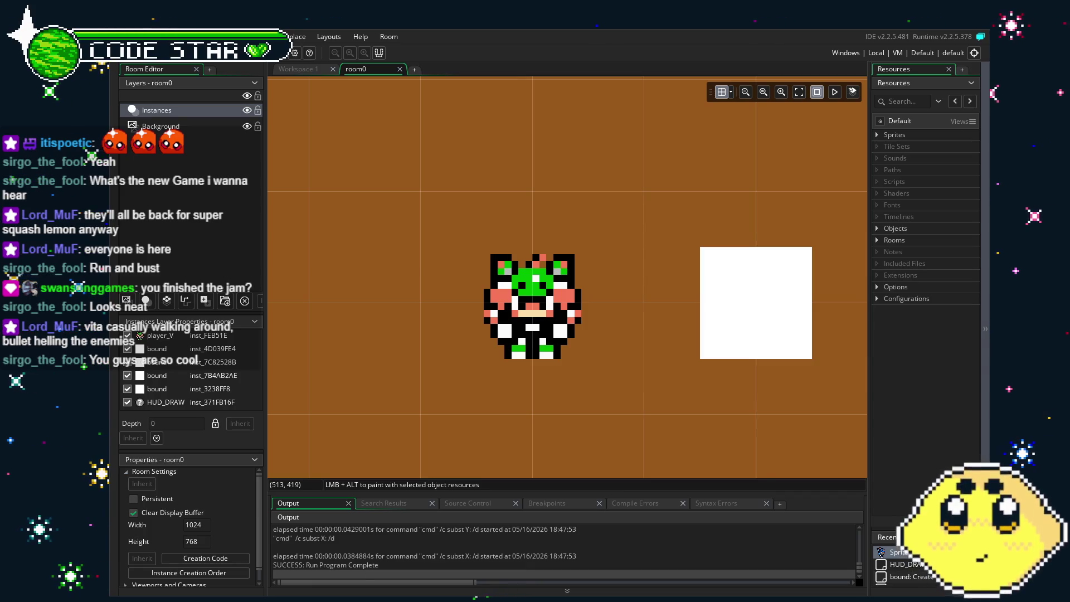
left_click_drag(413, 318, 395, 320)
scroll(410, 322, "down", 5)
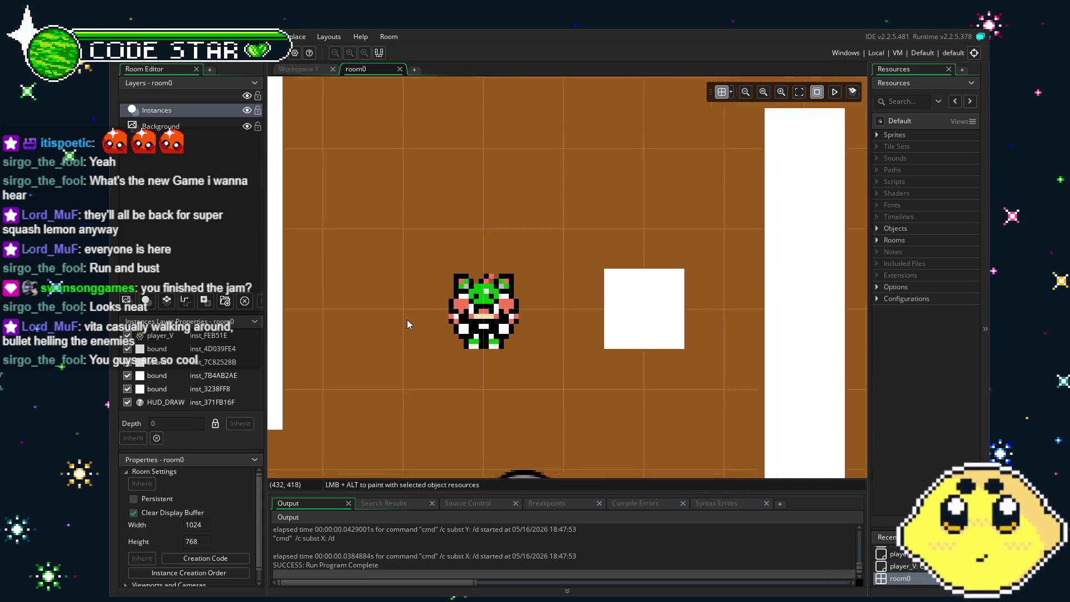
left_click_drag(462, 349, 472, 350)
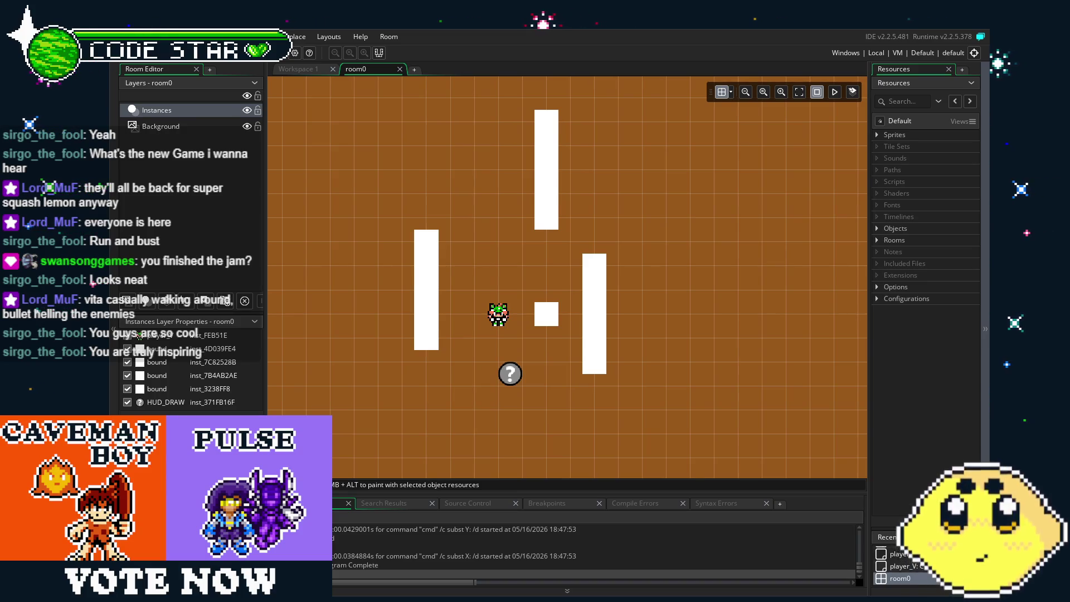
left_click_drag(418, 439, 561, 461)
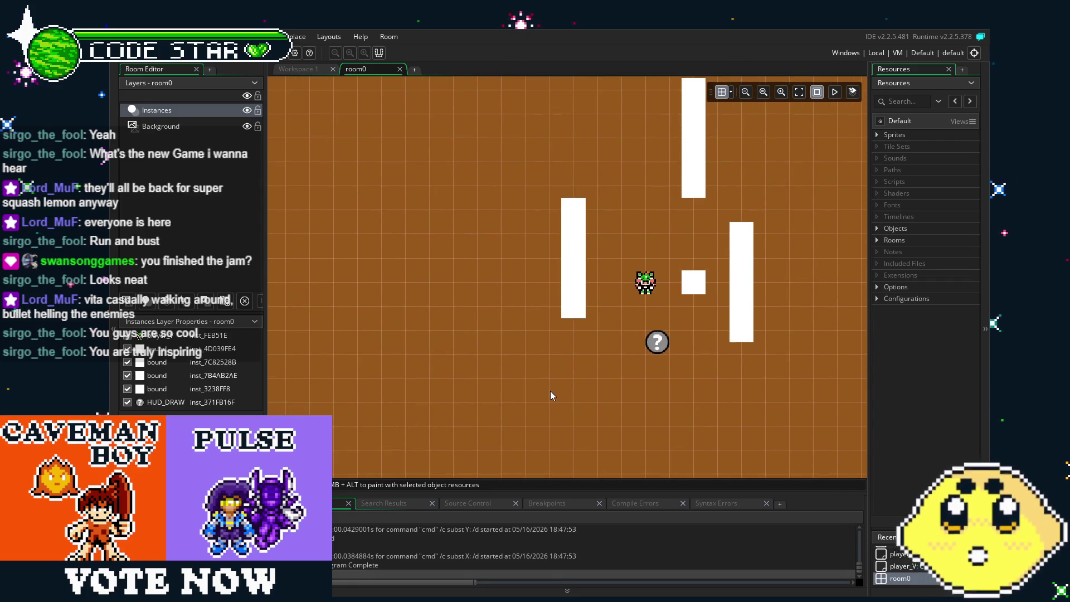
scroll(606, 364, "up", 2)
scroll(605, 364, "up", 3)
mouse_move(611, 353)
left_mouse_down()
mouse_move(439, 453)
mouse_move(463, 471)
left_mouse_up()
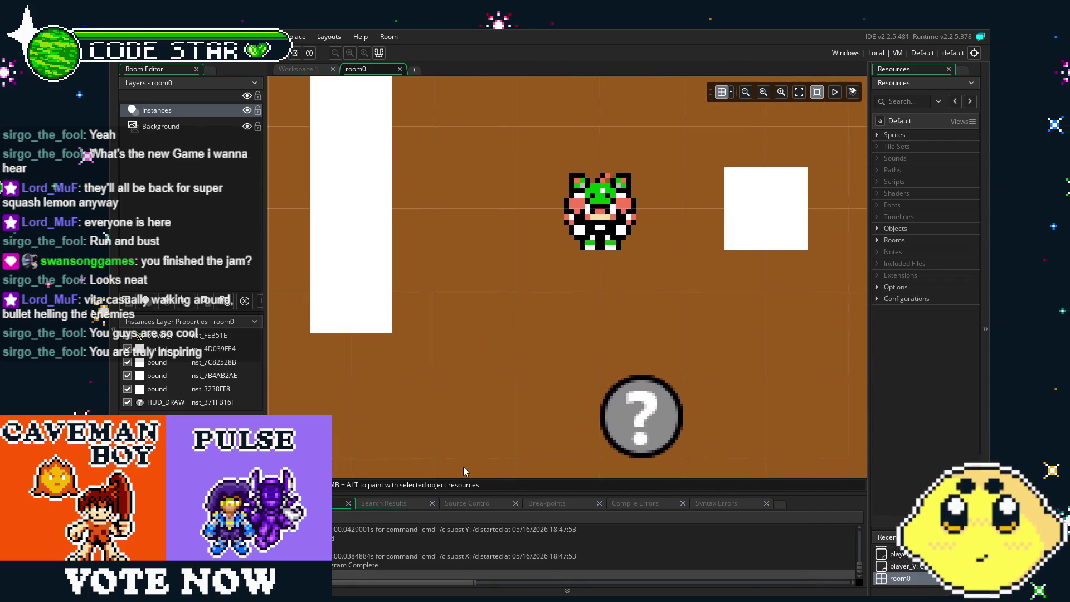
scroll(464, 471, "down", 1)
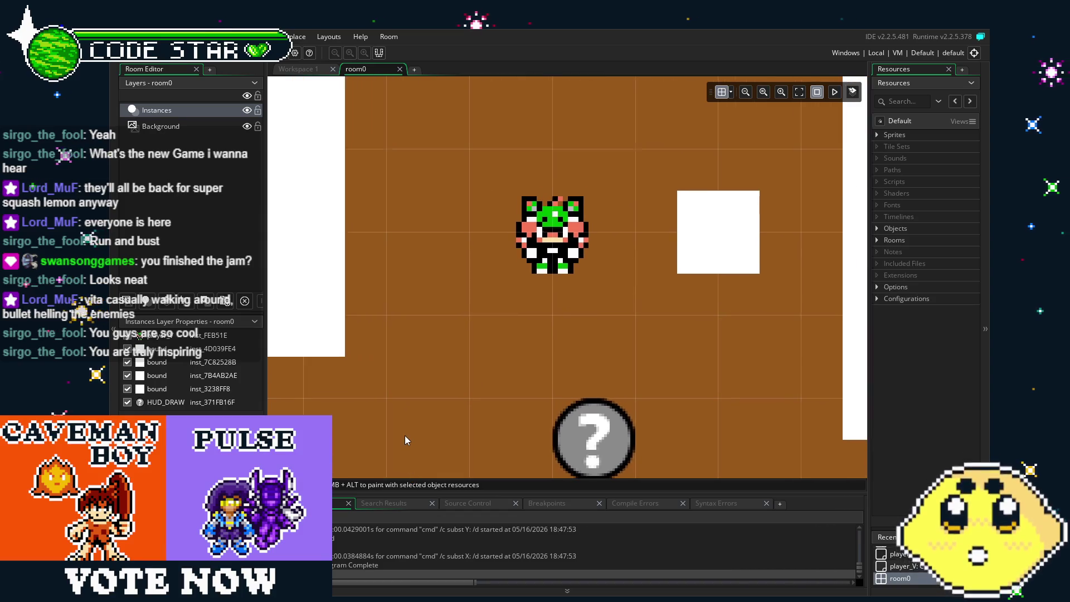
scroll(405, 439, "down", 1)
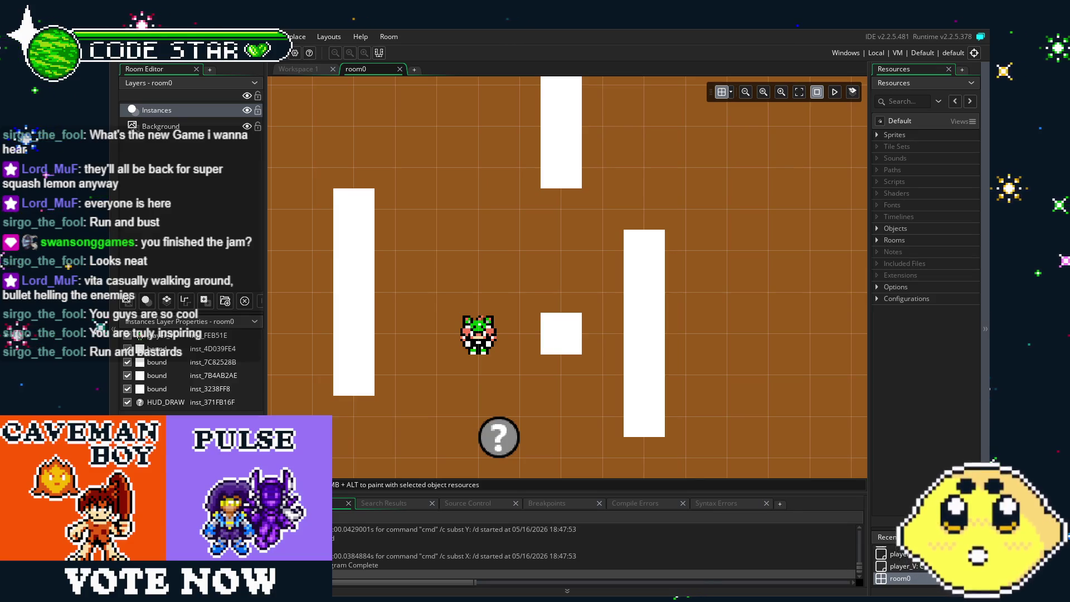
left_click_drag(490, 410, 458, 363)
scroll(458, 363, "down", 2)
scroll(458, 363, "up", 4)
scroll(458, 363, "down", 3)
scroll(458, 362, "up", 5)
scroll(422, 399, "down", 1)
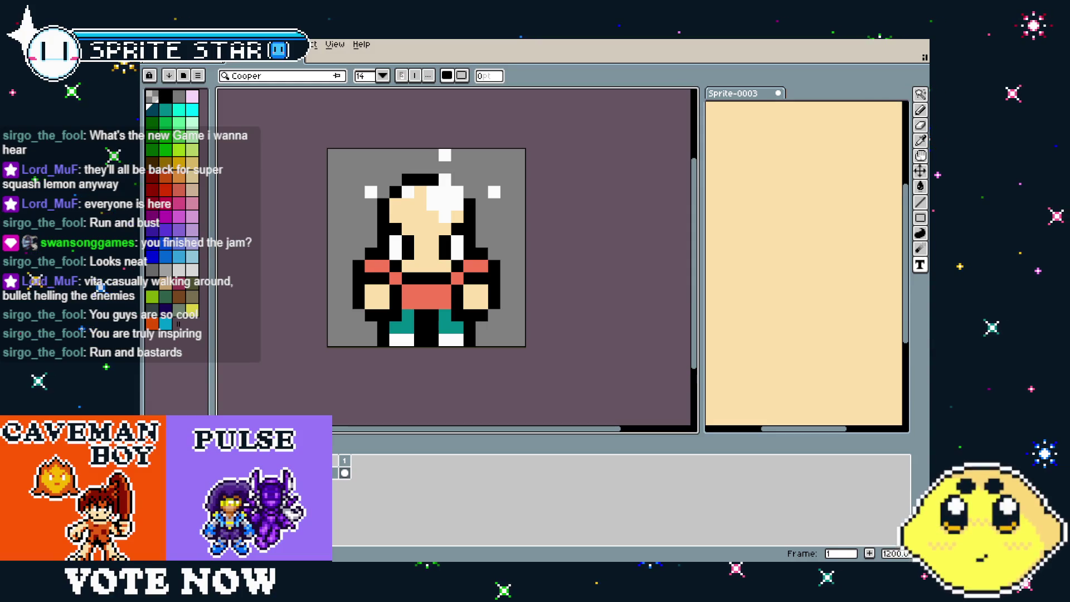
Pan the Sprite-0003 canvas into view and sample black from the sprite
mouse_move(350, 338)
left_mouse_down()
mouse_move(396, 357)
mouse_move(399, 376)
left_mouse_up()
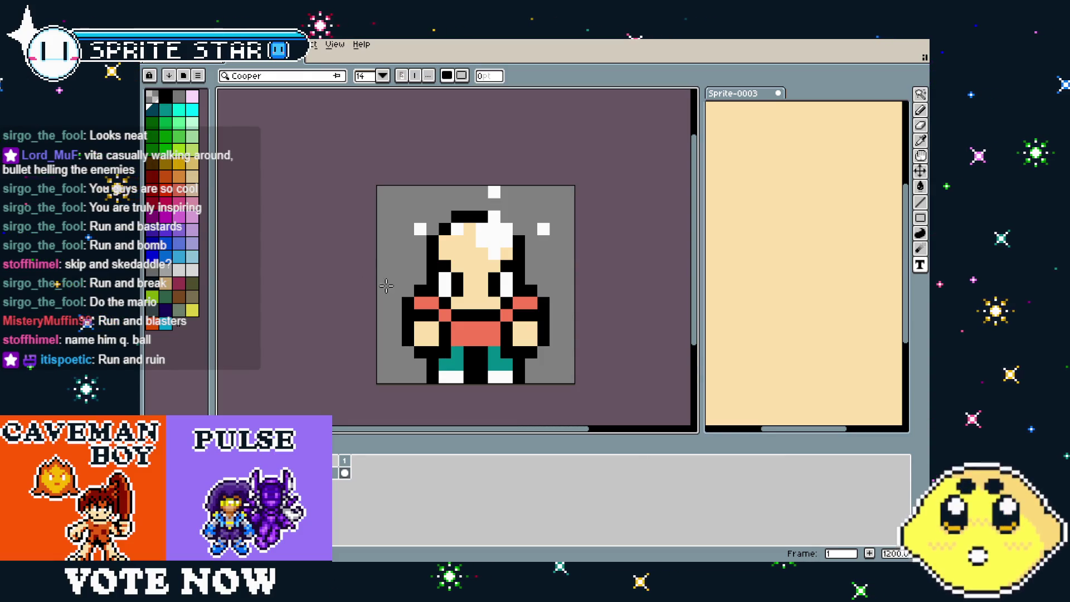
left_click(424, 289, "alt")
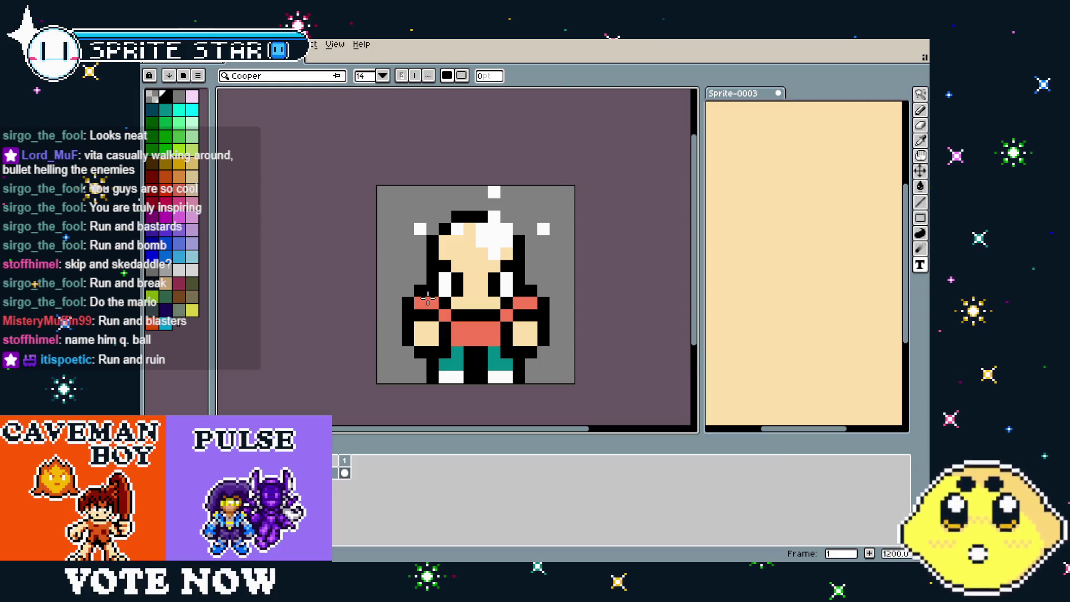
Paint the salmon strap pixel at the character's left shoulder black
key("b")
left_click(420, 301)
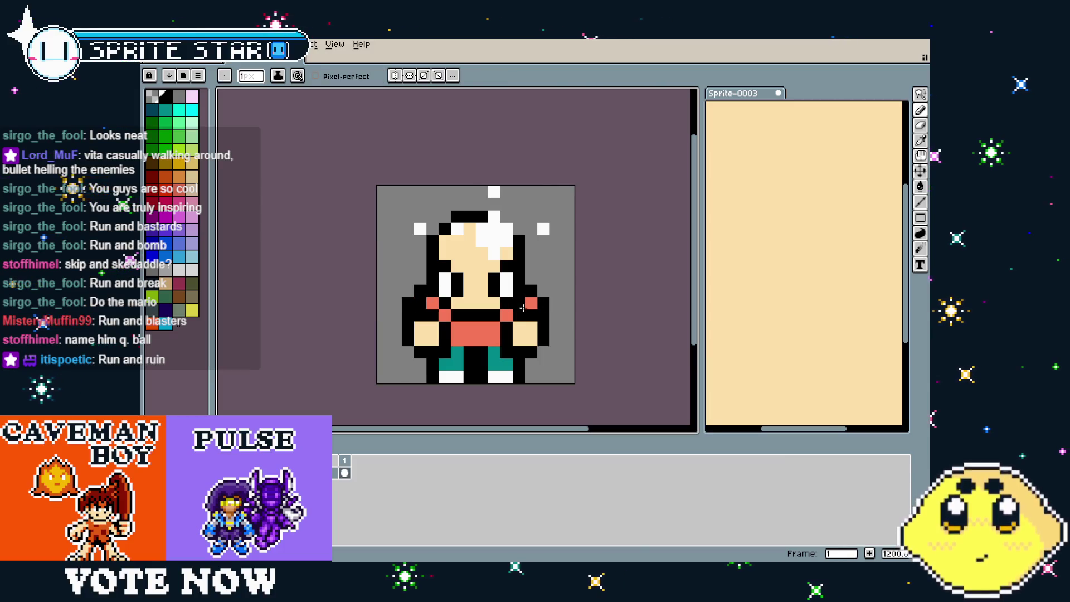
scroll(454, 390, "down", 6)
scroll(454, 390, "up", 5)
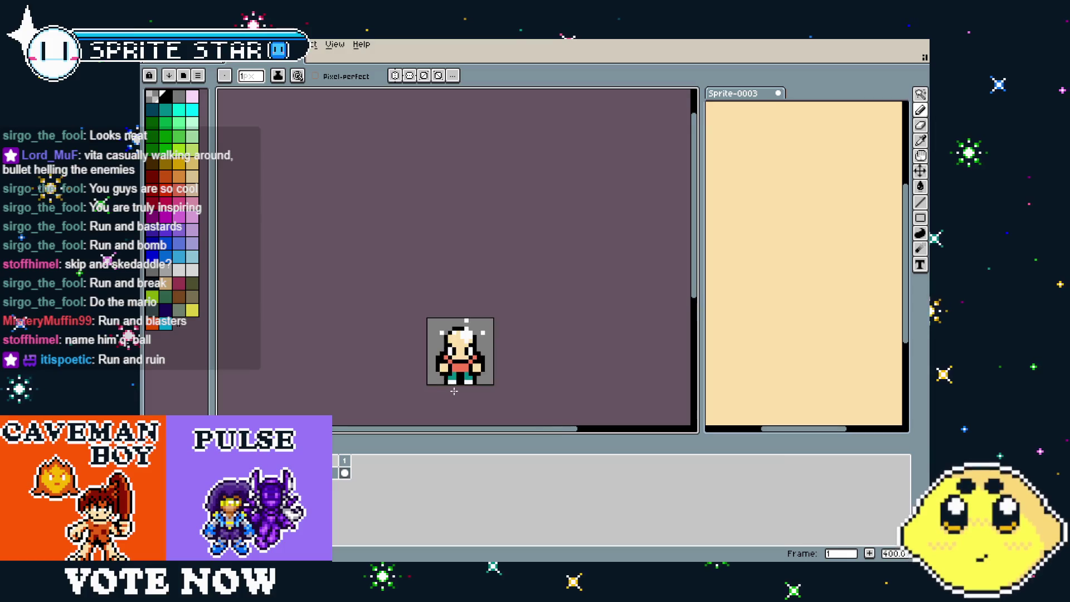
left_click_drag(454, 389, 458, 365)
scroll(458, 365, "up", 1)
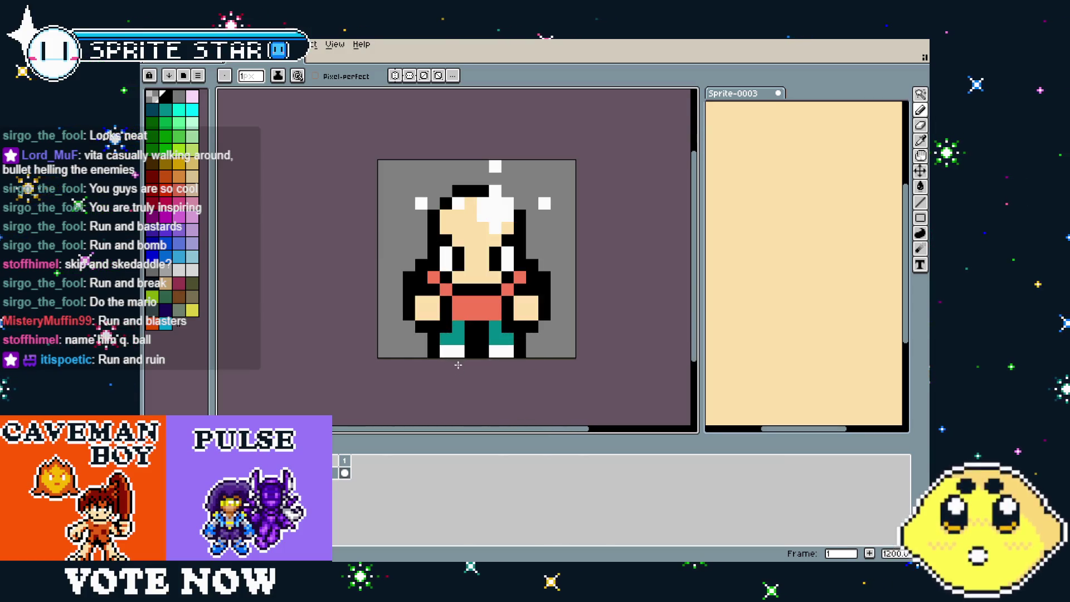
scroll(458, 365, "down", 1)
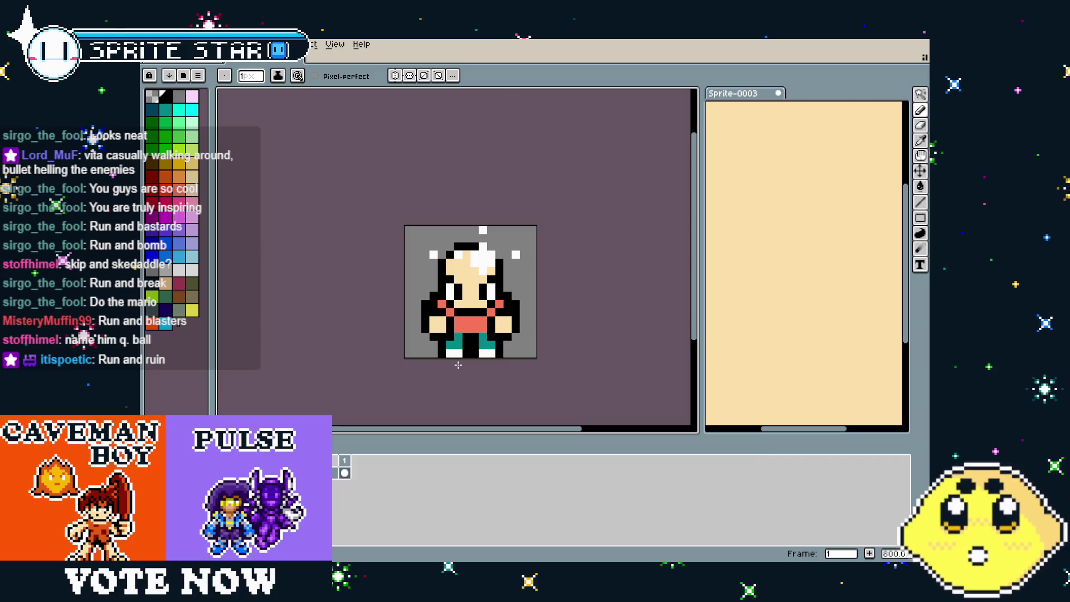
left_click_drag(458, 365, 450, 366)
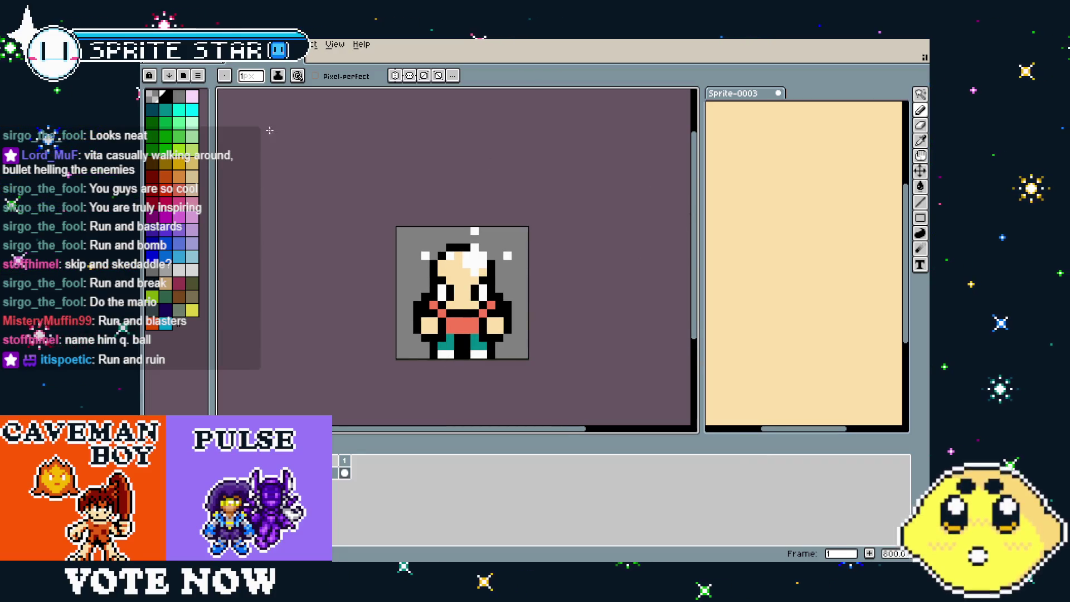
Write 'Shooter character?' in a text box at the top of the notes
left_click(795, 195)
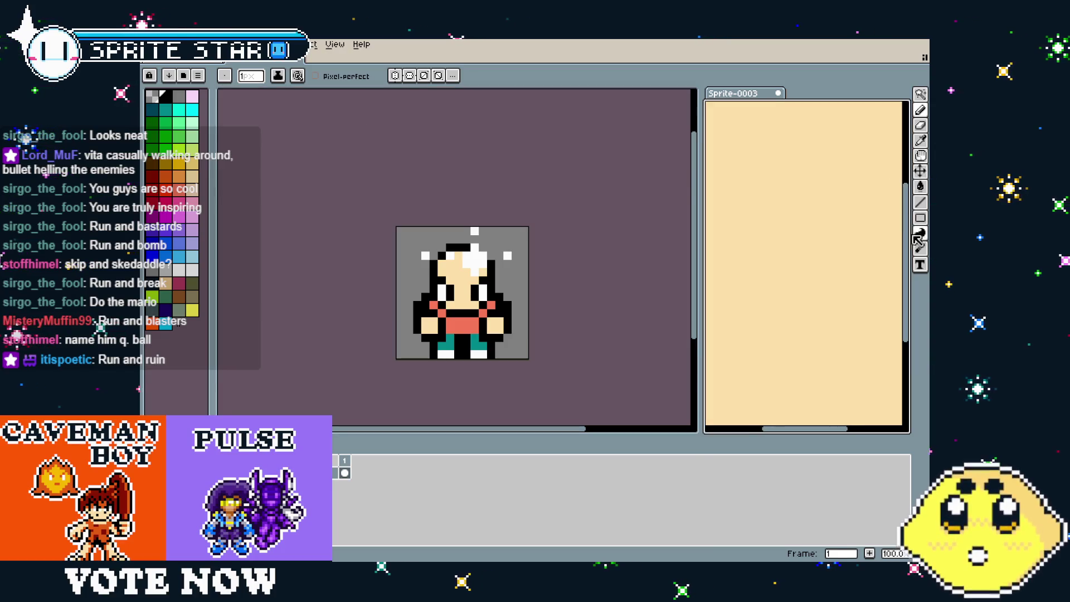
key("t")
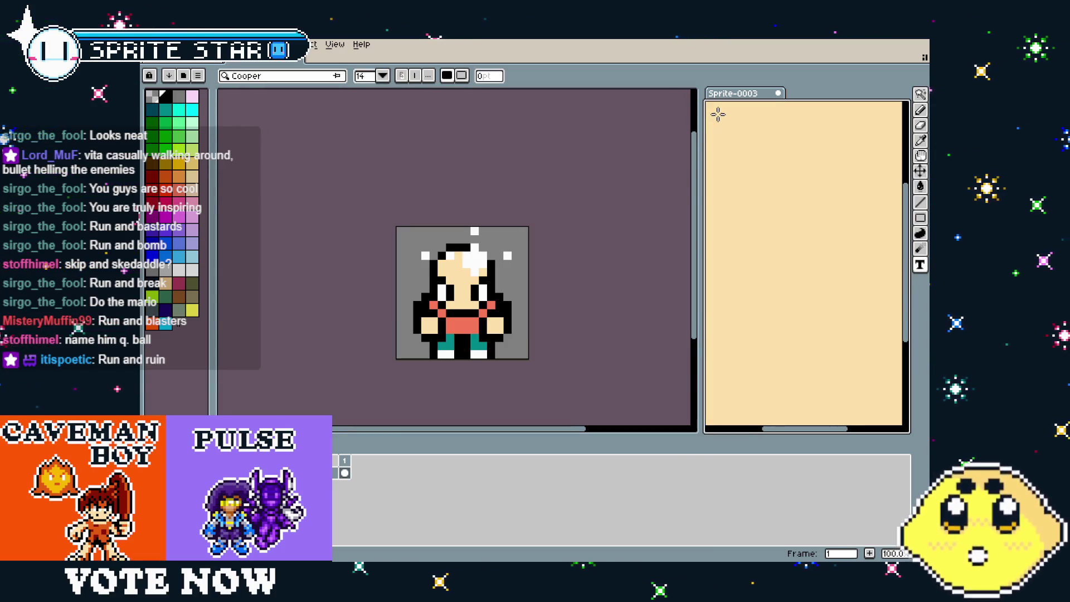
mouse_move(718, 113)
left_mouse_down()
mouse_move(867, 175)
mouse_move(865, 161)
left_mouse_up()
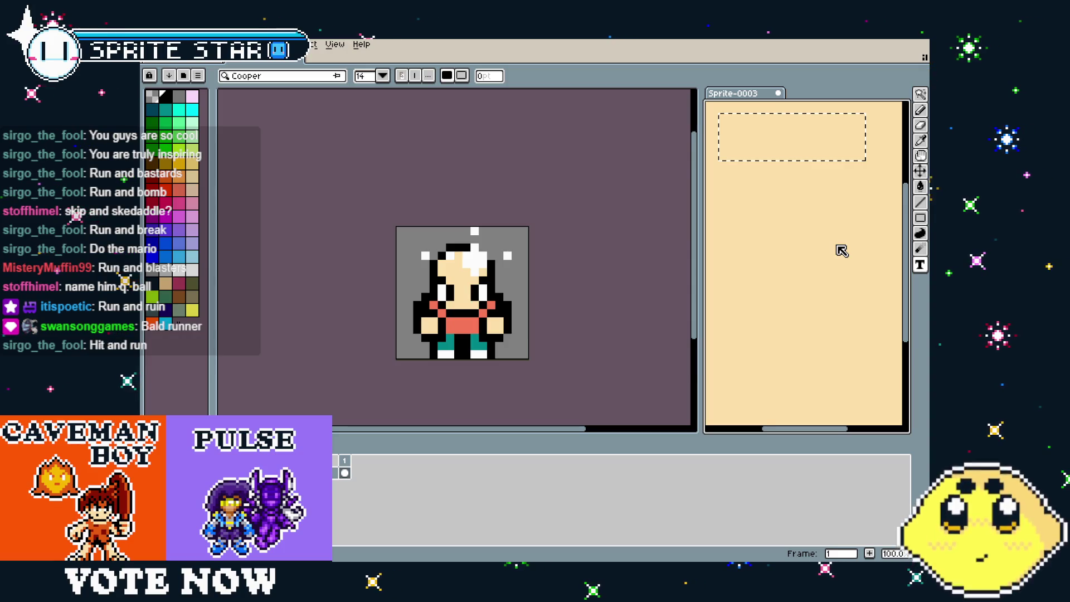
type("Sjp")
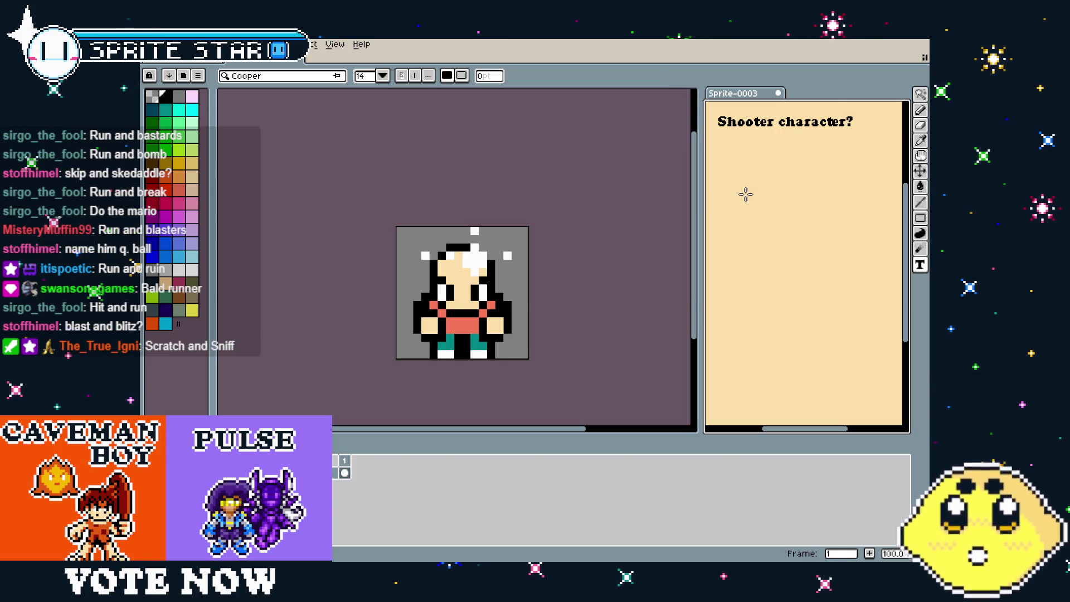
Add a 'Bomb' note directly under the first line
mouse_move(714, 176)
left_mouse_down()
mouse_move(745, 204)
mouse_move(885, 215)
left_mouse_up()
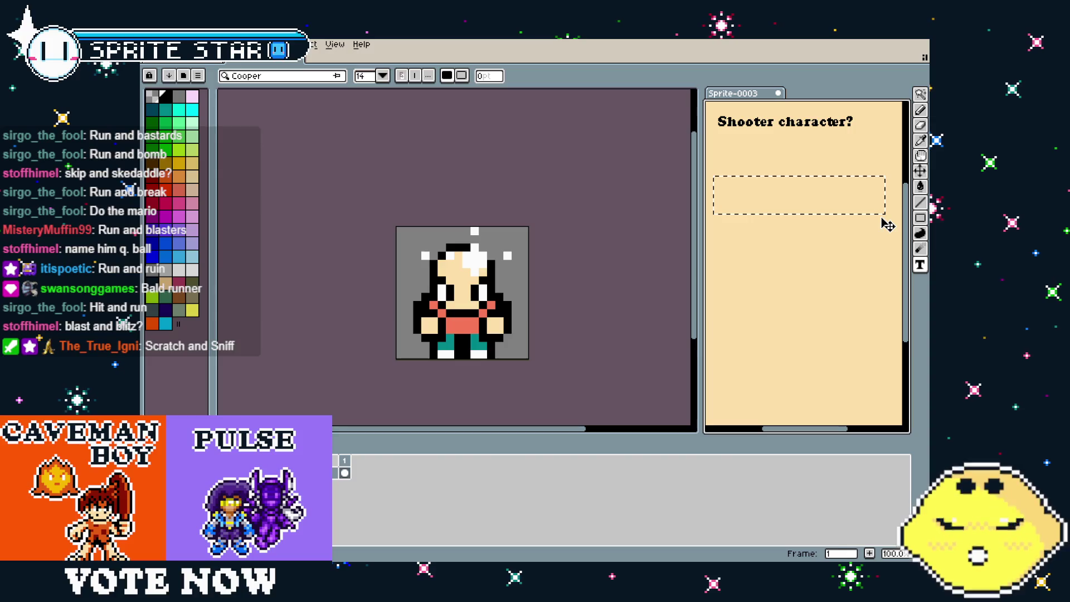
type("R")
key("BackSpace")
type("B")
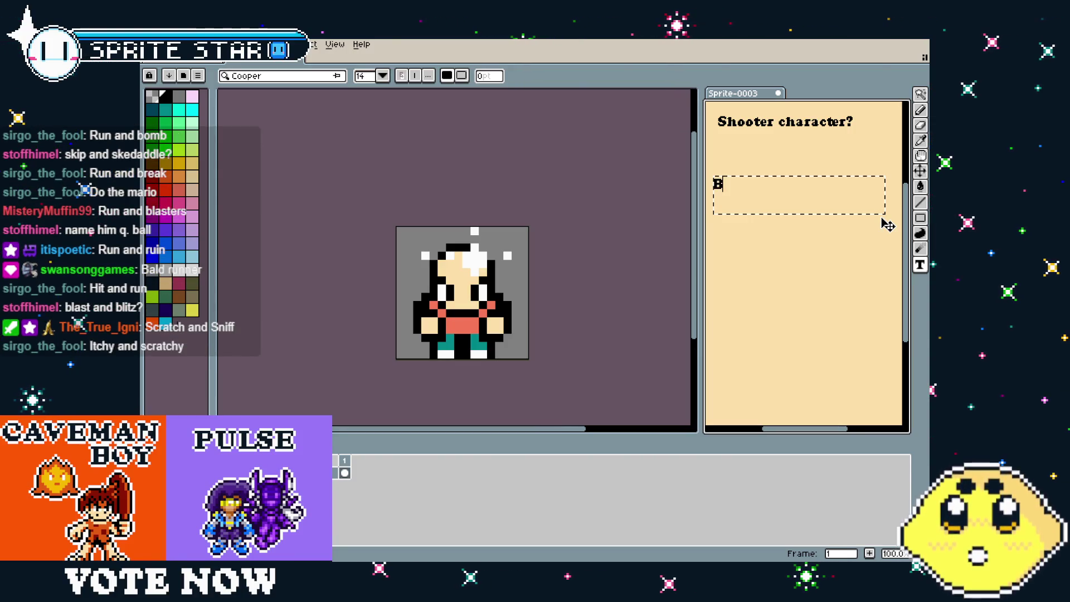
type("omb")
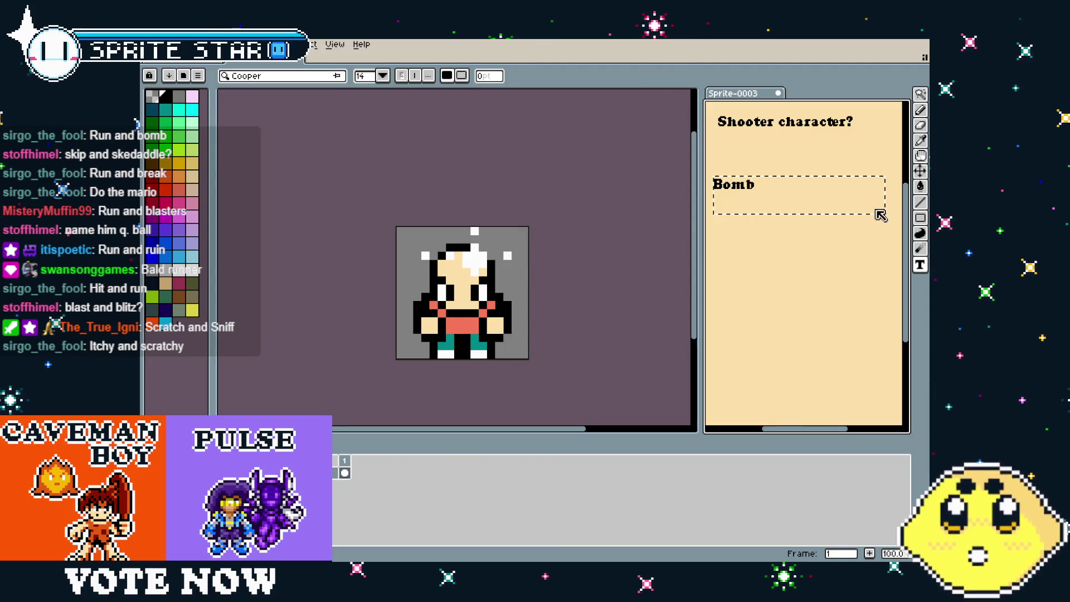
left_click_drag(777, 222, 780, 178)
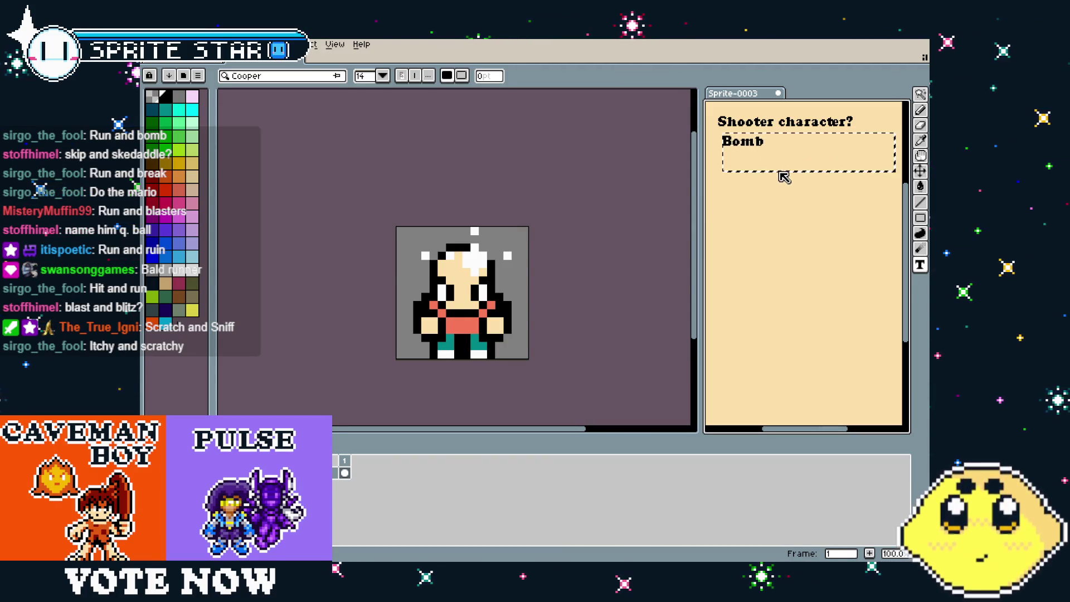
left_click(803, 229)
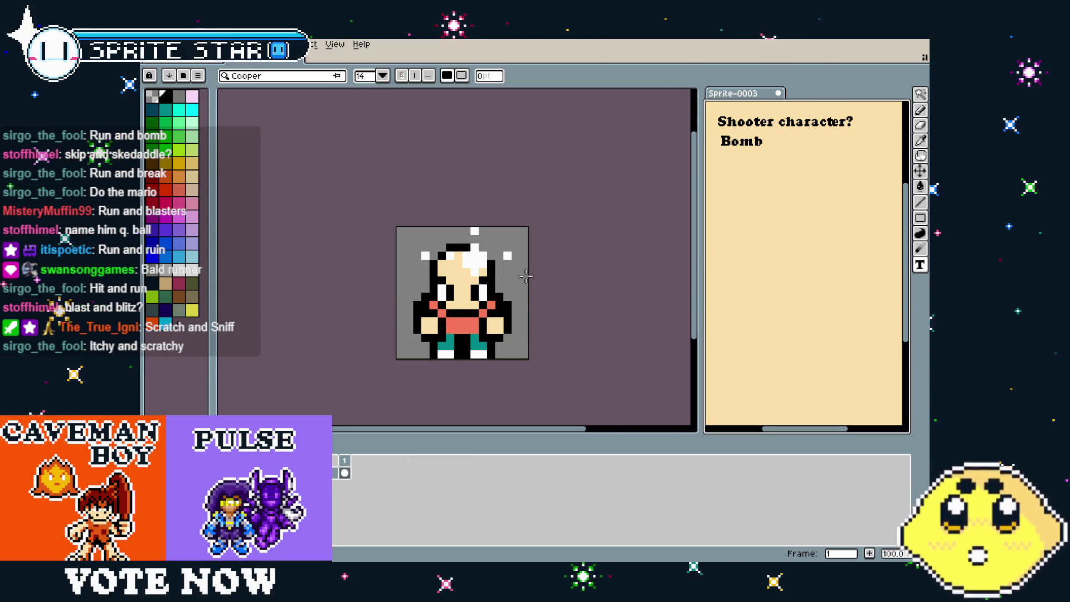
scroll(523, 272, "up", 2)
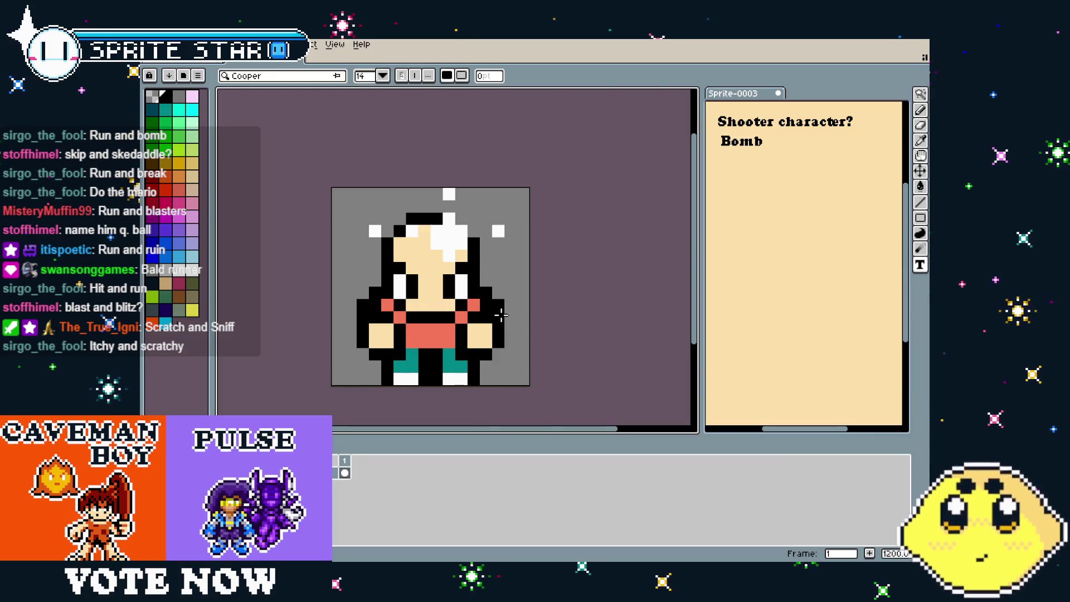
scroll(501, 315, "right", 1)
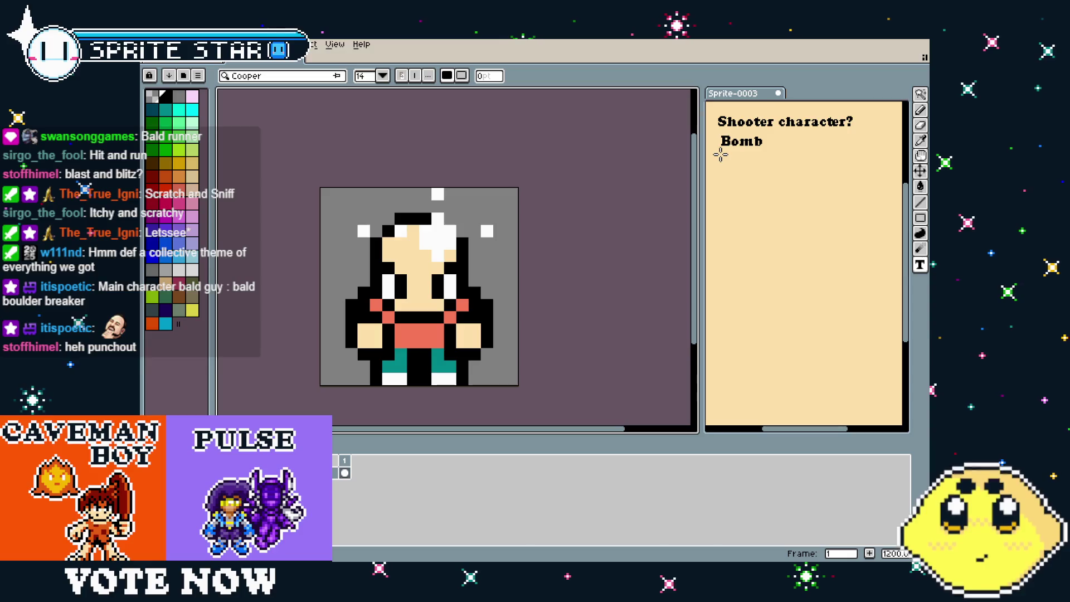
Add a 'Modern' note on a new line below Bomb
left_click_drag(721, 155, 754, 180)
left_click_drag(842, 185, 873, 195)
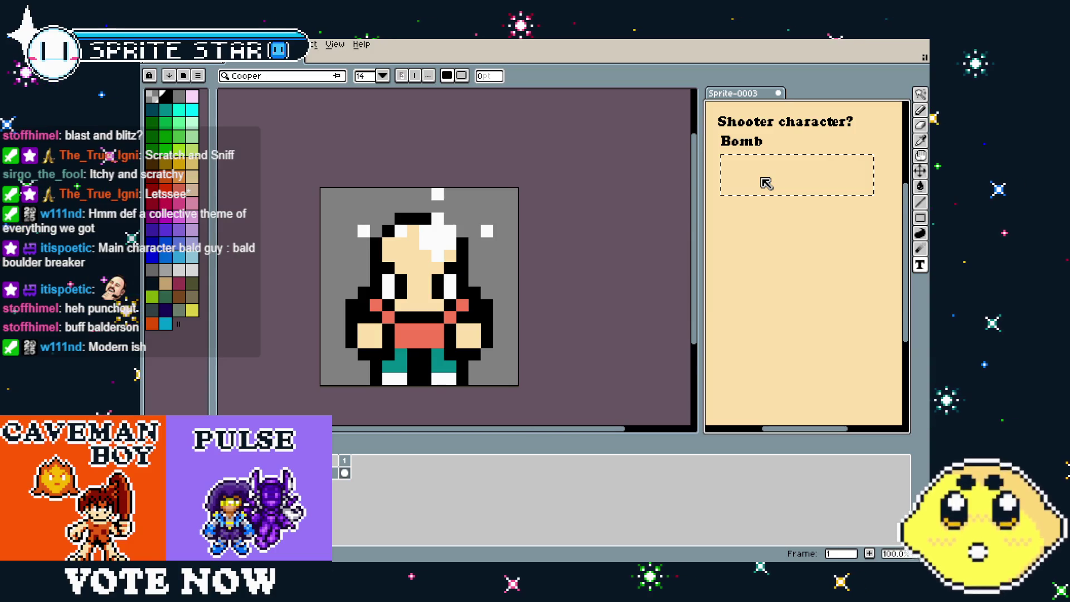
type("Modern")
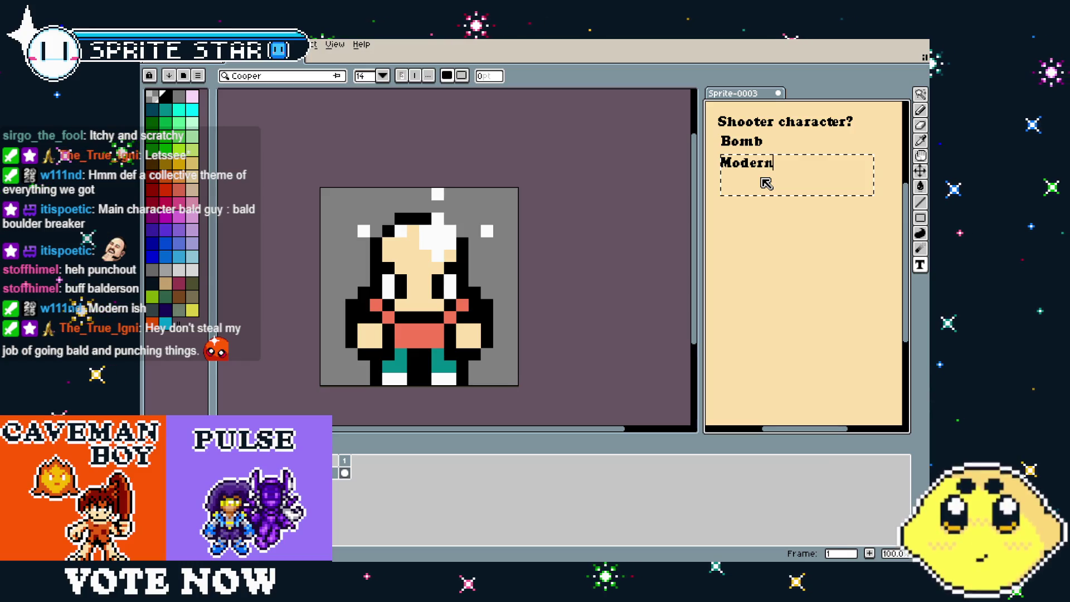
left_click(752, 218)
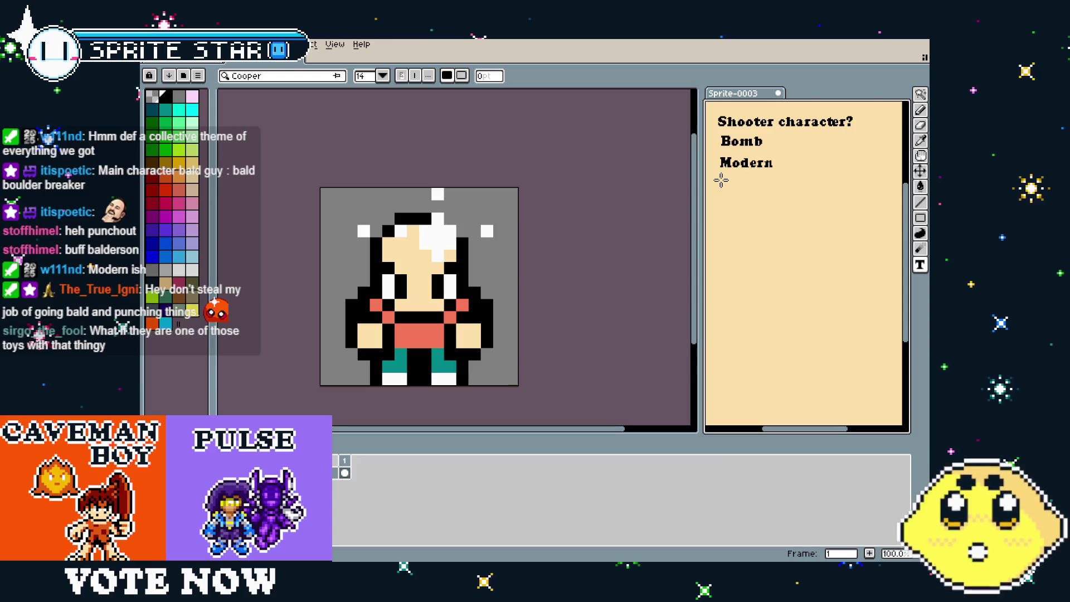
Type 'Breaker Weapon' and place it right beside the Bomb note
mouse_move(724, 213)
left_mouse_down()
mouse_move(755, 244)
mouse_move(852, 259)
left_mouse_up()
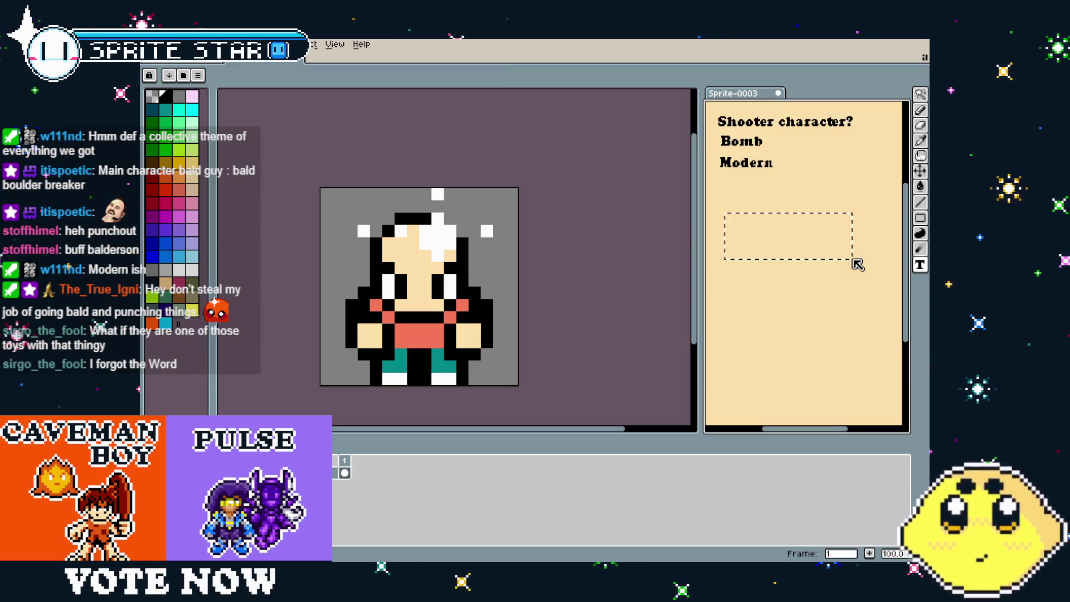
type("Breaker ")
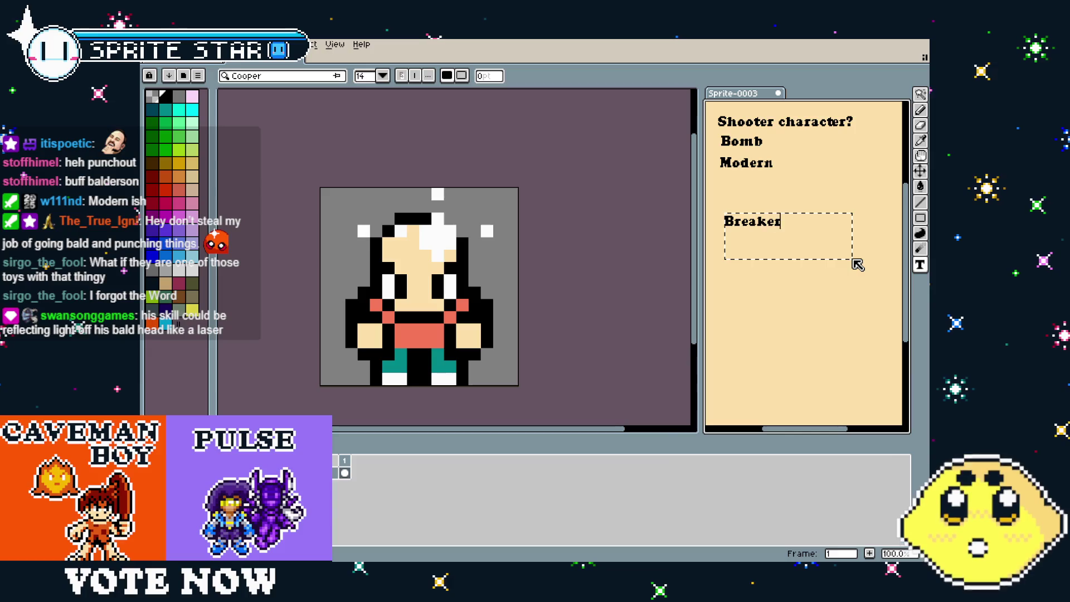
type("Weapon")
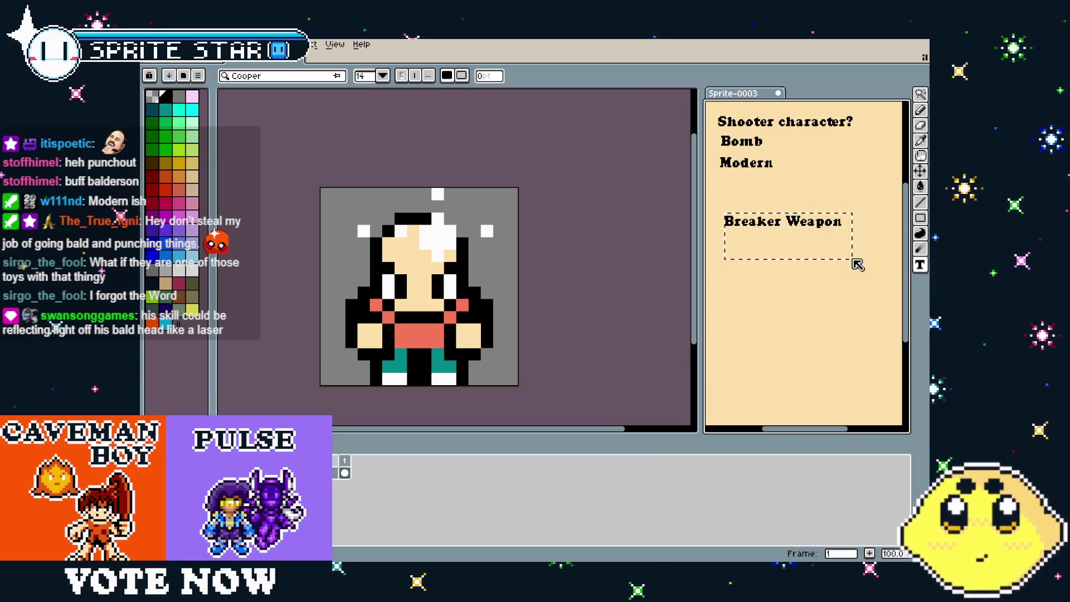
left_click_drag(833, 262, 874, 188)
left_click(818, 240)
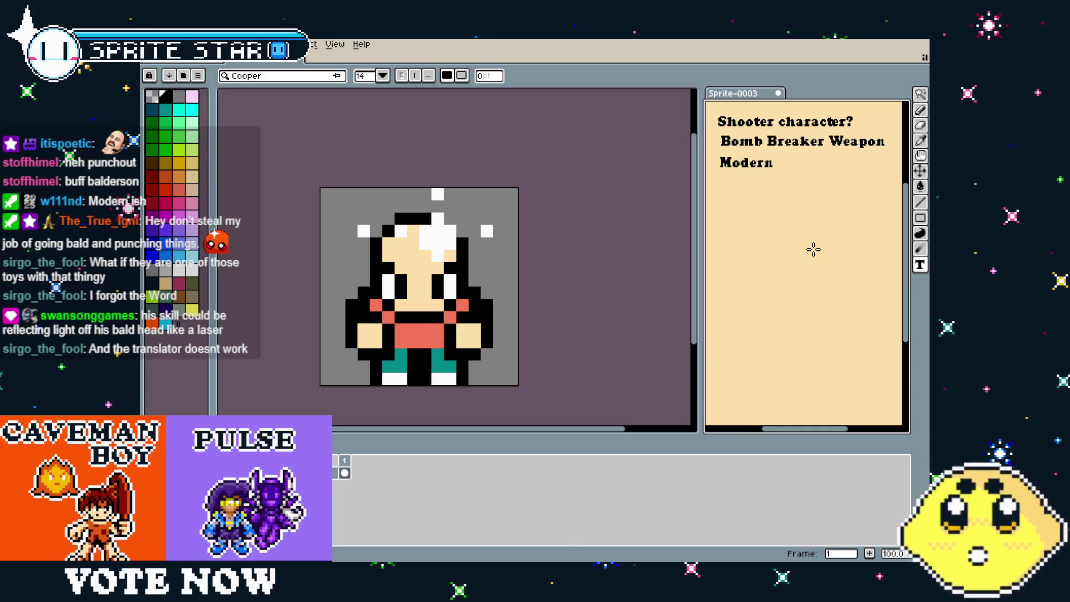
Paint over the white shine with skin colour and the stray white pixel with grey
key("i")
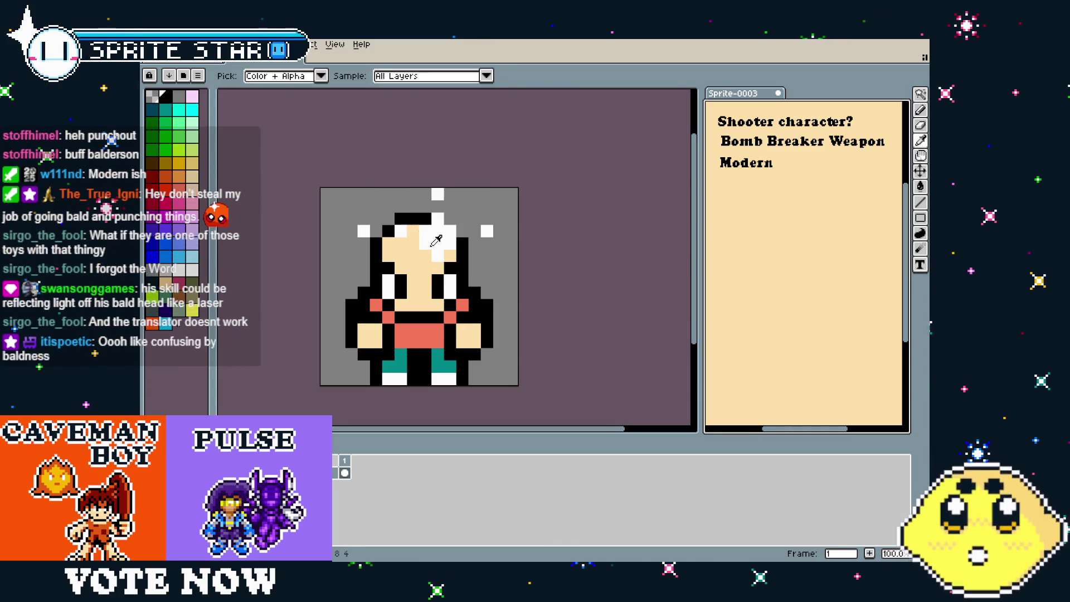
left_click(415, 259)
key("b")
left_click(363, 231)
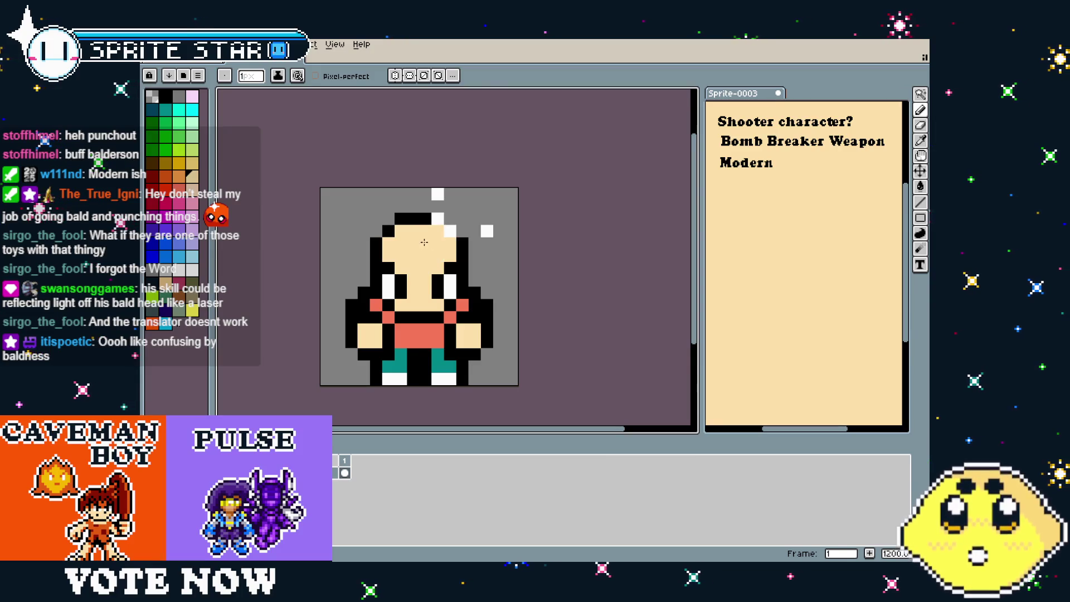
left_click(425, 219, "alt")
left_click(482, 225)
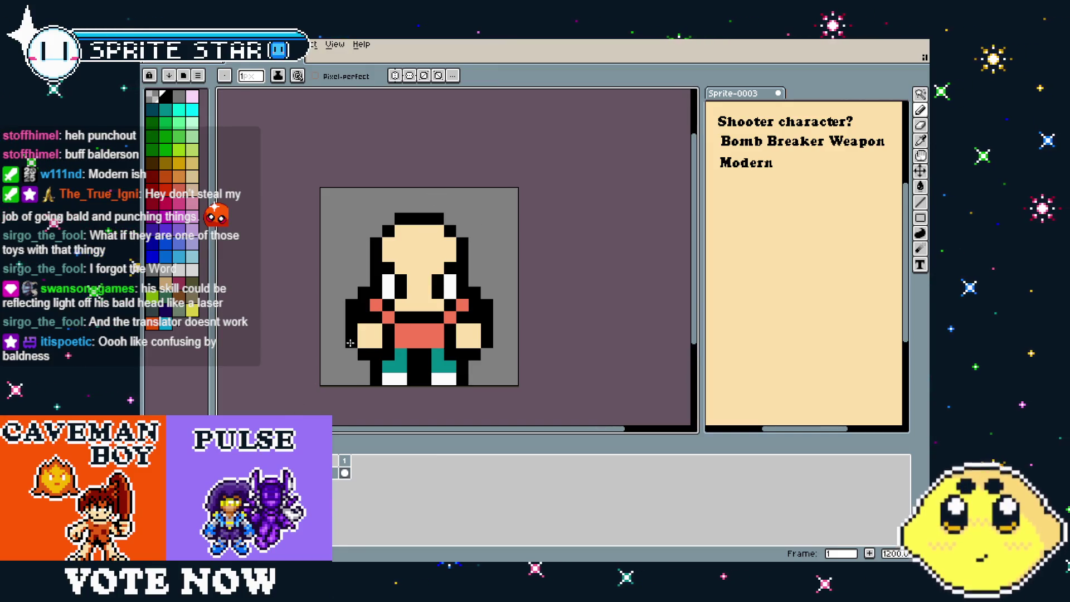
Add a new layer, cover it in black, and reduce the brush size to 15
right_click(318, 460)
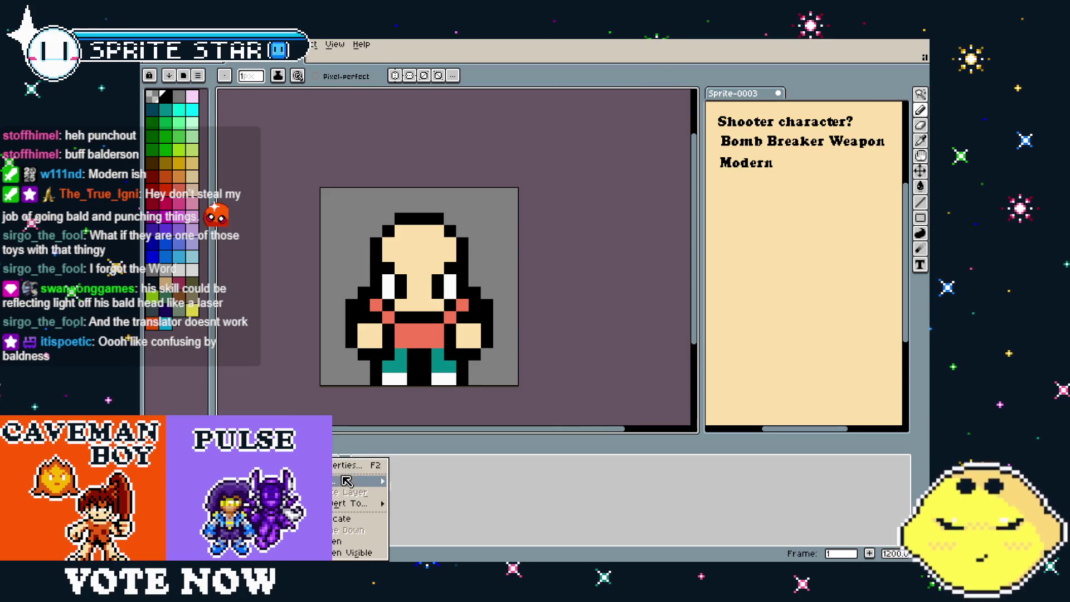
mouse_move(363, 480)
left_click(429, 483)
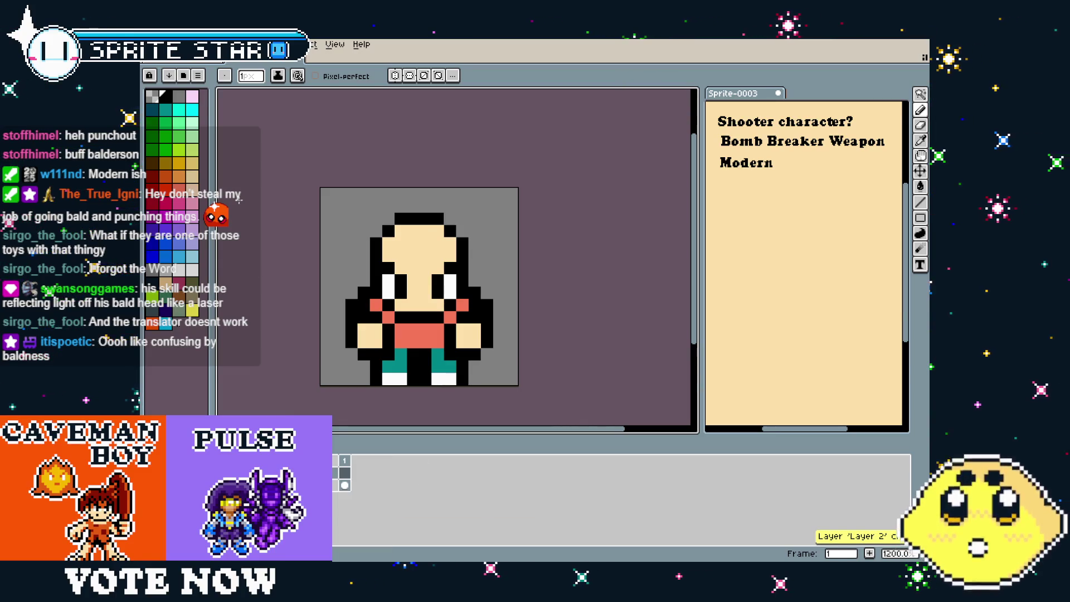
mouse_move(384, 200)
left_mouse_down()
mouse_move(362, 214)
mouse_move(423, 268)
mouse_move(410, 279)
left_mouse_up()
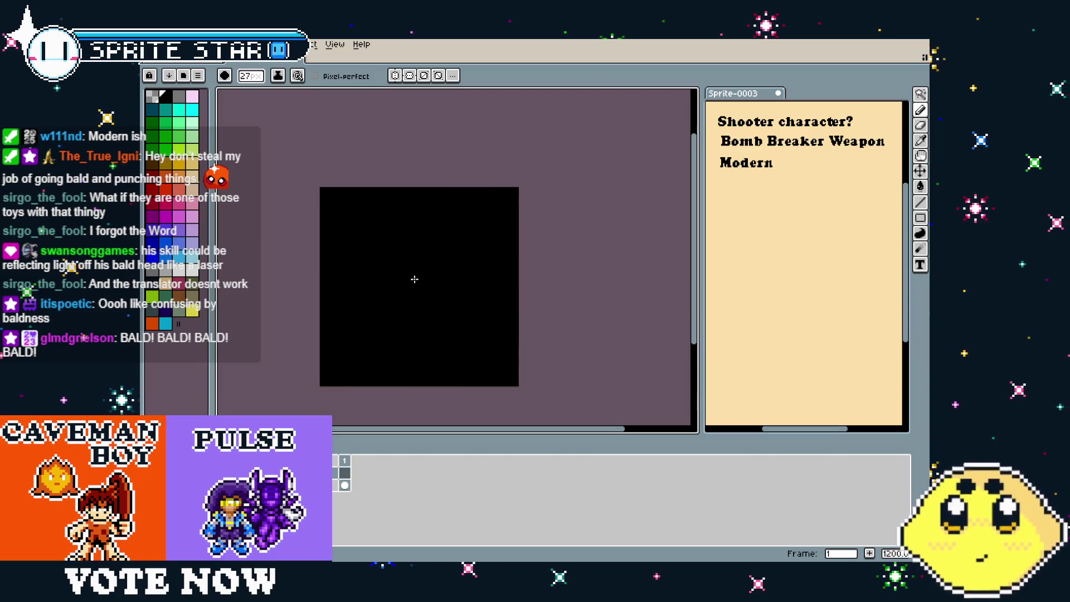
key("minus")
key("minus")
key("minus")
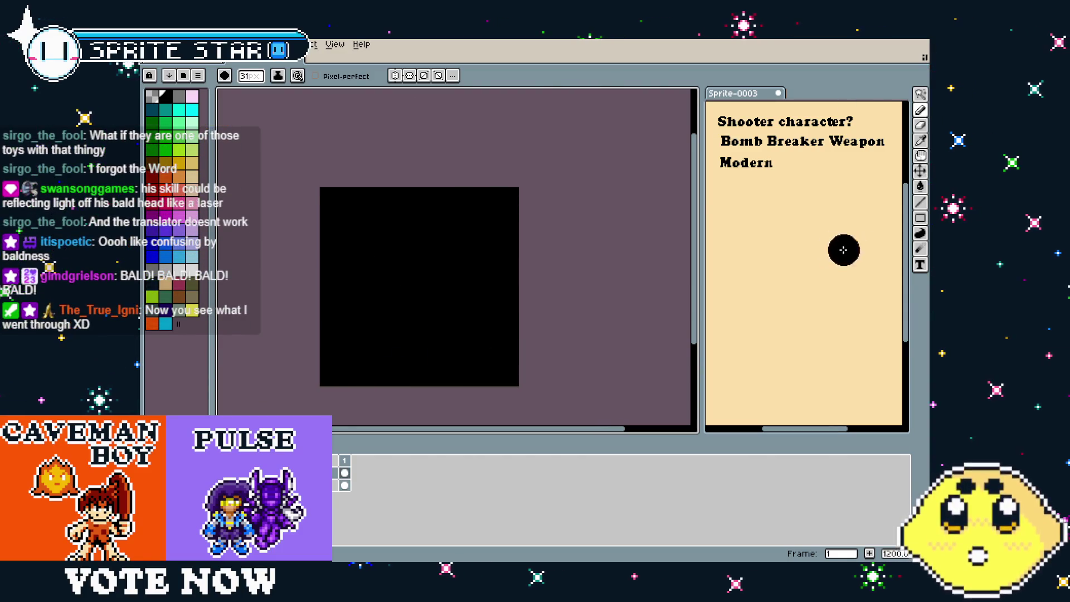
key("minus")
key("minus")
key("minus")
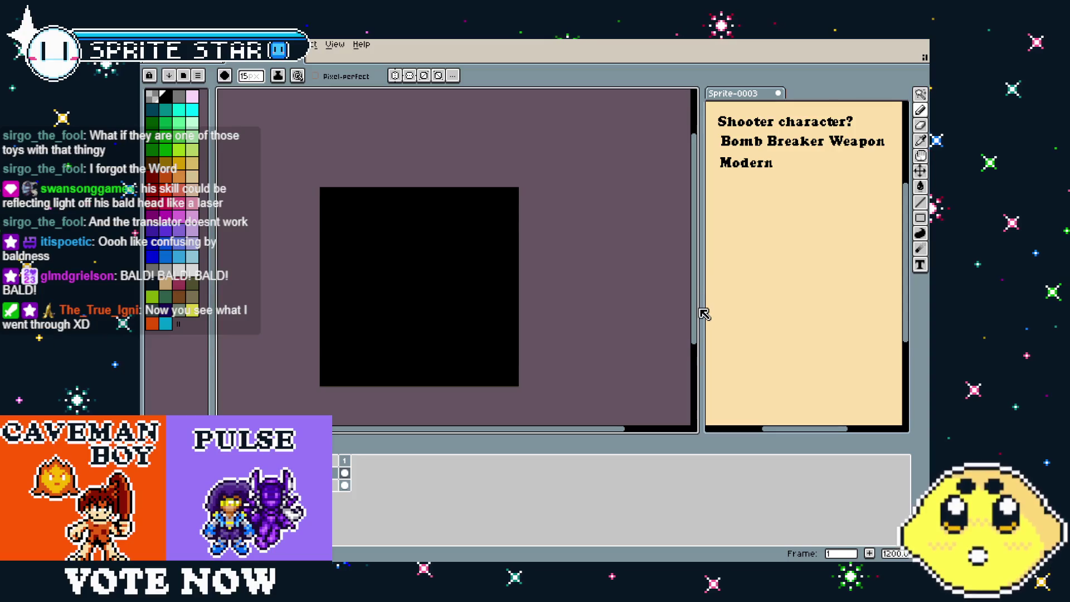
Widen the notes panel and zoom the notes text into view
left_click_drag(701, 310, 563, 347)
mouse_move(736, 307)
left_mouse_down()
mouse_move(645, 310)
mouse_move(702, 285)
left_mouse_up()
scroll(702, 284, "up", 1)
mouse_move(707, 234)
left_mouse_down()
mouse_move(721, 346)
mouse_move(642, 282)
left_mouse_up()
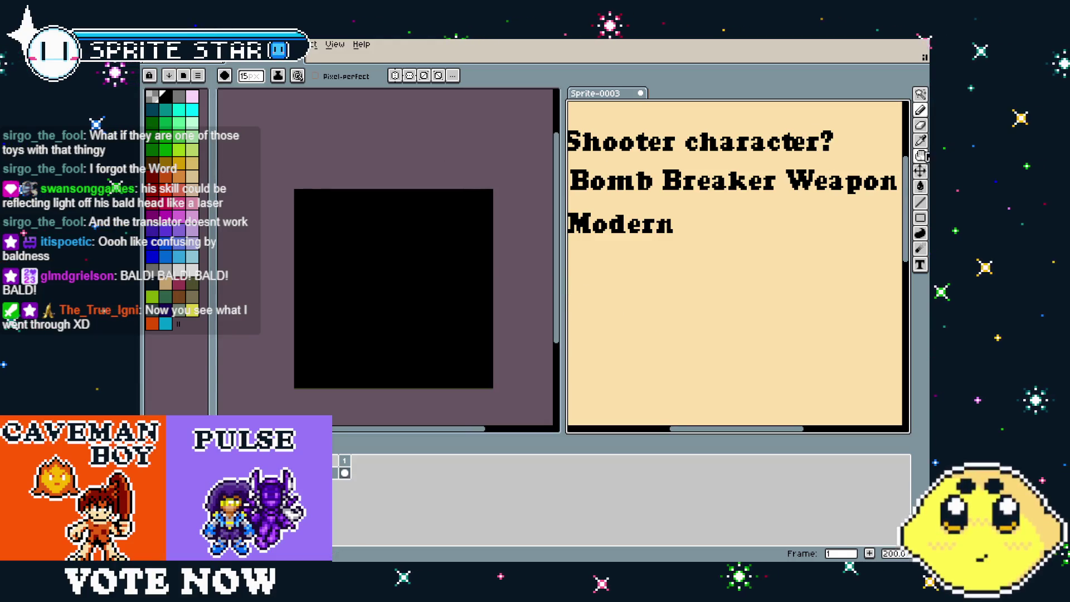
left_click(920, 265)
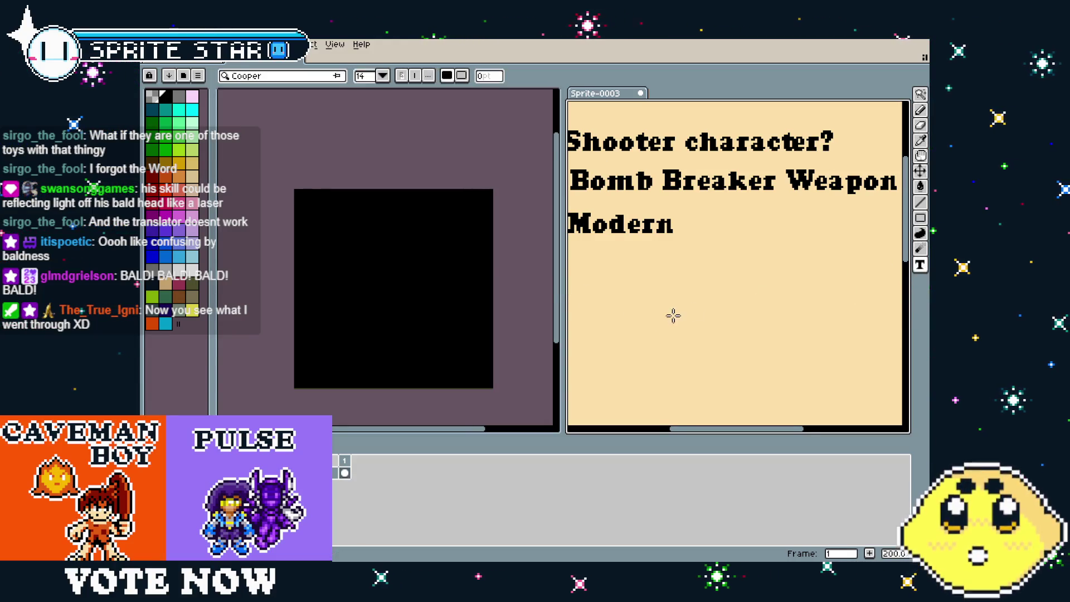
scroll(675, 316, "down", 2)
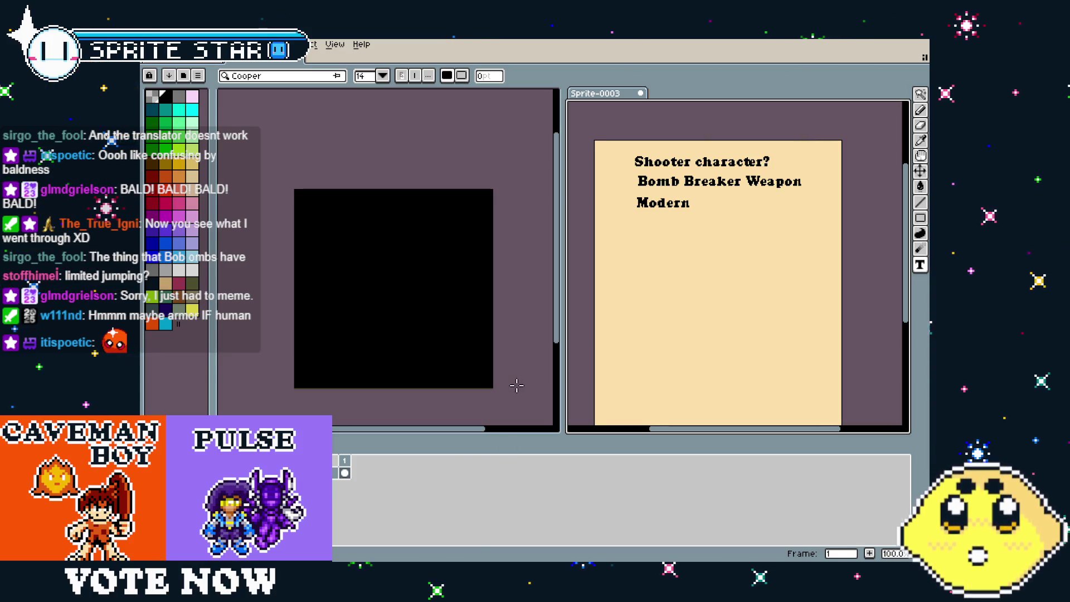
mouse_move(455, 337)
left_mouse_down()
mouse_move(488, 346)
mouse_move(432, 336)
left_mouse_up()
scroll(441, 339, "up", 1)
scroll(441, 339, "down", 1)
left_click_drag(645, 332, 666, 336)
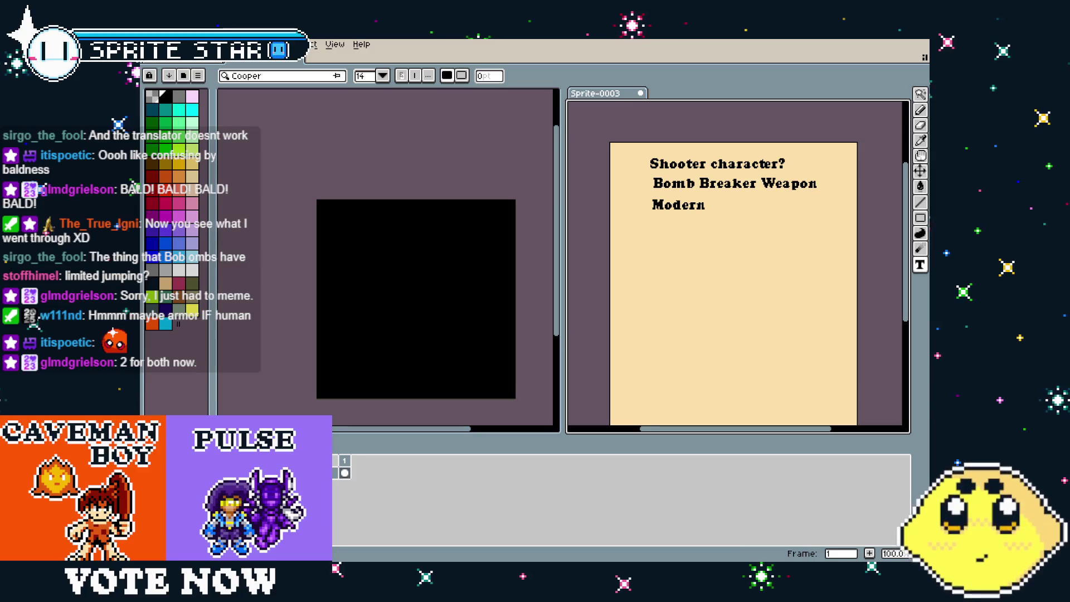
mouse_move(647, 280)
left_mouse_down()
mouse_move(644, 383)
mouse_move(644, 362)
left_mouse_up()
scroll(678, 276, "up", 1)
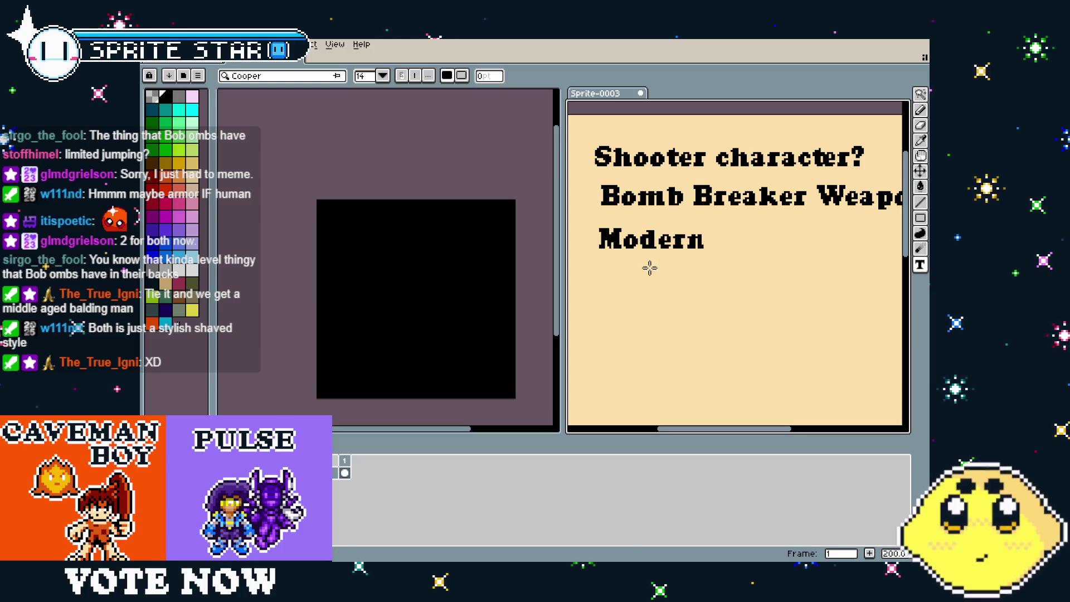
mouse_move(626, 273)
left_mouse_down()
mouse_move(726, 313)
mouse_move(787, 317)
left_mouse_up()
Type 'Bald?' as a fourth note under Modern and zoom to review the list
type("V")
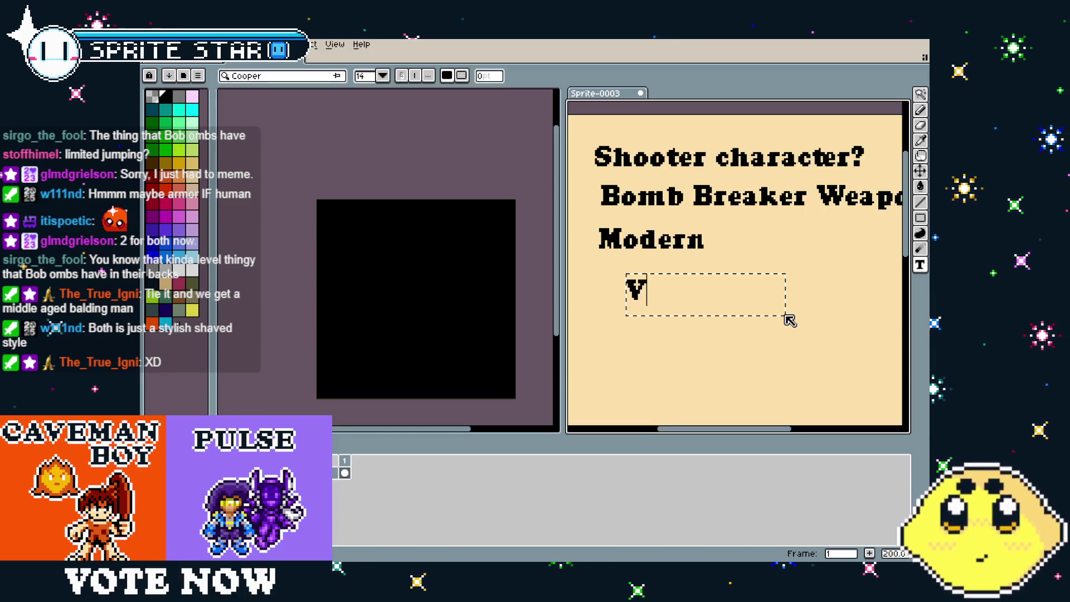
key("BackSpace")
key("BackSpace")
type("B")
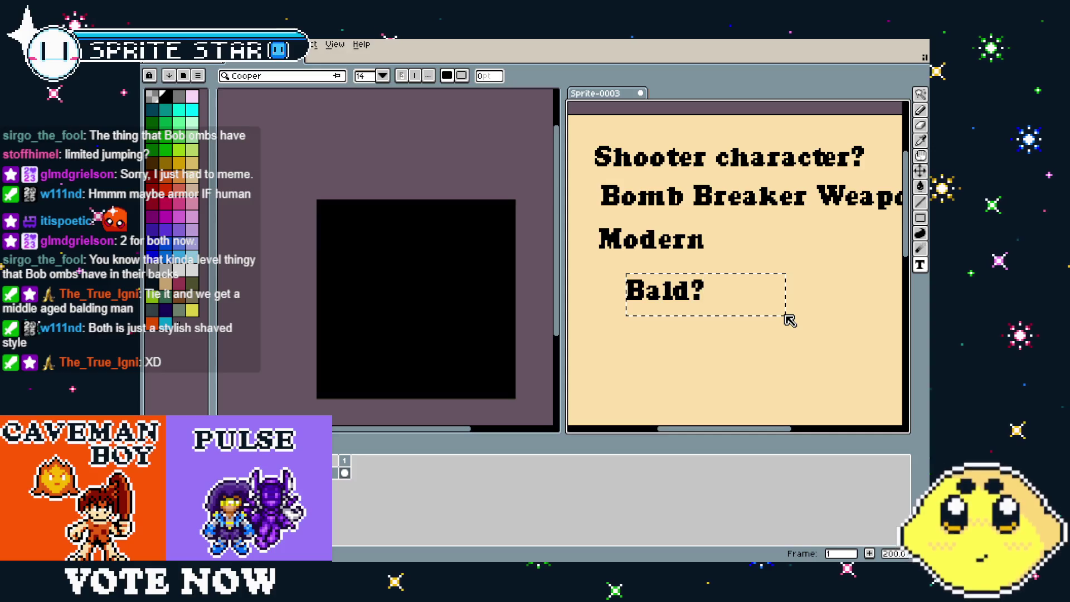
left_click_drag(758, 324, 729, 316)
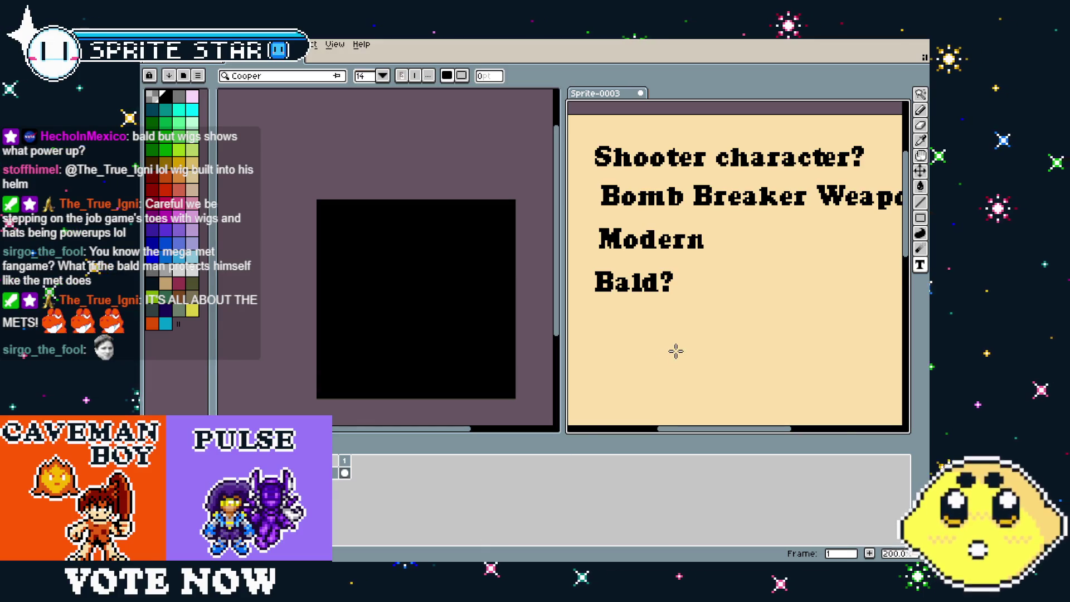
scroll(675, 348, "down", 1)
mouse_move(671, 339)
left_mouse_down()
mouse_move(665, 263)
mouse_move(669, 317)
mouse_move(658, 340)
left_mouse_up()
scroll(666, 263, "up", 1)
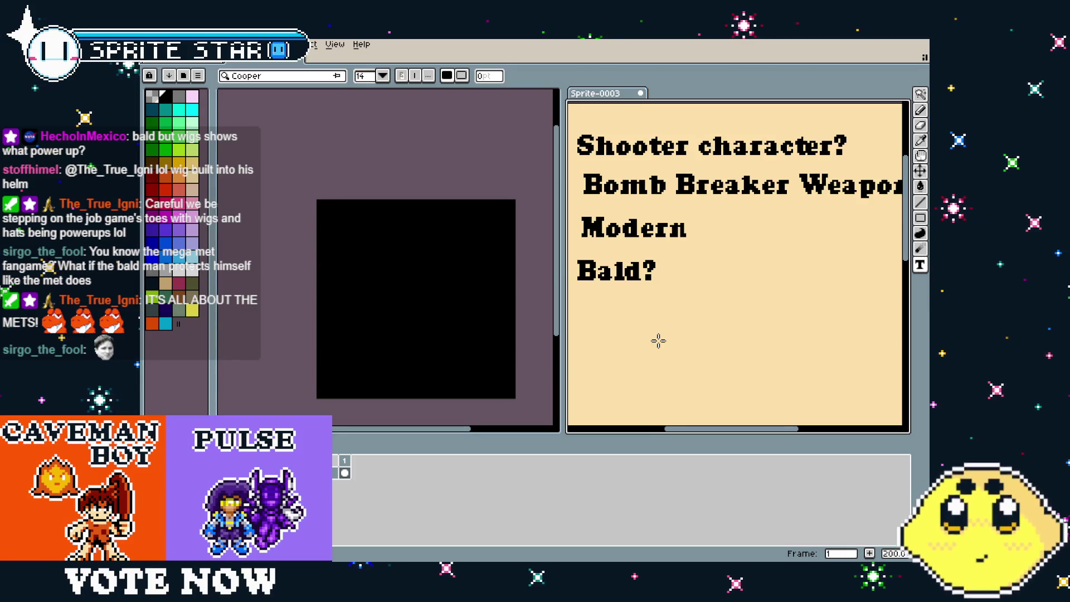
Reveal the bald character sprite and paint a 1px white shine pixel on its head
key("shift+n")
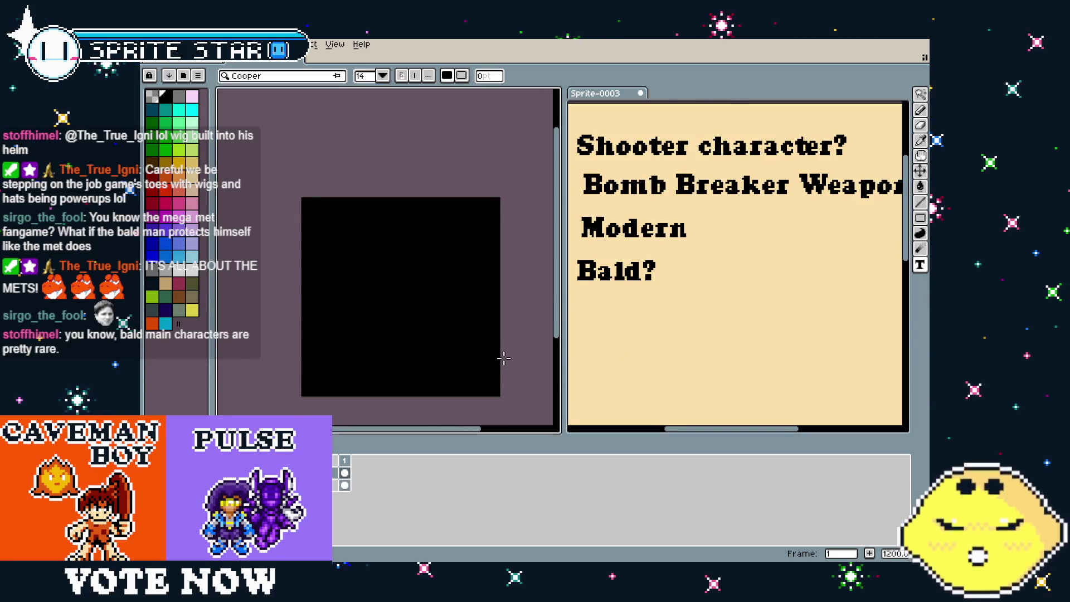
key("ctrl+v")
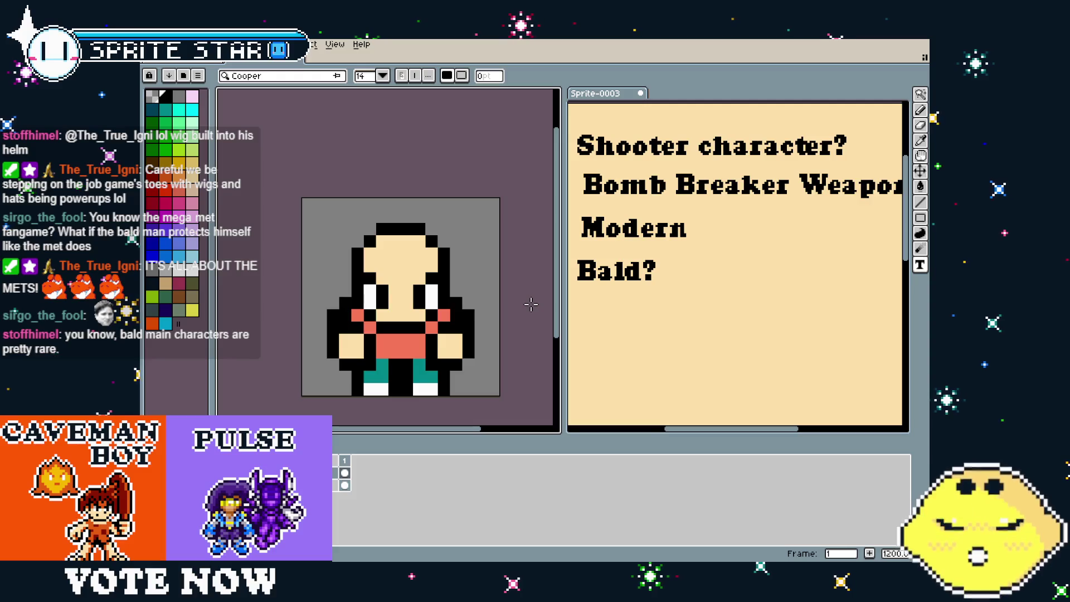
key("b")
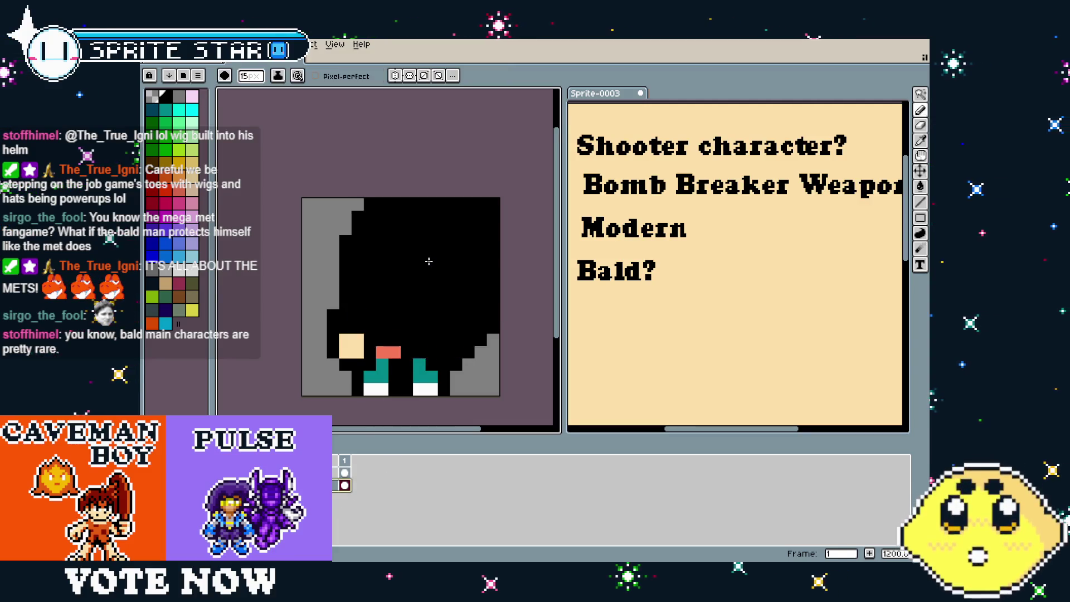
key("minus")
key("minus")
key("minus")
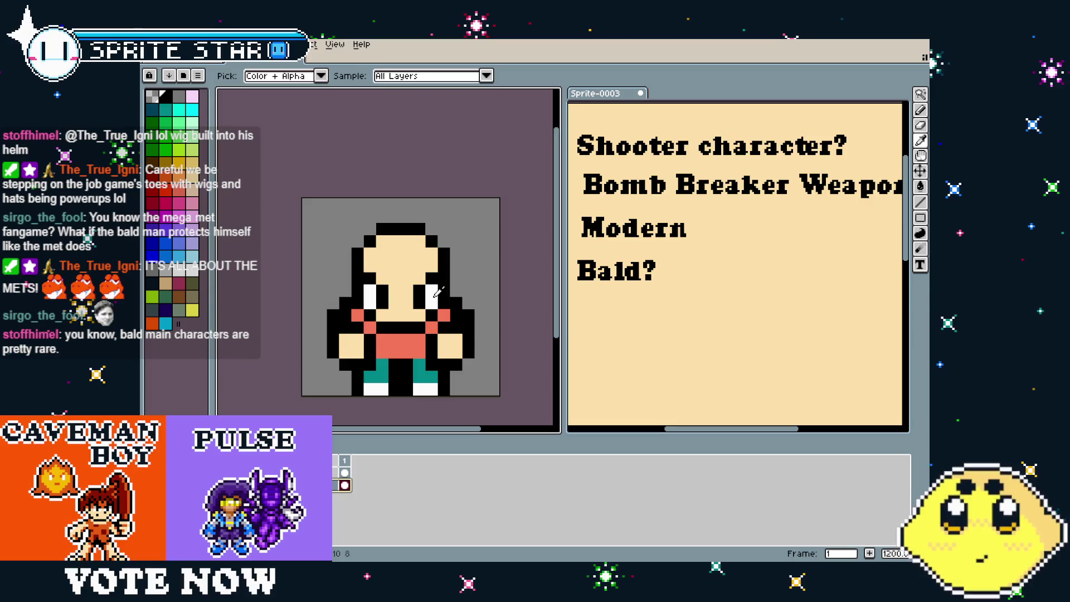
left_click(423, 249)
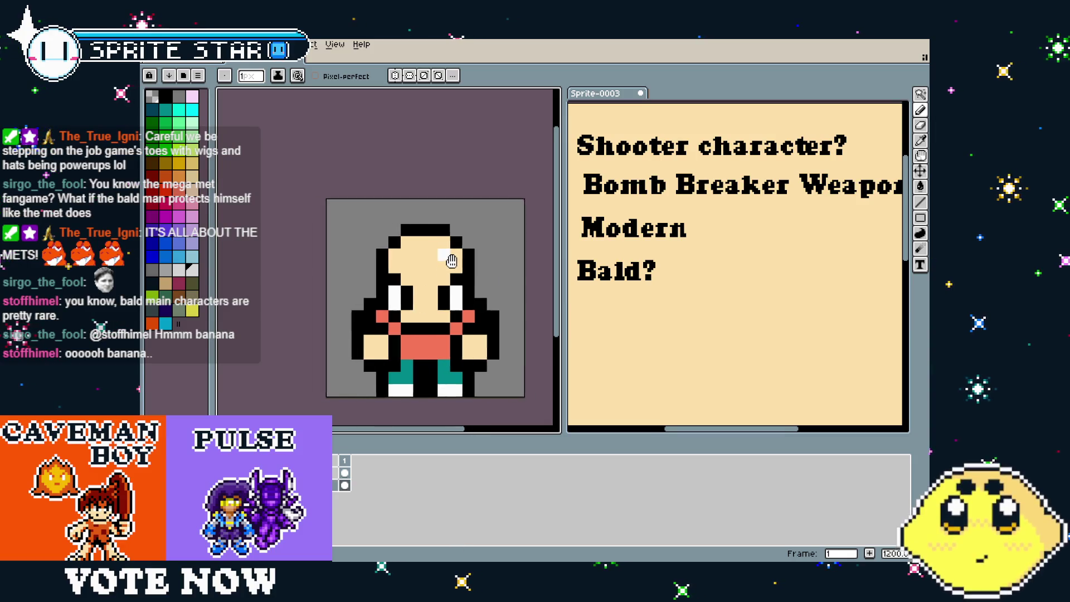
scroll(414, 349, "up", 1)
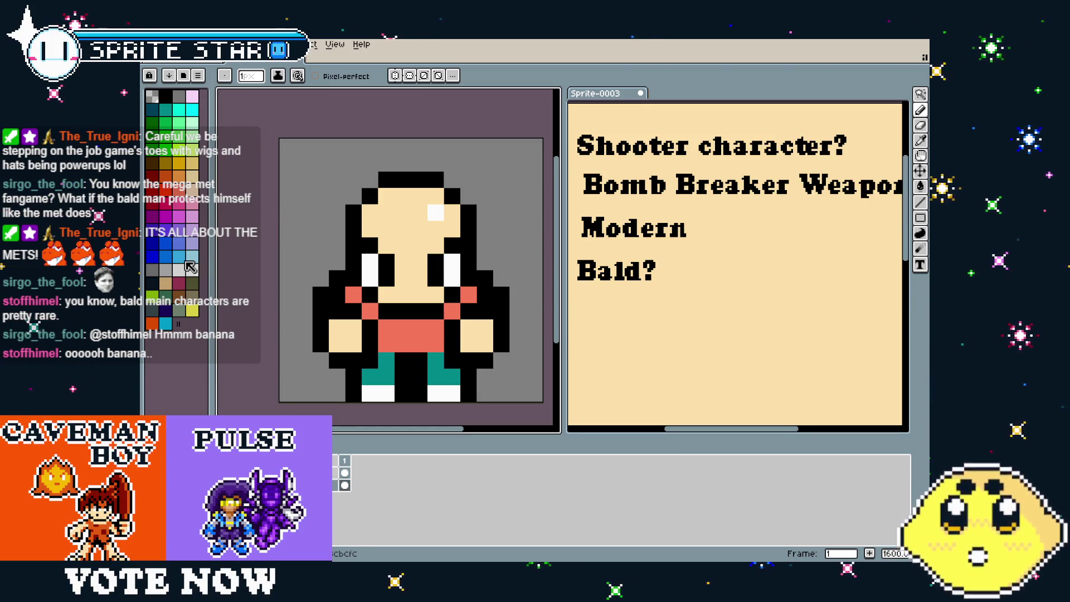
Choose teal from the palette for the straps, then sample black from the sprite
left_click(363, 373, "alt")
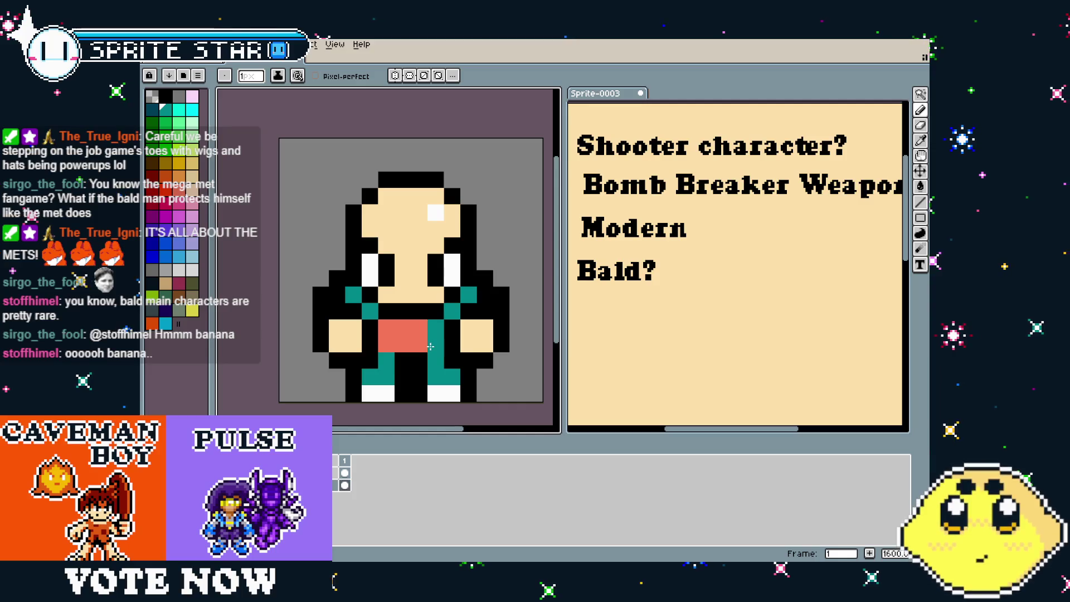
key("alt")
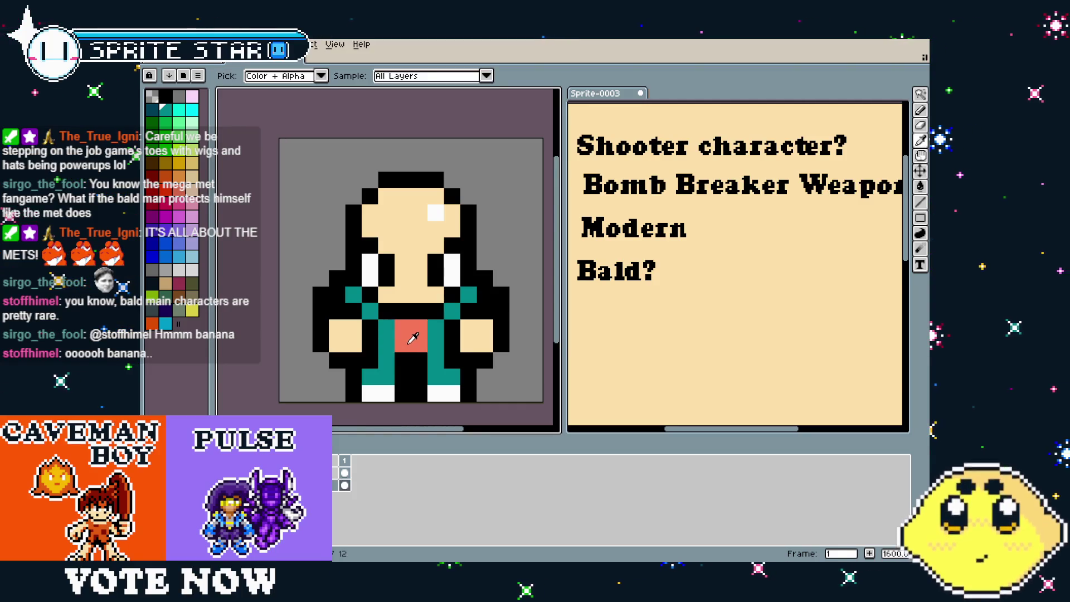
left_click(389, 356, "alt")
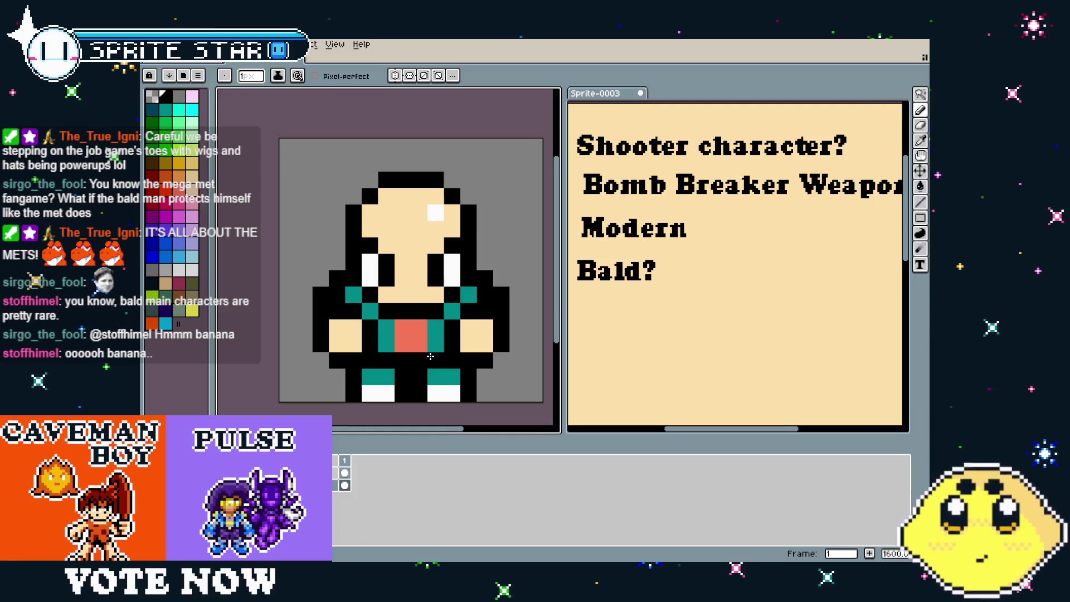
scroll(352, 405, "down", 2)
scroll(348, 404, "up", 2)
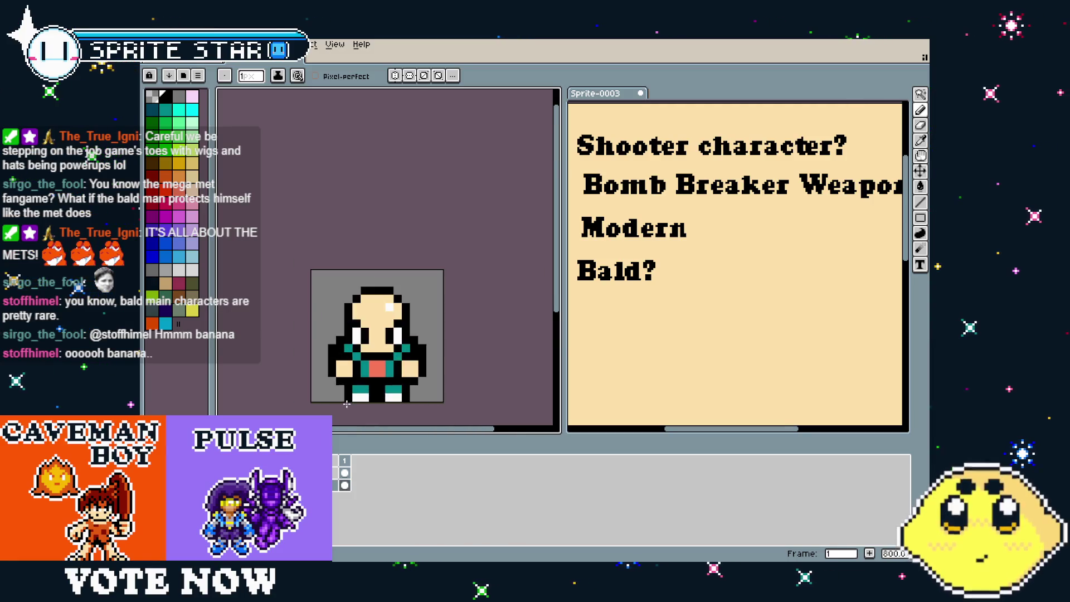
left_click_drag(347, 403, 356, 370)
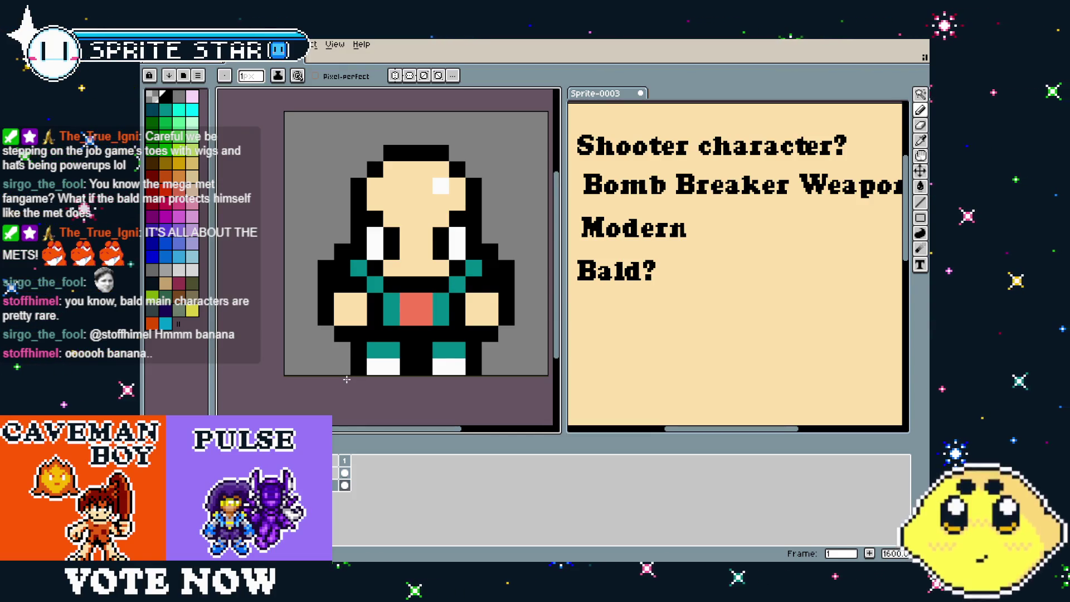
left_click_drag(346, 379, 337, 375)
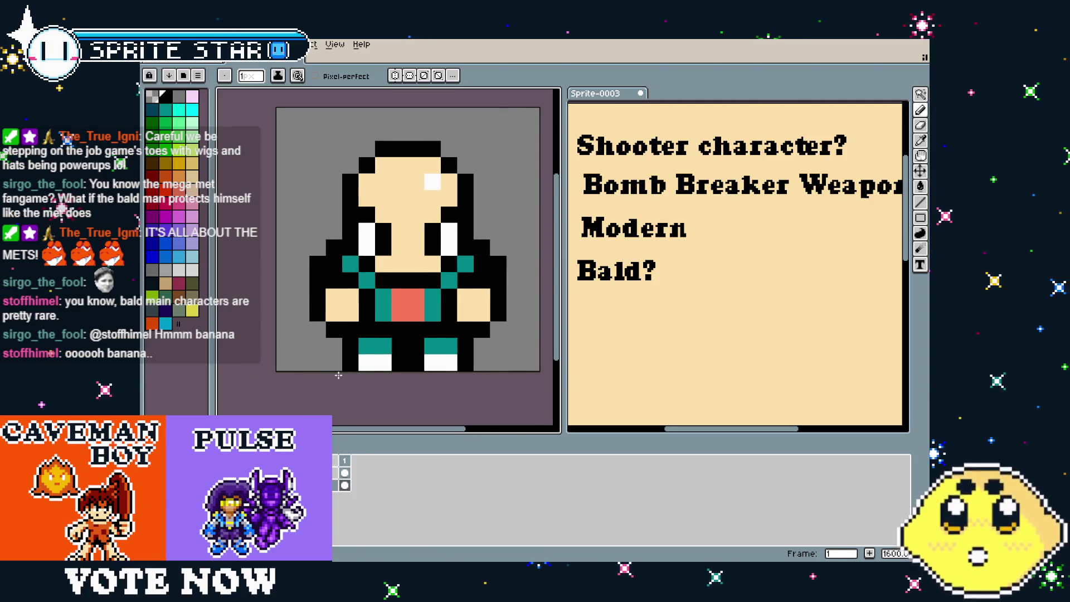
scroll(338, 375, "down", 2)
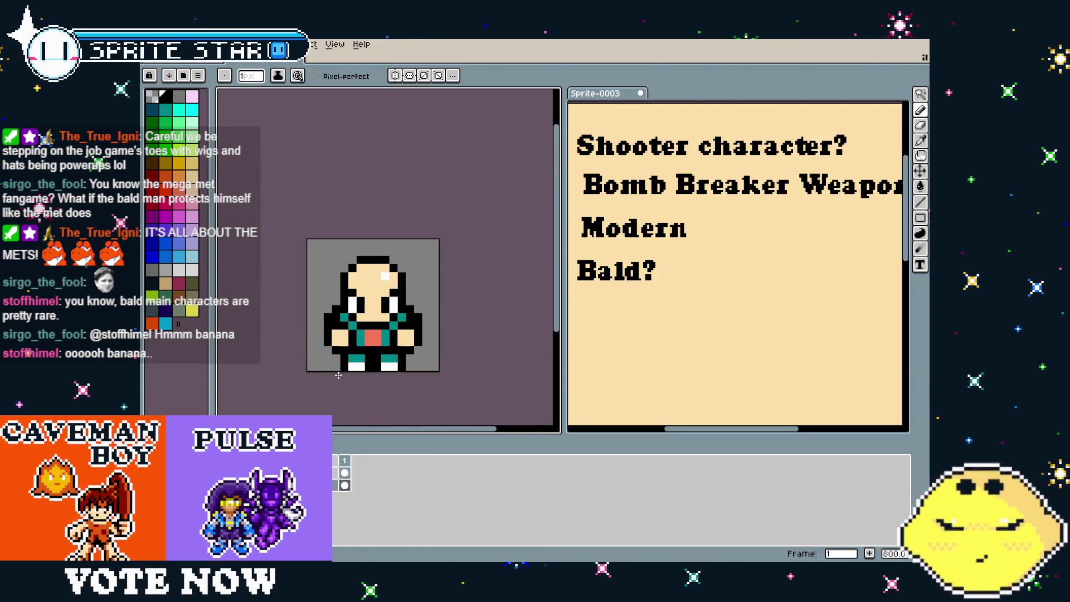
Paint the bottom-right salmon chest pixel black, narrowing the salmon patch between the teal sides
scroll(338, 375, "up", 2)
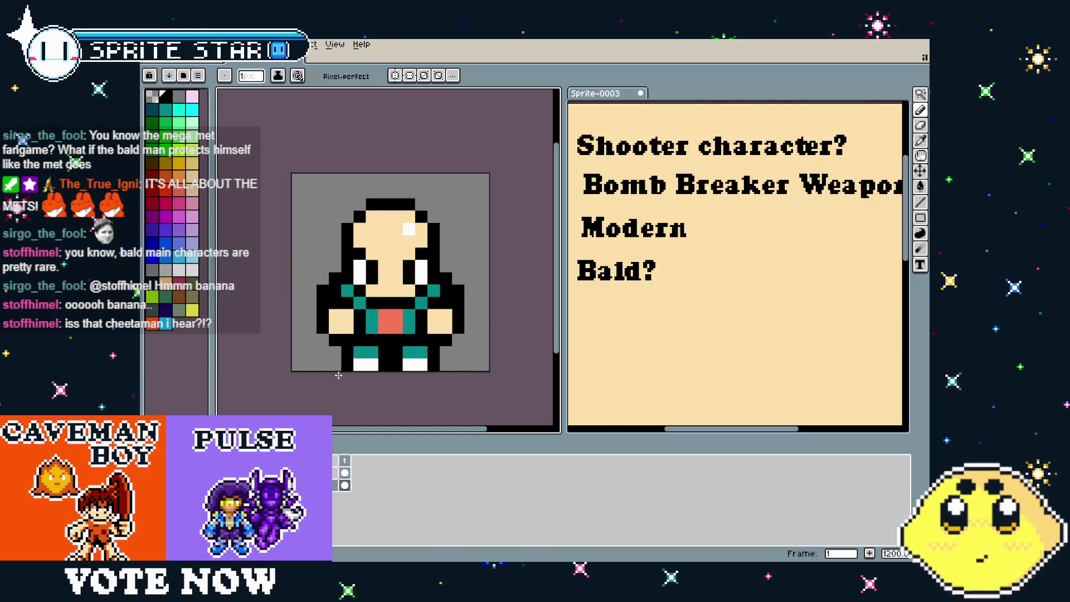
left_click(421, 317)
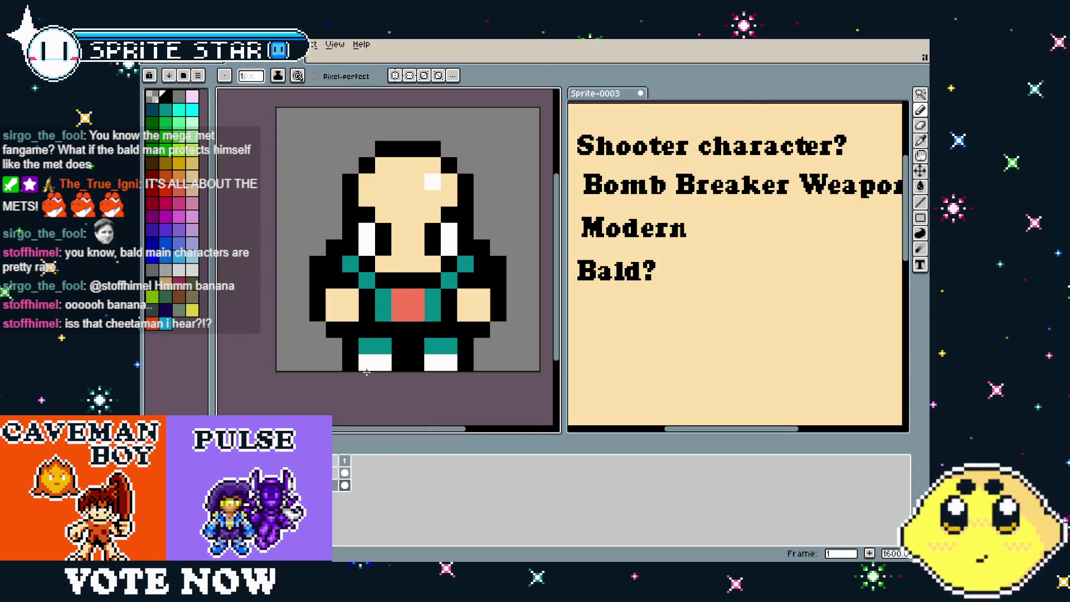
scroll(367, 372, "up", 1)
scroll(381, 375, "down", 1)
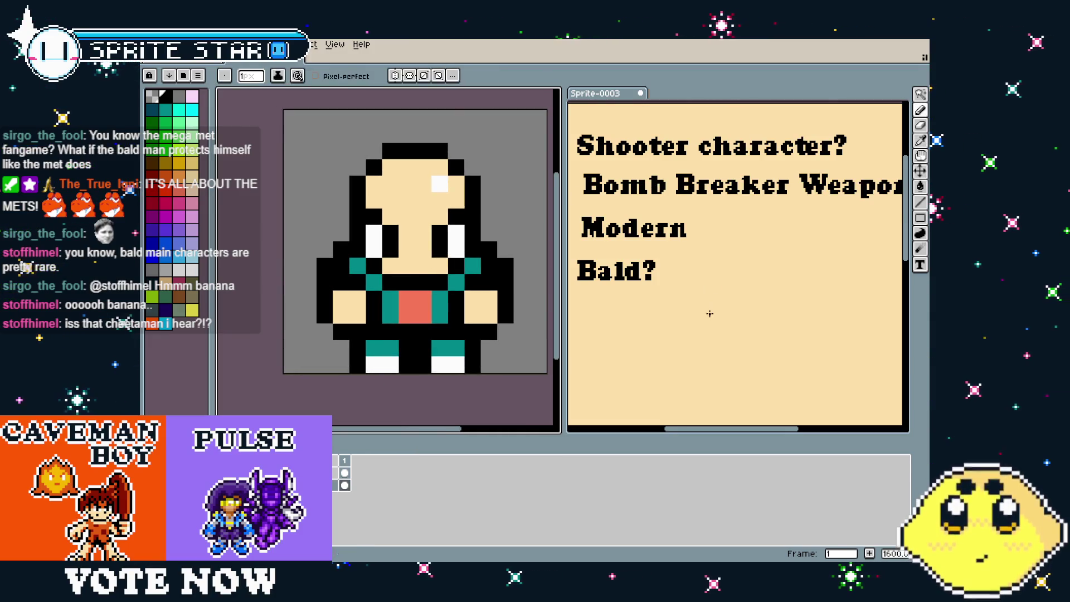
scroll(697, 303, "down", 1)
scroll(695, 302, "down", 1)
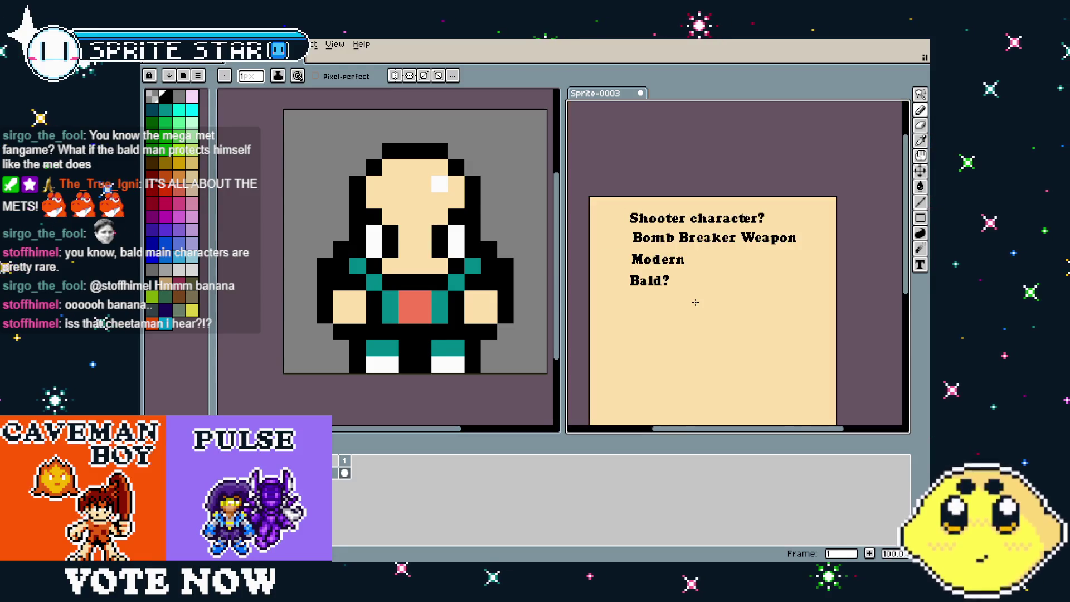
scroll(695, 302, "up", 1)
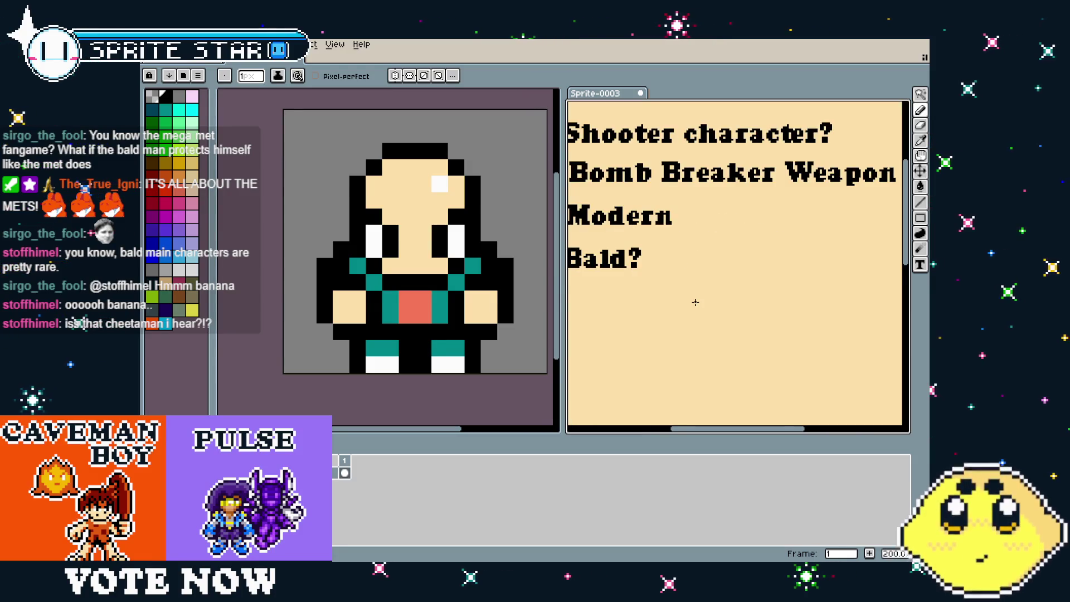
scroll(646, 287, "down", 1)
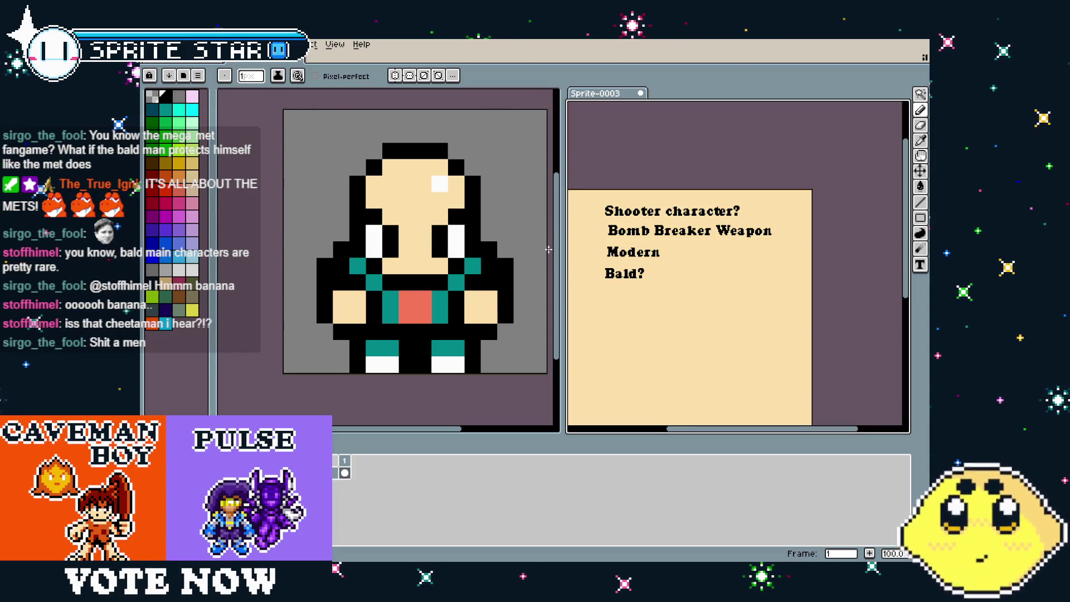
Add the text line 'Wrecking BALL (bald)' below 'Bald?' in the notes
key("t")
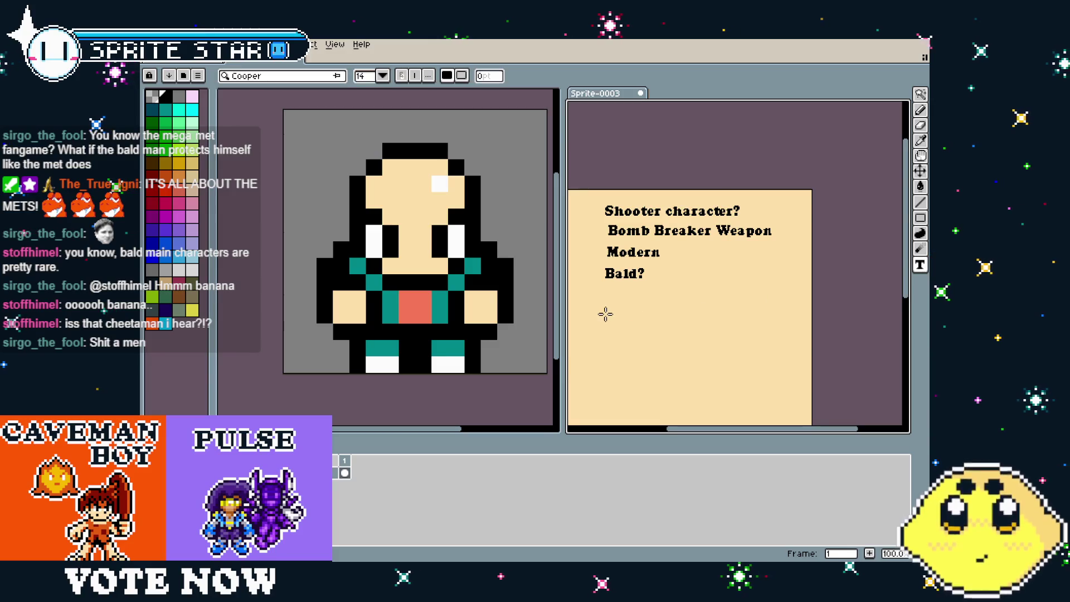
mouse_move(607, 292)
left_mouse_down()
mouse_move(790, 313)
mouse_move(792, 336)
left_mouse_up()
type("W")
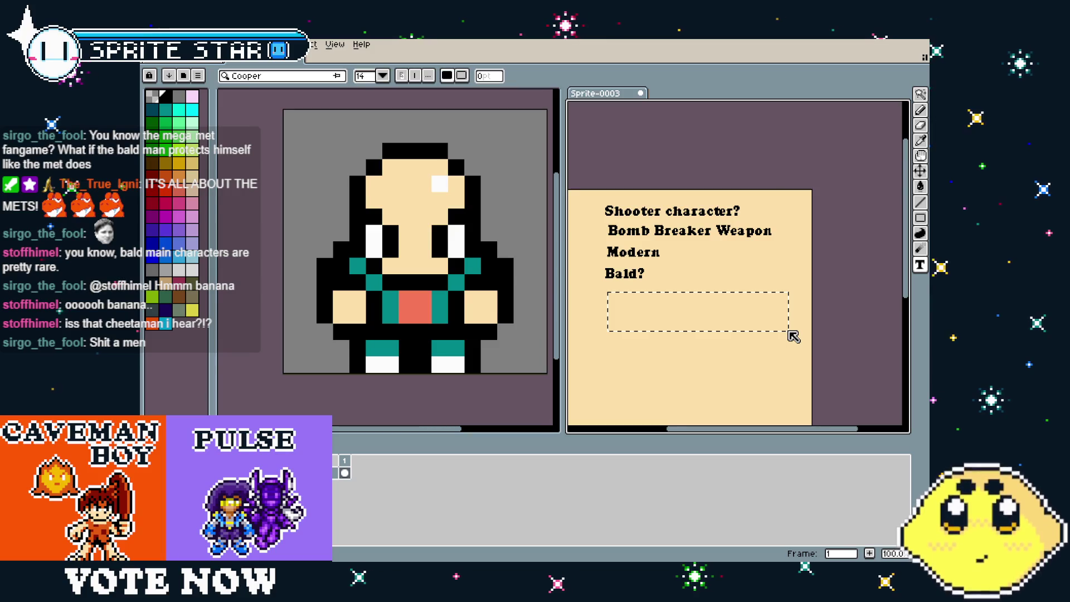
type("reckin")
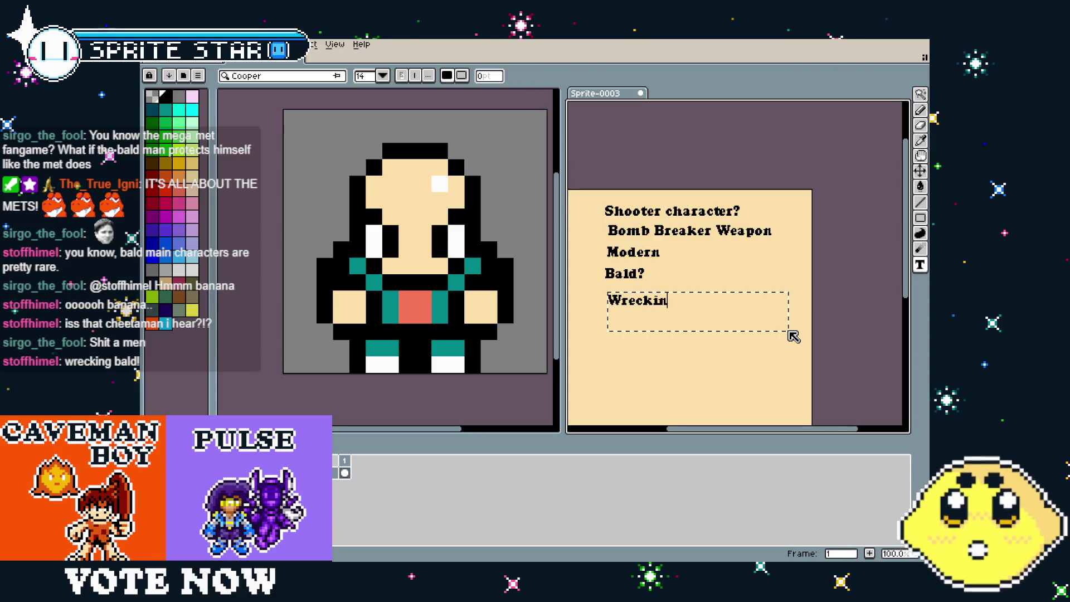
type("g BALD")
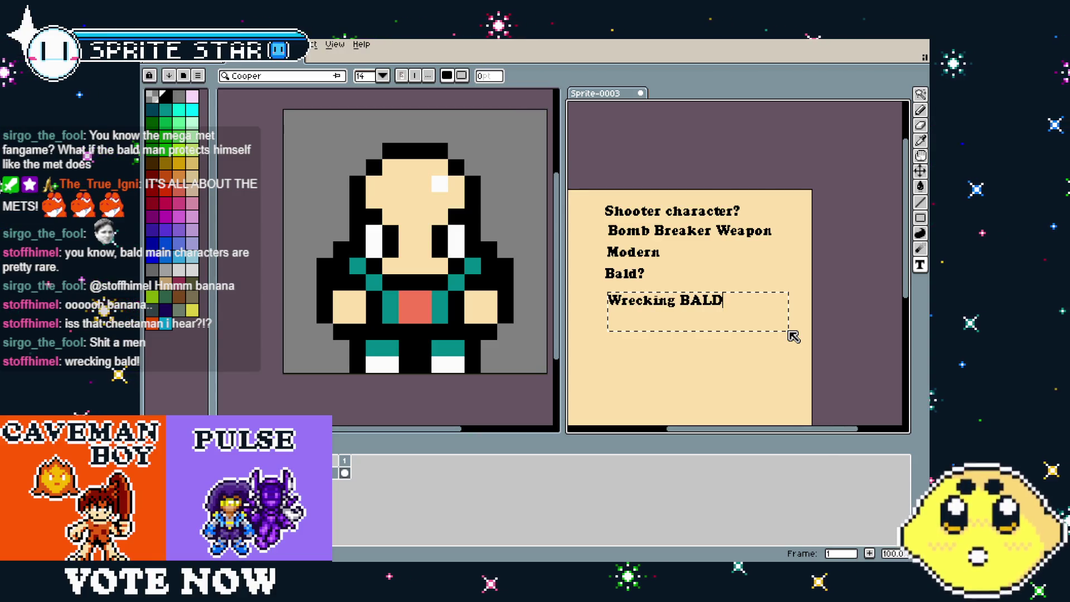
key("BackSpace")
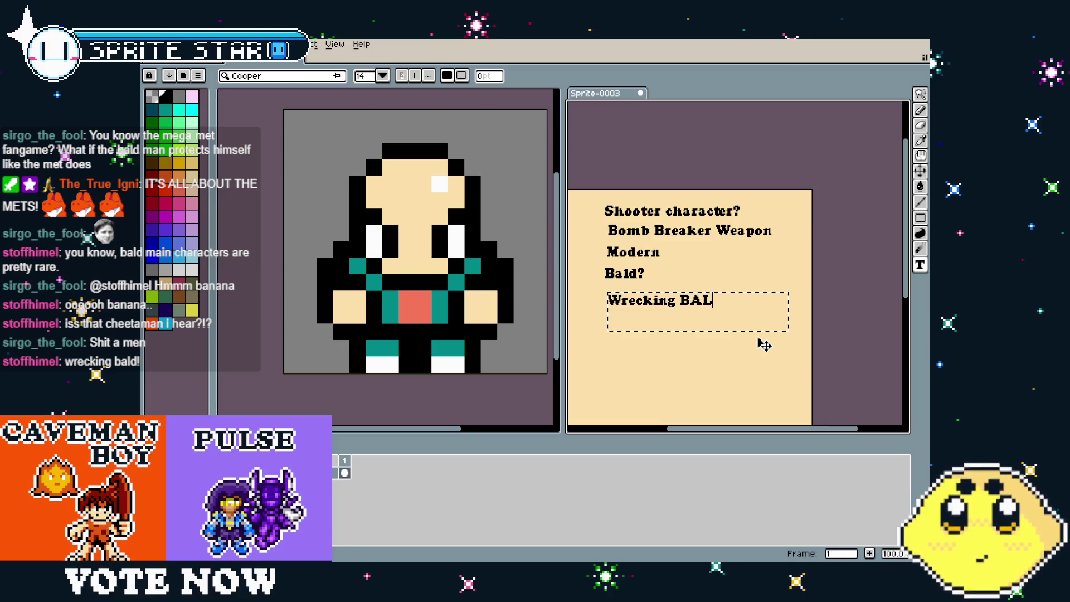
type("(Ba")
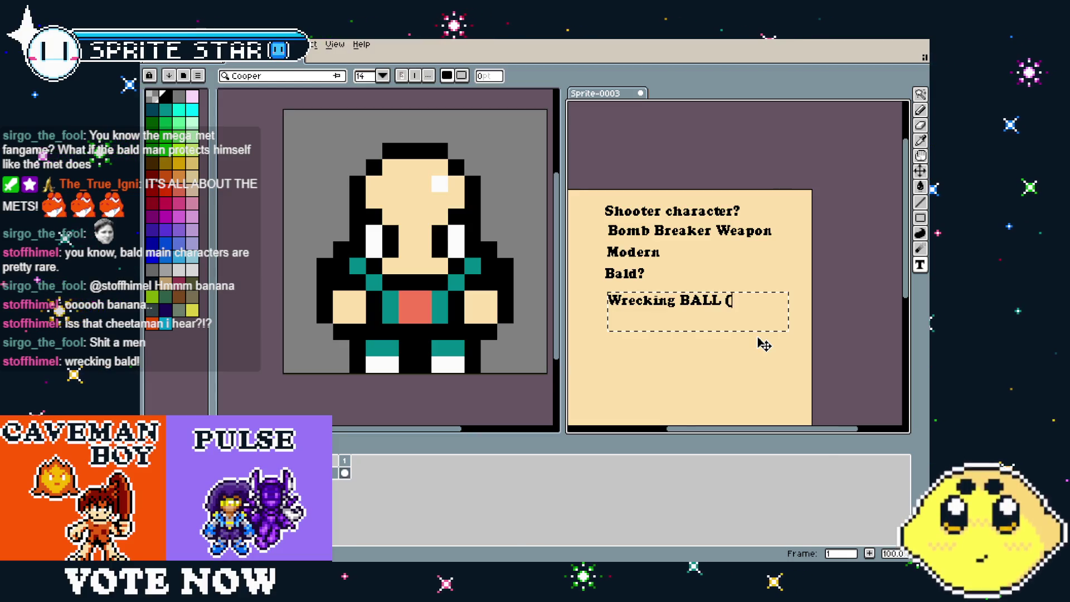
left_click(757, 336)
scroll(757, 335, "up", 2)
left_click_drag(729, 363, 739, 328)
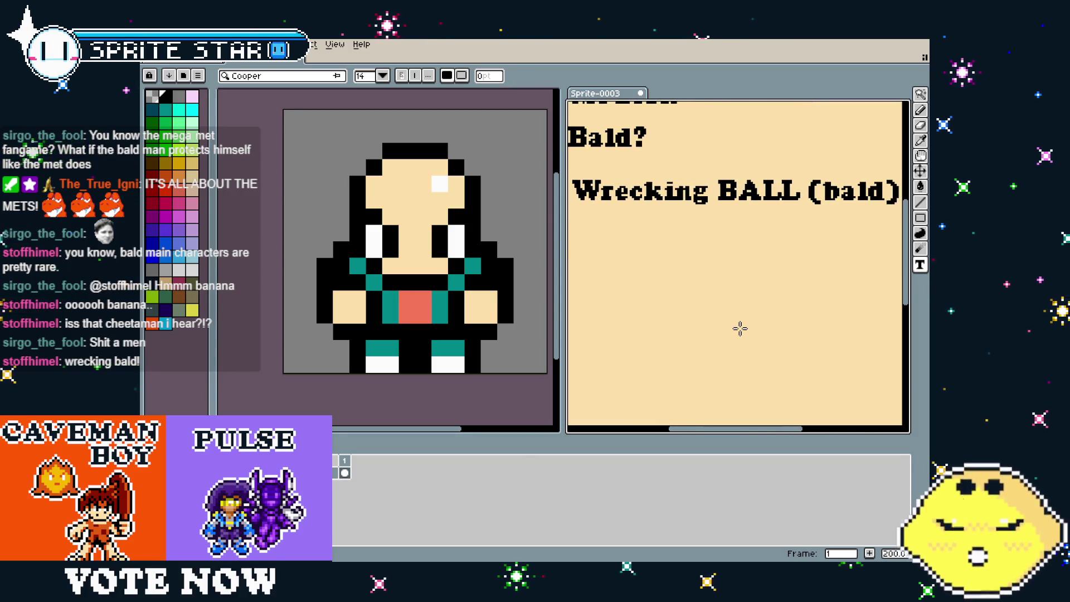
scroll(740, 329, "down", 2)
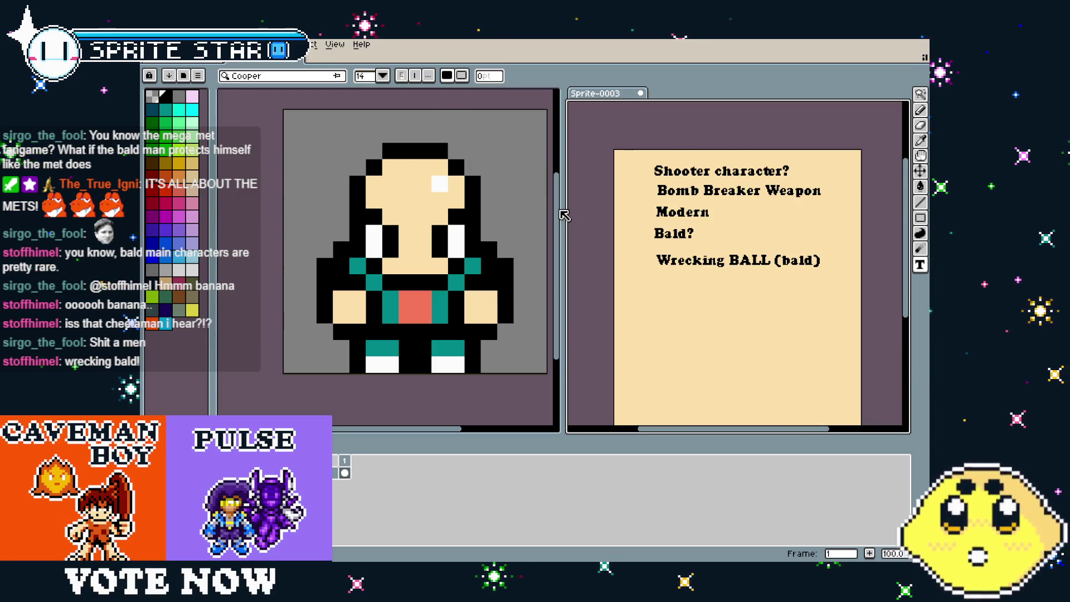
Select the 'Wrecking BALL (bald)' line and shift it up-left to align with the list
key("m")
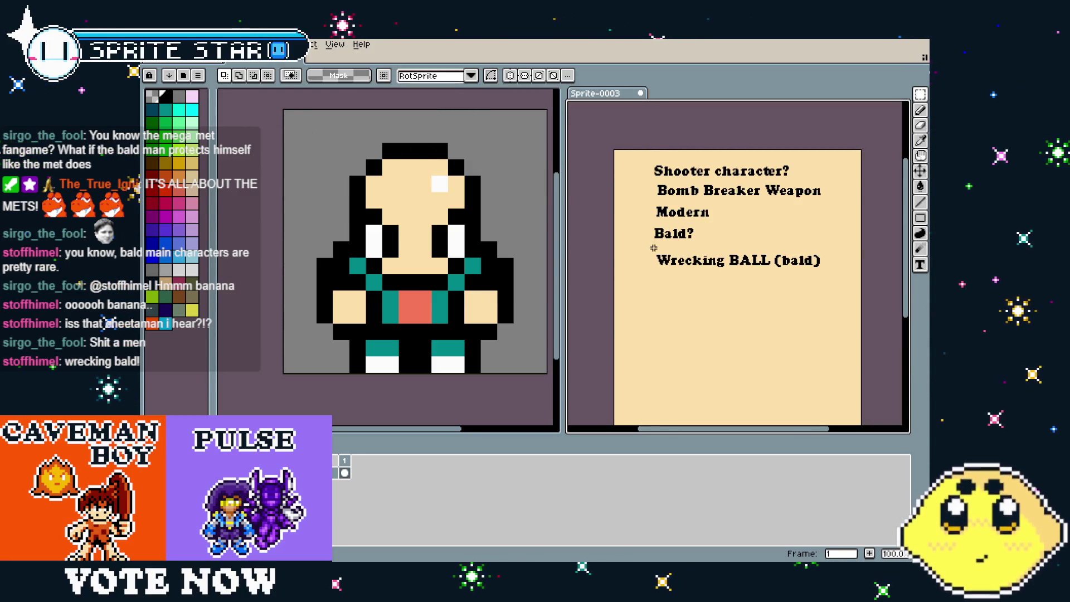
left_click_drag(756, 279, 857, 287)
left_click_drag(758, 273, 749, 268)
key("g")
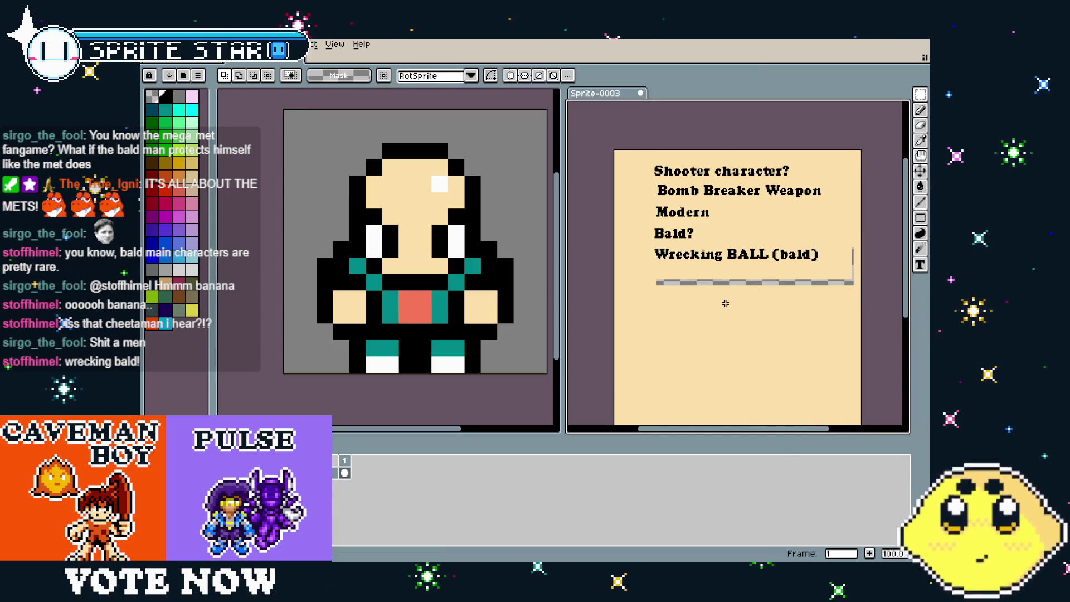
key("ctrl+d")
scroll(697, 282, "up", 2)
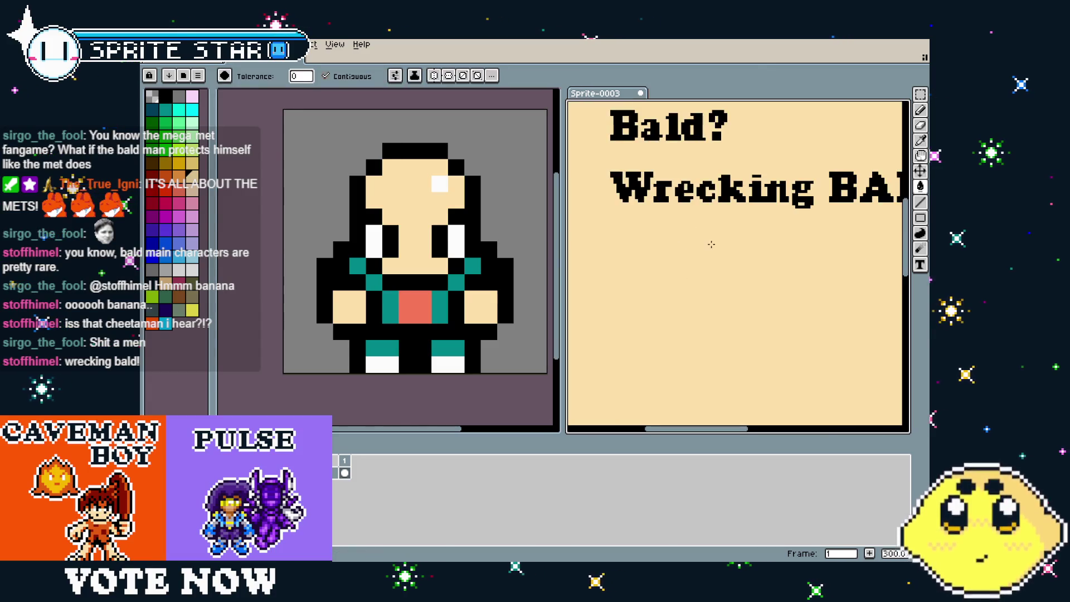
key("i")
key("g")
scroll(671, 249, "down", 1)
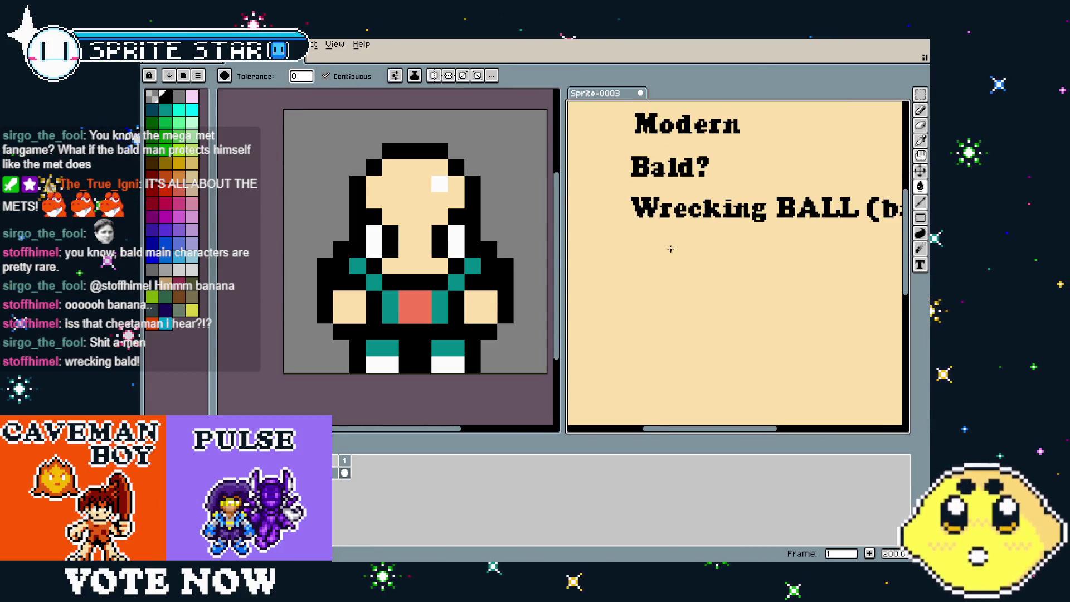
scroll(670, 268, "down", 1)
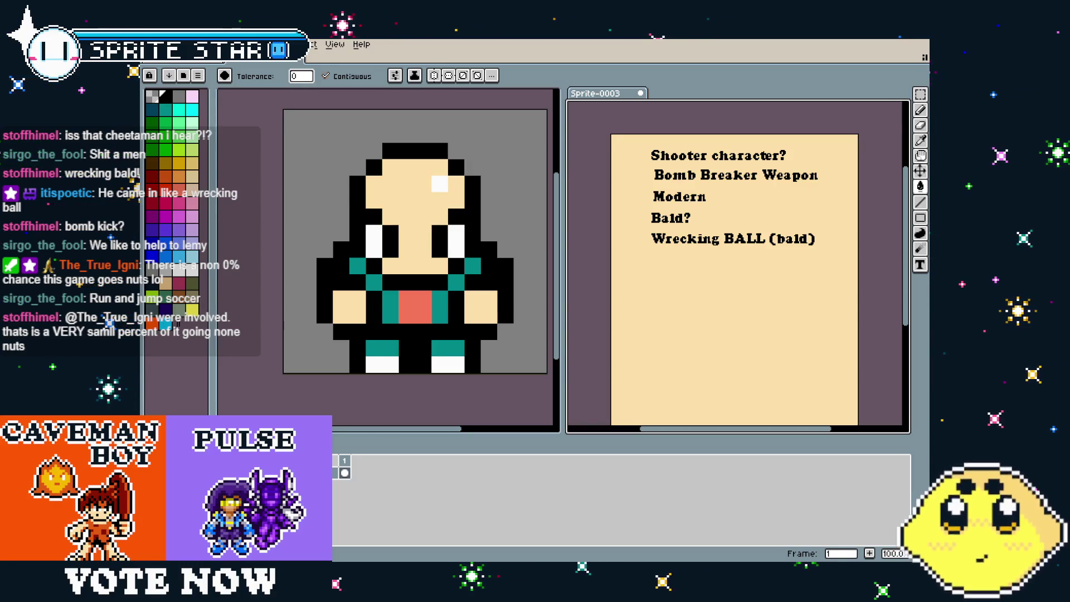
key("ctrl+w")
Bring up the Blast_tiles tileset and zoom and pan to inspect its grass, stone and wall tiles
key("n")
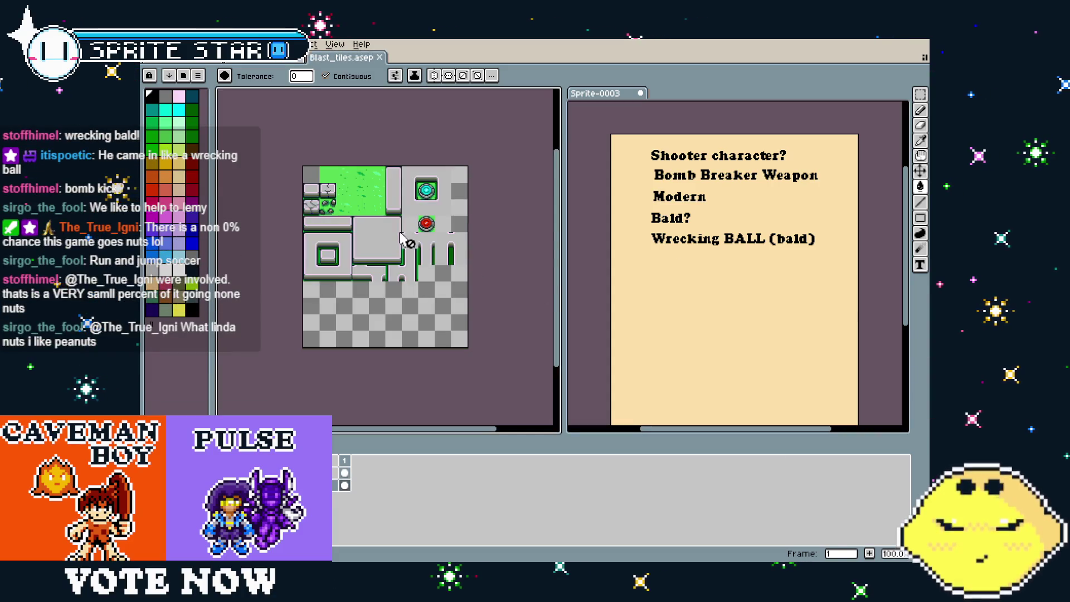
scroll(402, 238, "up", 2)
mouse_move(406, 239)
left_mouse_down()
mouse_move(419, 276)
mouse_move(399, 347)
mouse_move(278, 312)
mouse_move(437, 231)
left_mouse_up()
scroll(440, 241, "down", 1)
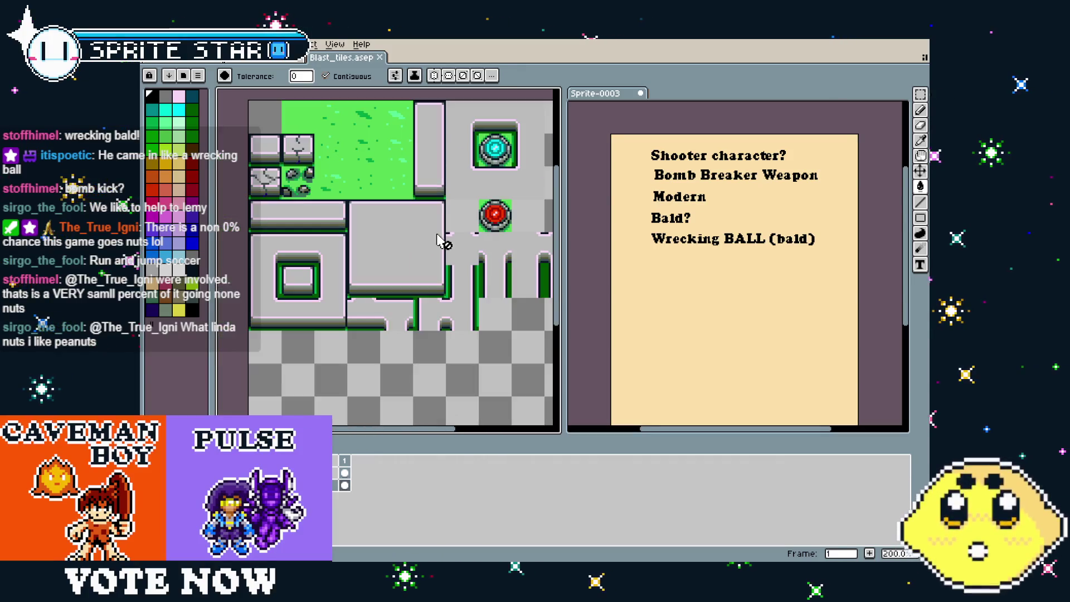
left_click_drag(298, 174, 279, 234)
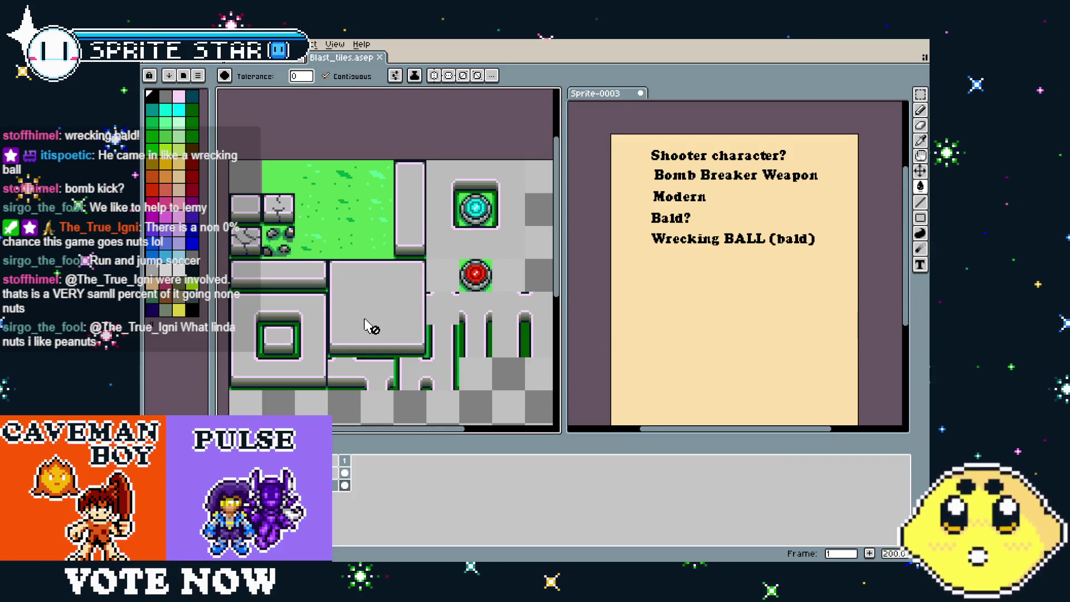
left_click_drag(382, 303, 406, 281)
left_click_drag(399, 215, 365, 202)
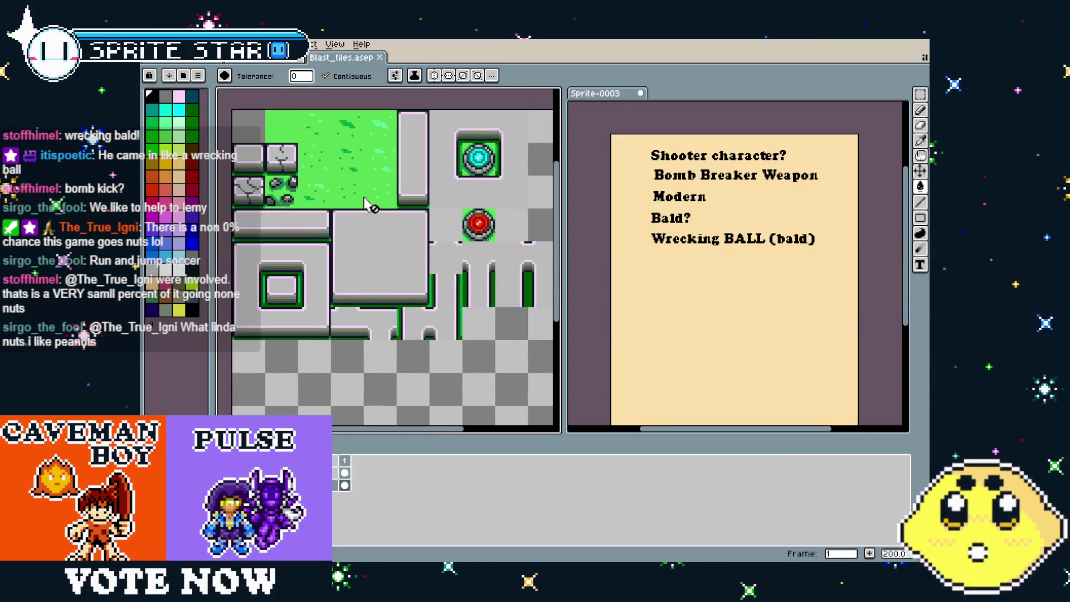
mouse_move(375, 322)
left_mouse_down()
mouse_move(252, 305)
mouse_move(340, 314)
mouse_move(393, 293)
left_mouse_up()
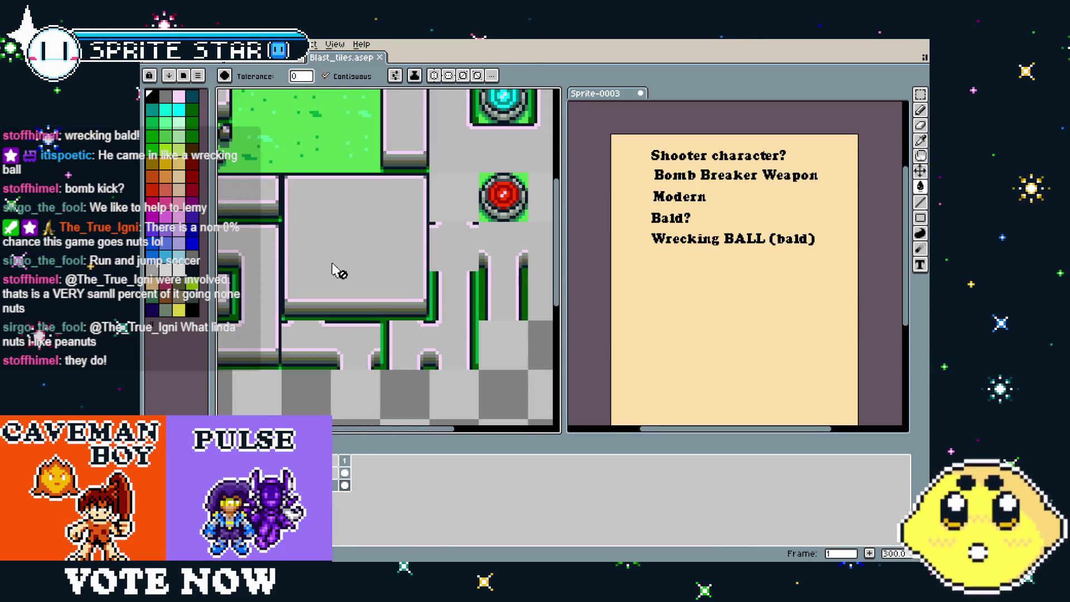
scroll(393, 293, "up", 1)
mouse_move(455, 232)
left_mouse_down()
mouse_move(298, 316)
mouse_move(288, 335)
mouse_move(375, 336)
left_mouse_up()
scroll(290, 337, "down", 1)
scroll(295, 340, "down", 1)
scroll(298, 340, "up", 1)
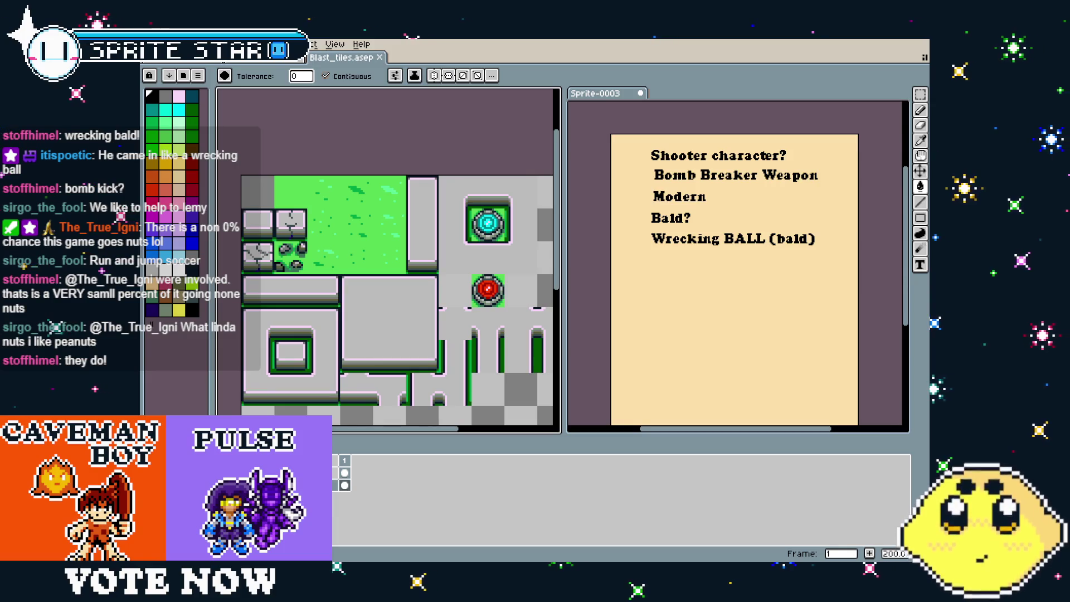
Zoom and pan around the notes sheet text beside the tileset
left_click(613, 303)
scroll(645, 243, "up", 1)
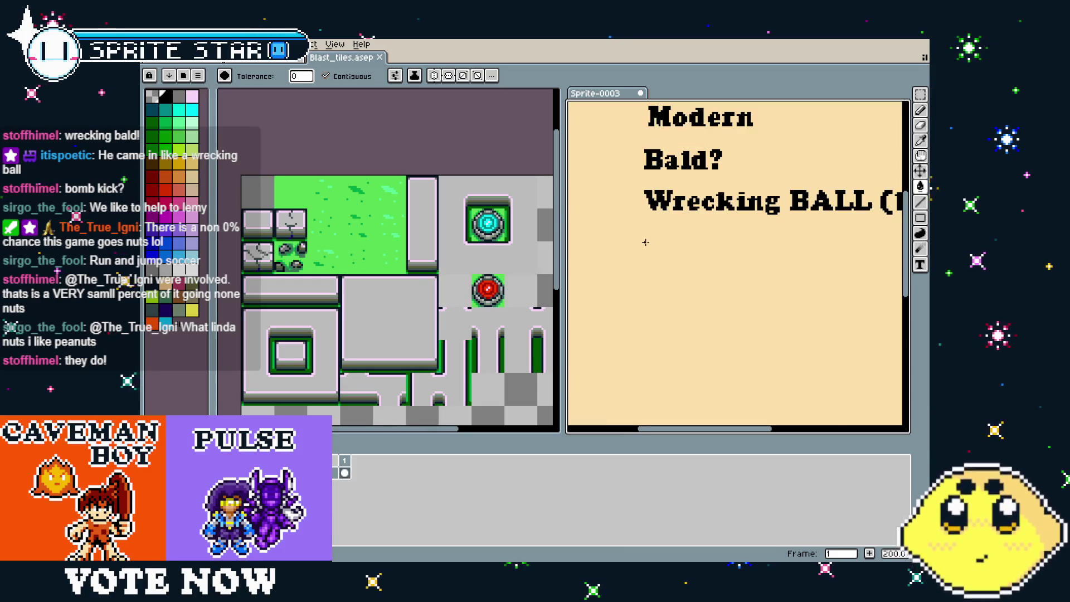
left_click_drag(645, 242, 596, 323)
scroll(602, 318, "down", 1)
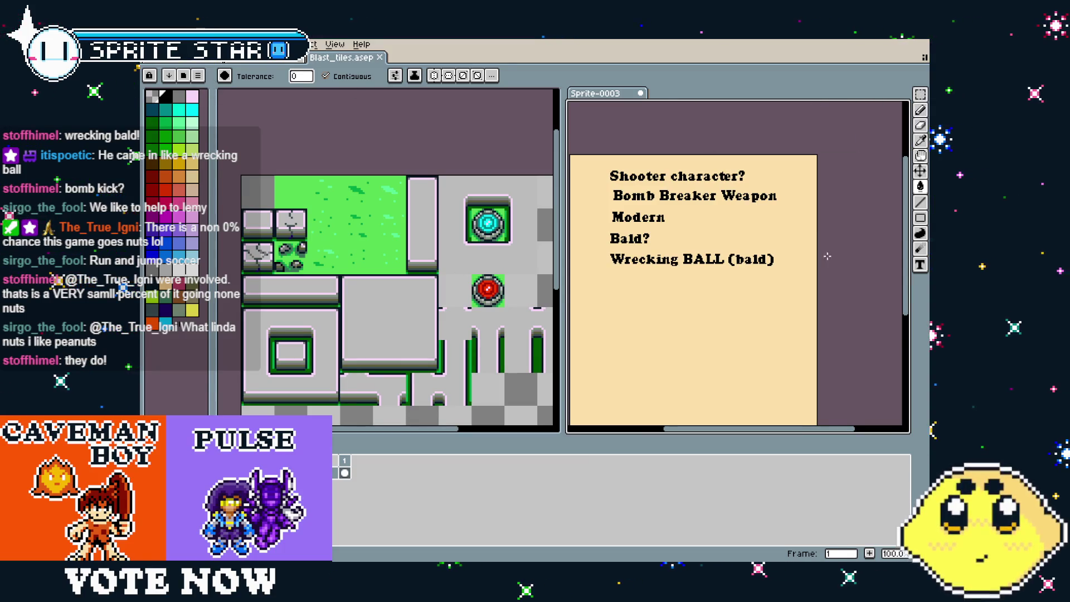
left_click_drag(786, 303, 802, 288)
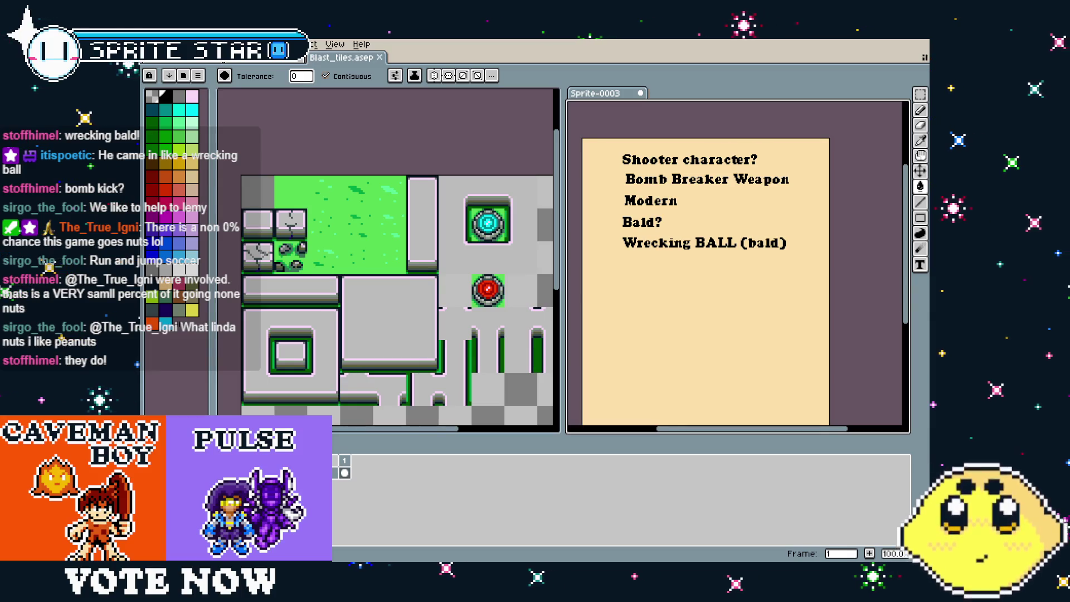
left_click_drag(645, 317, 646, 273)
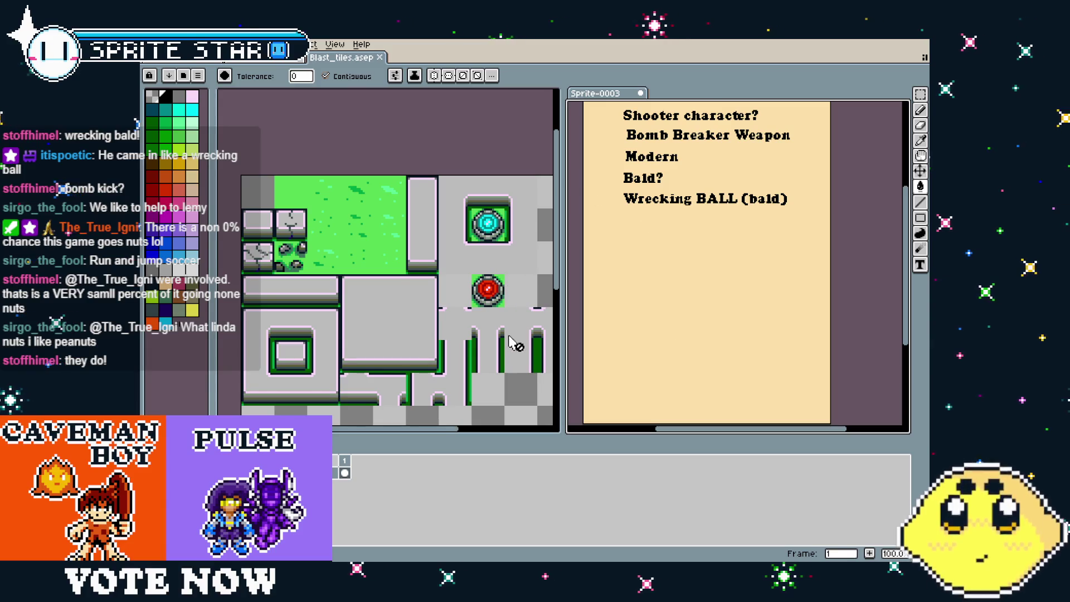
scroll(315, 243, "up", 3)
scroll(301, 217, "up", 2)
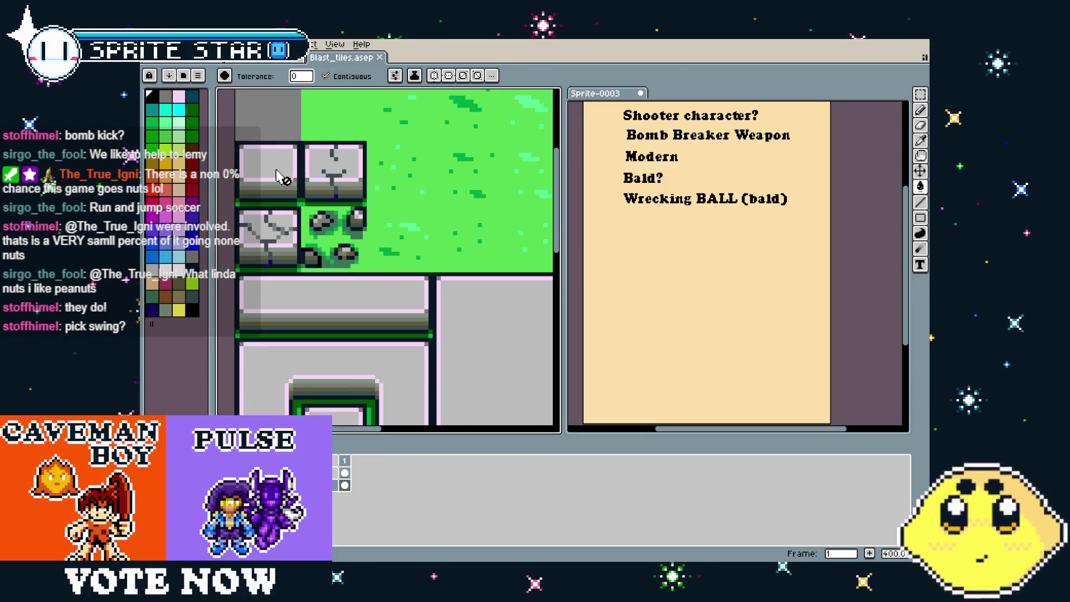
Type the note 'Pick Swing?' below 'Wrecking BALL (bald)' on Sprite-0003 and commit it
left_click(699, 221)
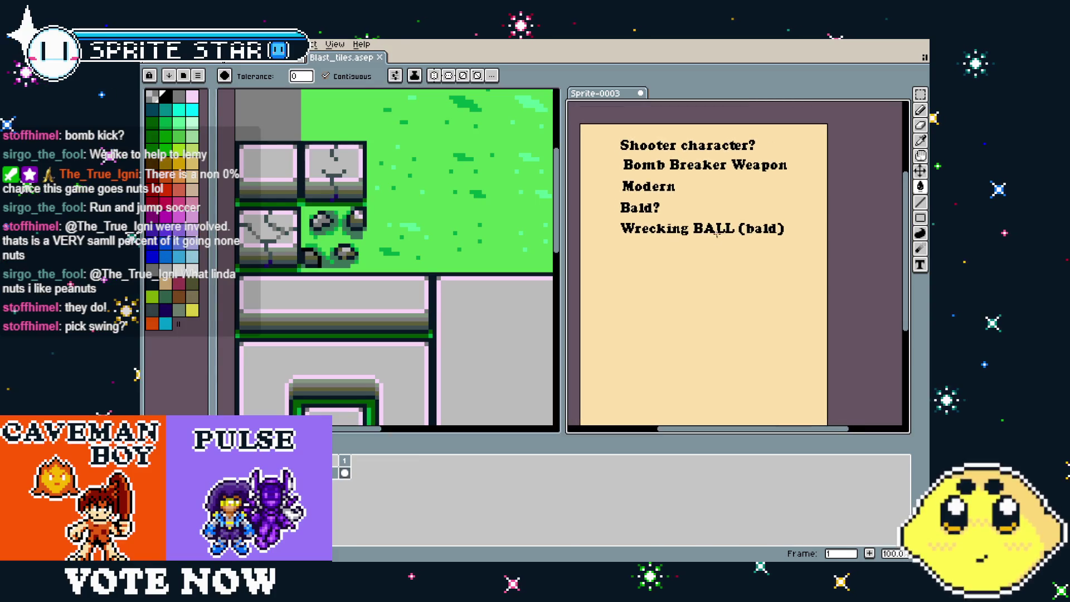
scroll(700, 221, "up", 2)
scroll(625, 256, "left", 5)
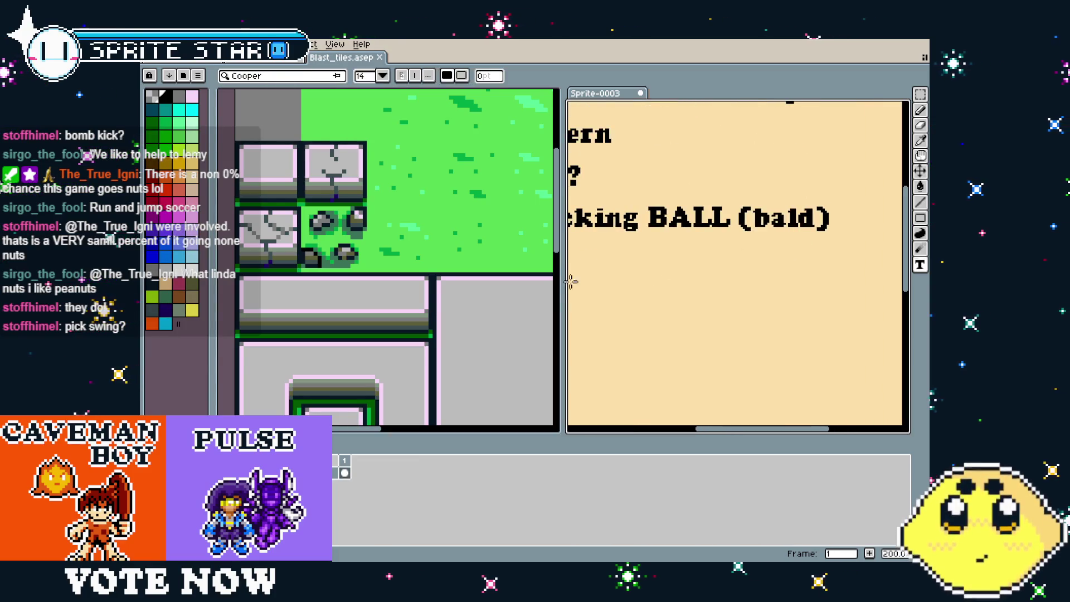
left_click(607, 267)
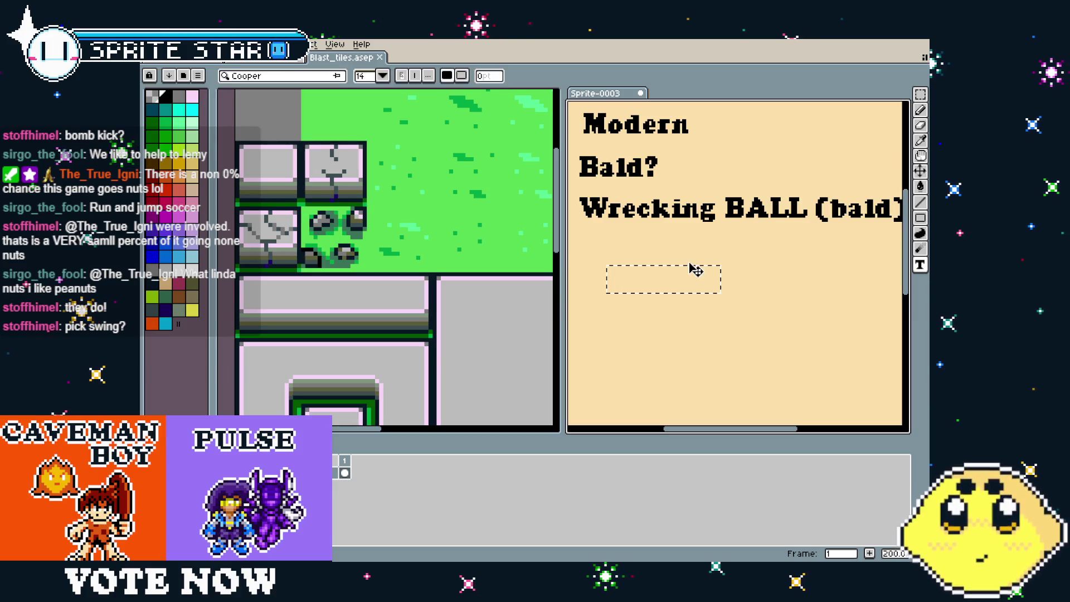
type("Pick Swing?")
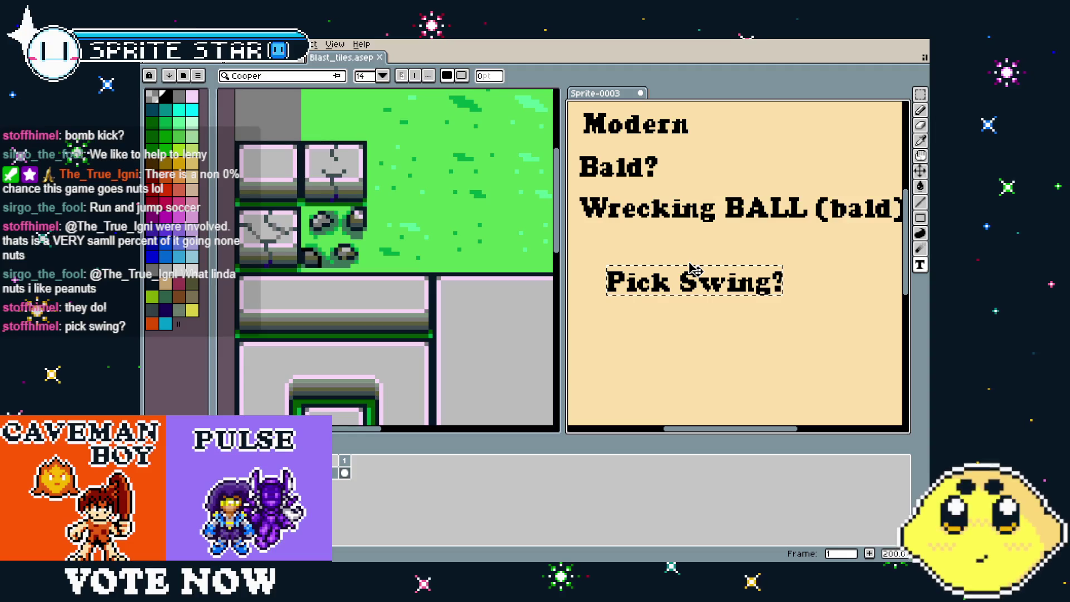
left_click(674, 281)
left_click(673, 245)
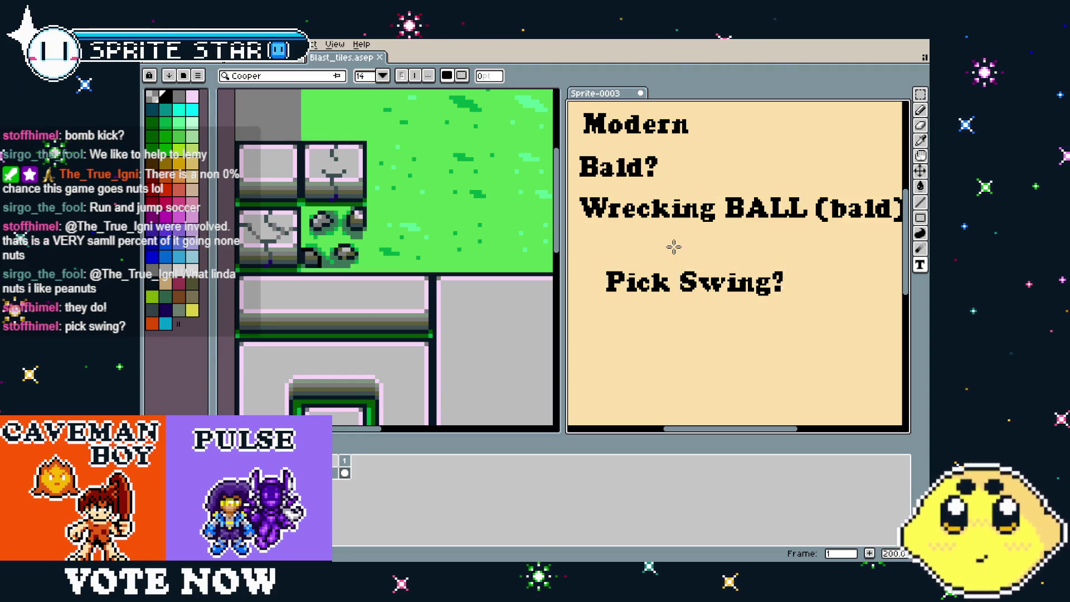
scroll(674, 245, "down", 3)
scroll(668, 331, "up", 2)
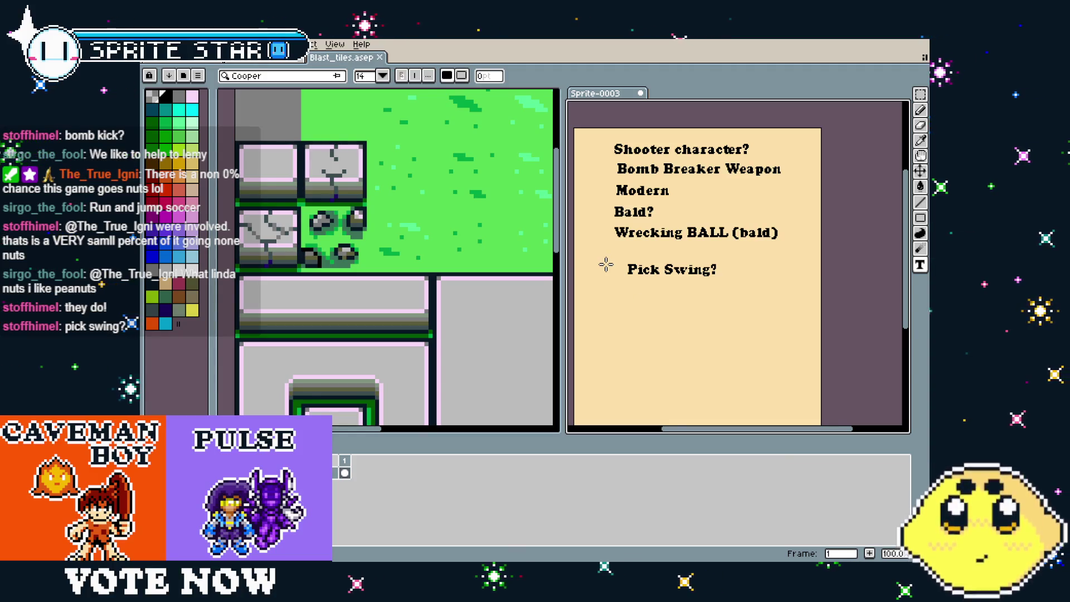
Move 'Pick Swing?' up closer to the list using a rectangular selection
key("m")
mouse_move(618, 256)
left_mouse_down()
mouse_move(740, 288)
mouse_move(680, 257)
left_mouse_up()
key("ctrl+z")
key("Return")
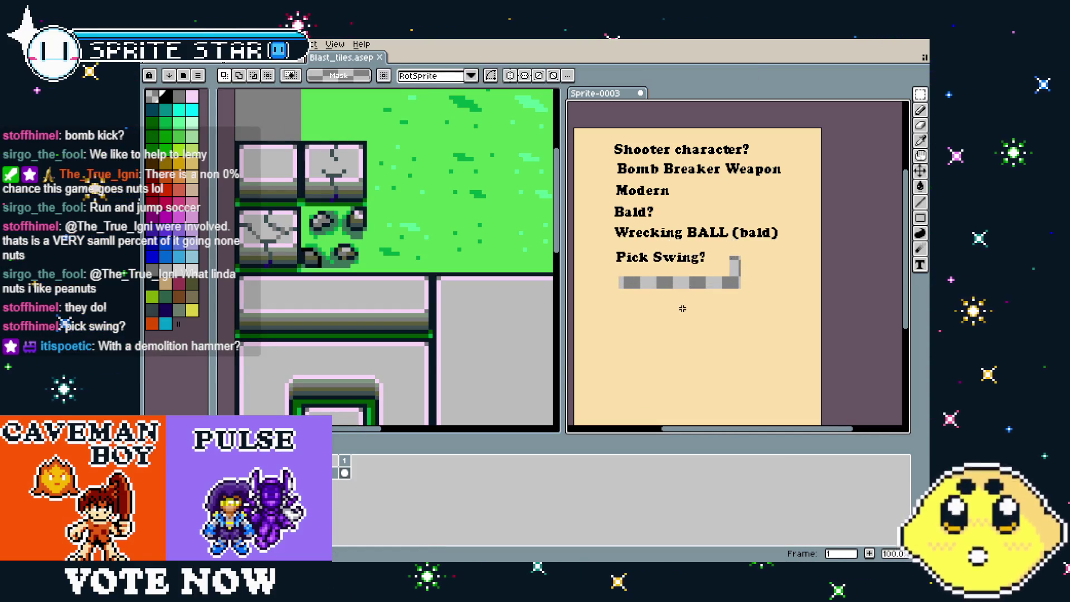
key("ctrl+d")
Add the note 'Demo Hammer' and position it just below 'Pick Swing?'
key("t")
left_click_drag(624, 299, 679, 313)
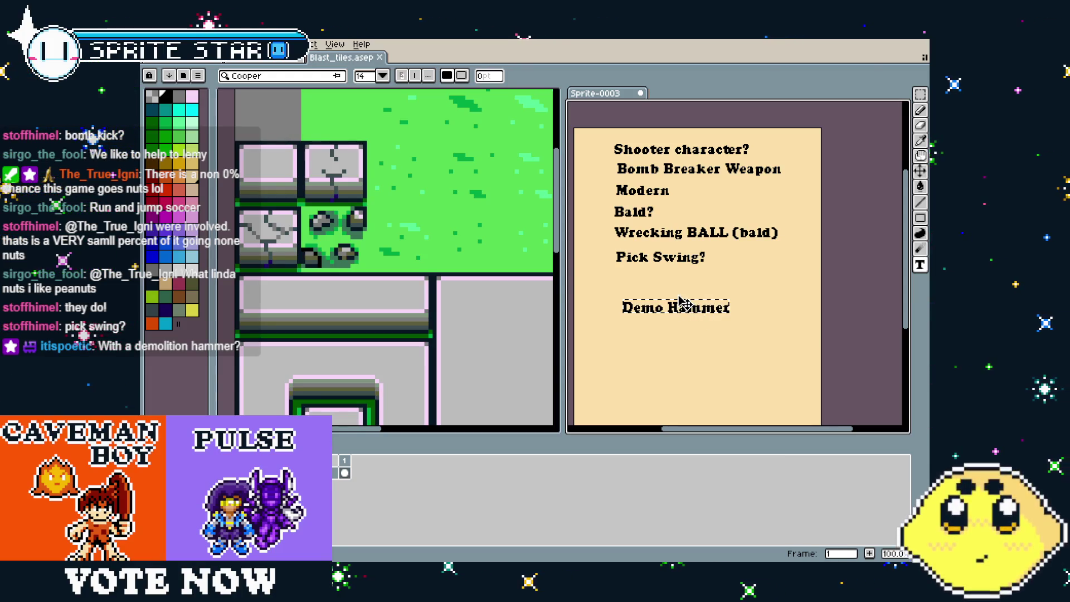
left_click_drag(681, 304, 673, 274)
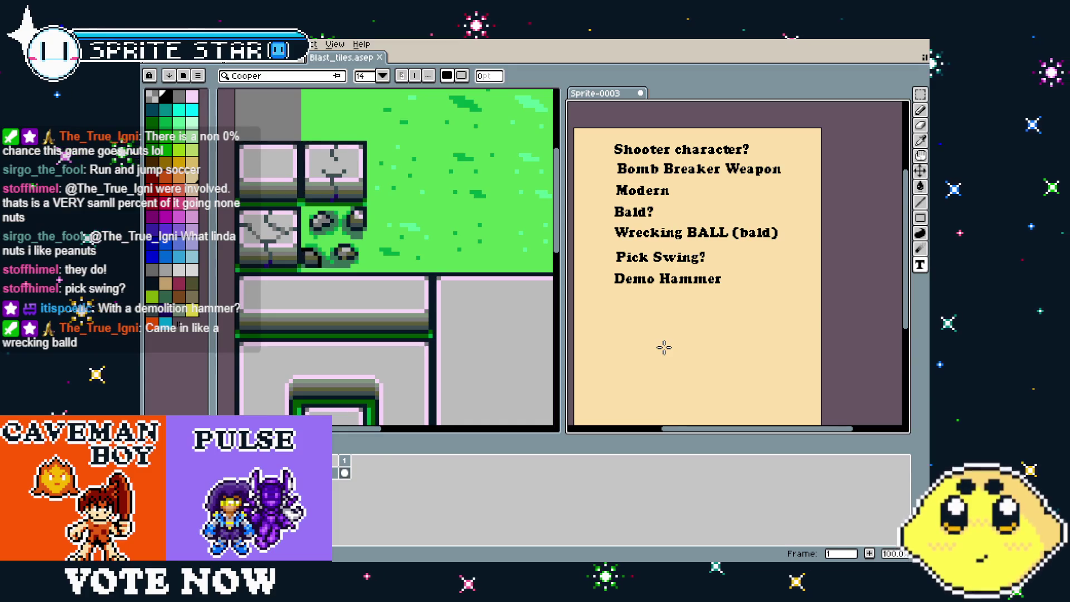
scroll(664, 319, "up", 1)
mouse_move(664, 319)
left_mouse_down()
mouse_move(721, 313)
mouse_move(690, 297)
left_mouse_up()
scroll(724, 316, "down", 1)
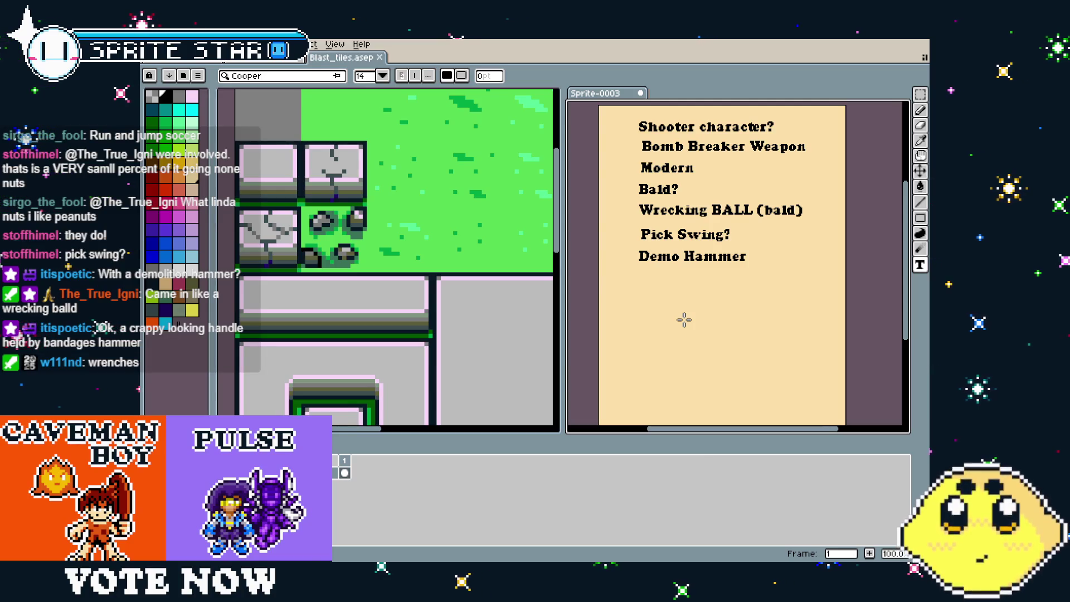
scroll(368, 265, "down", 4)
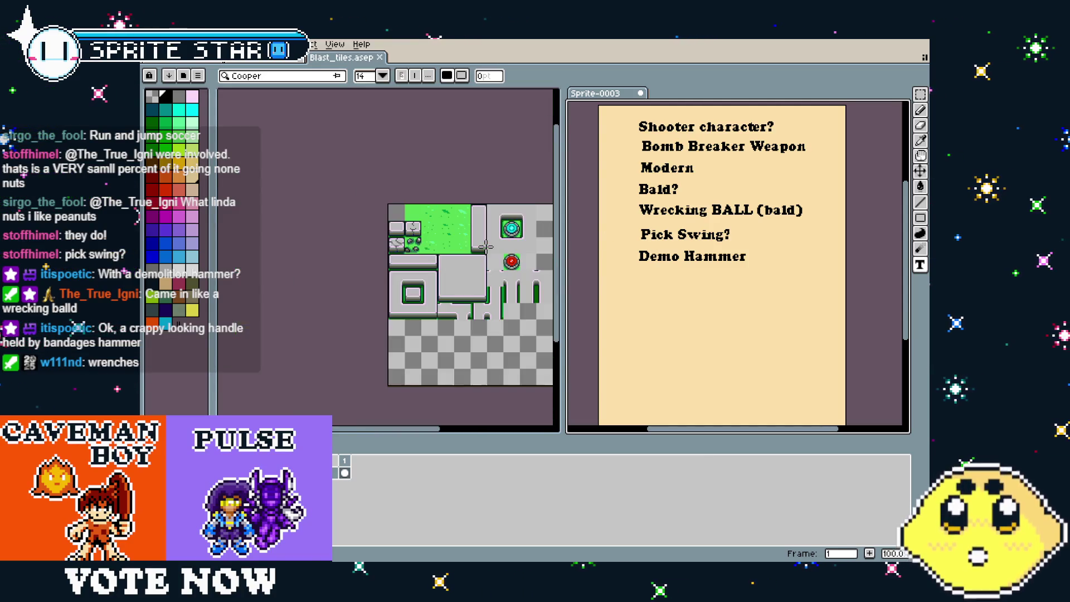
scroll(368, 265, "up", 2)
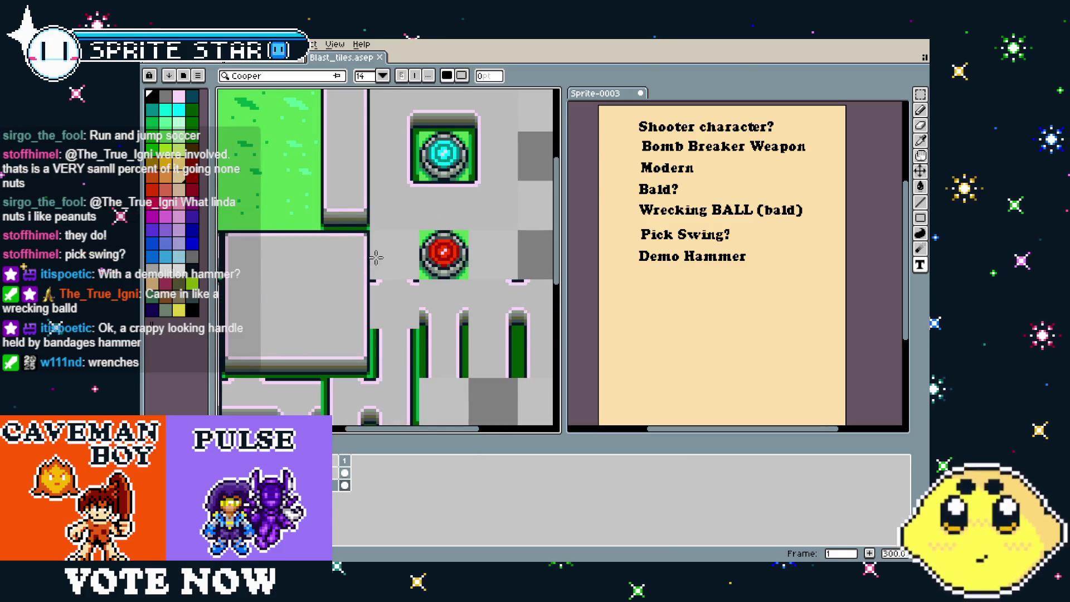
scroll(457, 256, "up", 1)
left_click_drag(471, 248, 476, 353)
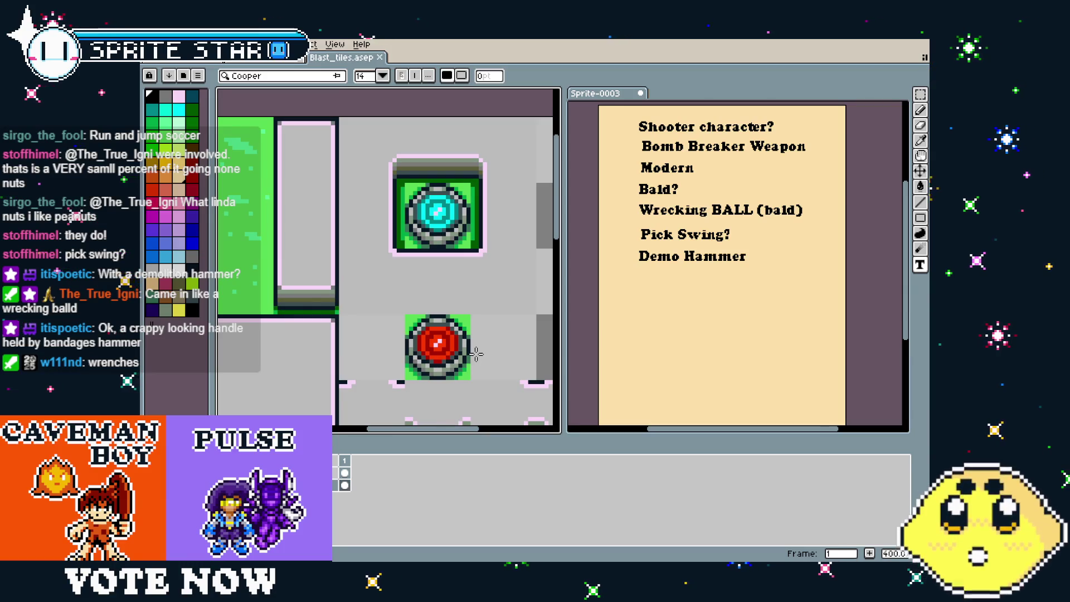
scroll(477, 354, "down", 1)
mouse_move(416, 390)
left_mouse_down()
mouse_move(450, 279)
mouse_move(435, 283)
mouse_move(448, 345)
left_mouse_up()
scroll(434, 283, "down", 1)
scroll(354, 285, "up", 1)
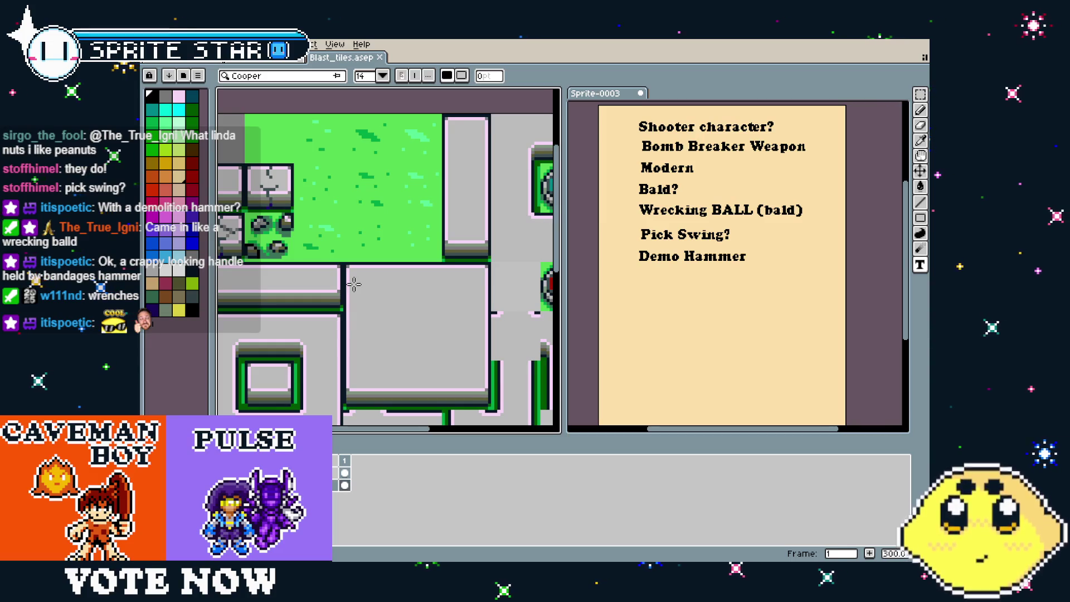
scroll(435, 258, "down", 1)
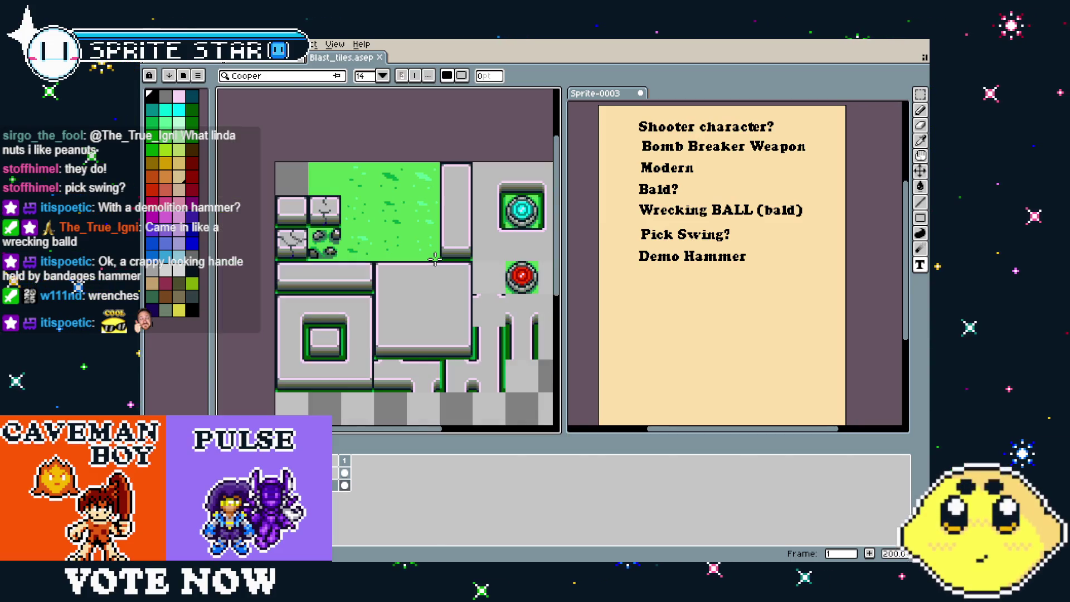
scroll(435, 259, "down", 1)
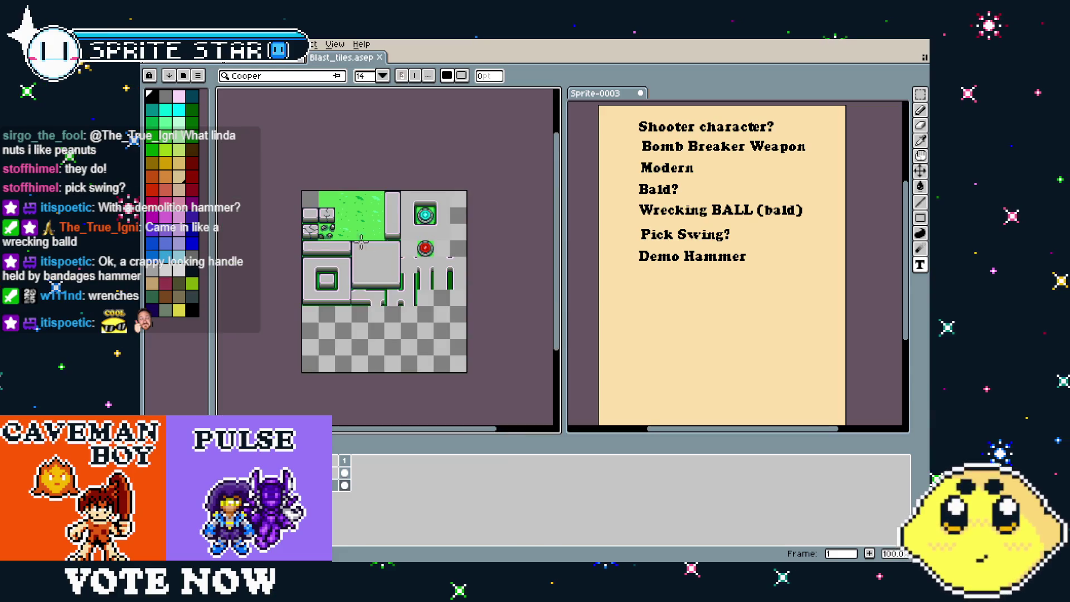
Export Blast_tiles as Blast_tiles.png at 100%, confirming the warning that layers will be flattened
left_click(150, 44)
mouse_move(245, 146)
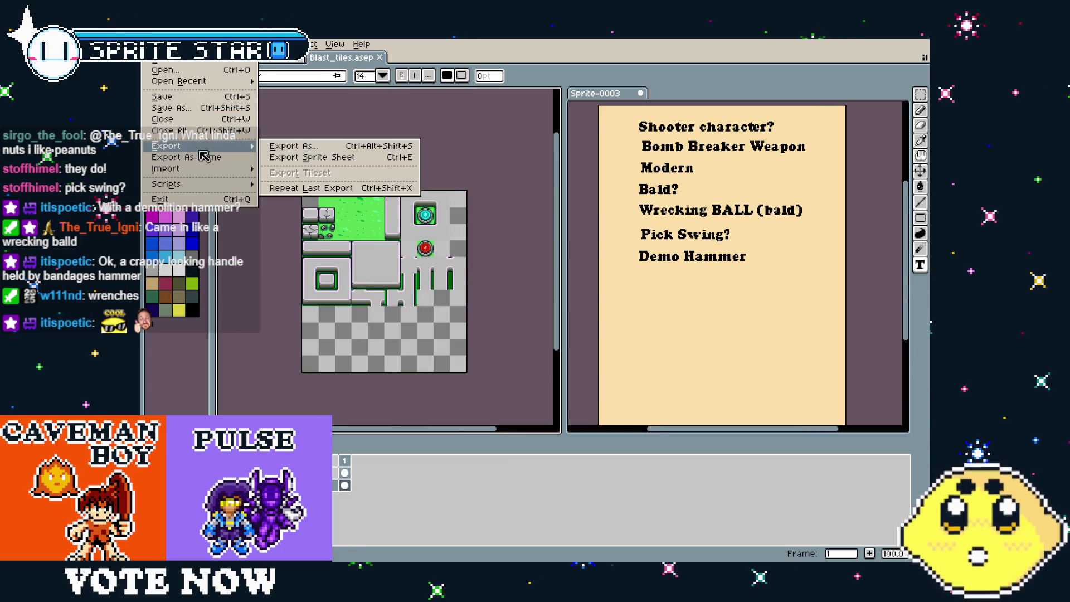
left_click(286, 144)
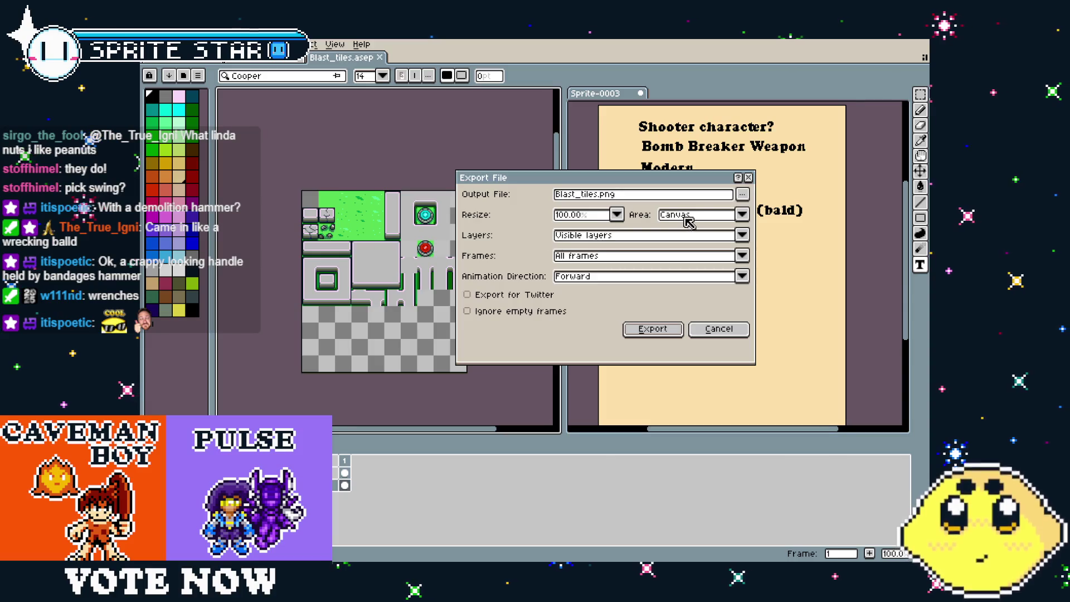
left_click(643, 329)
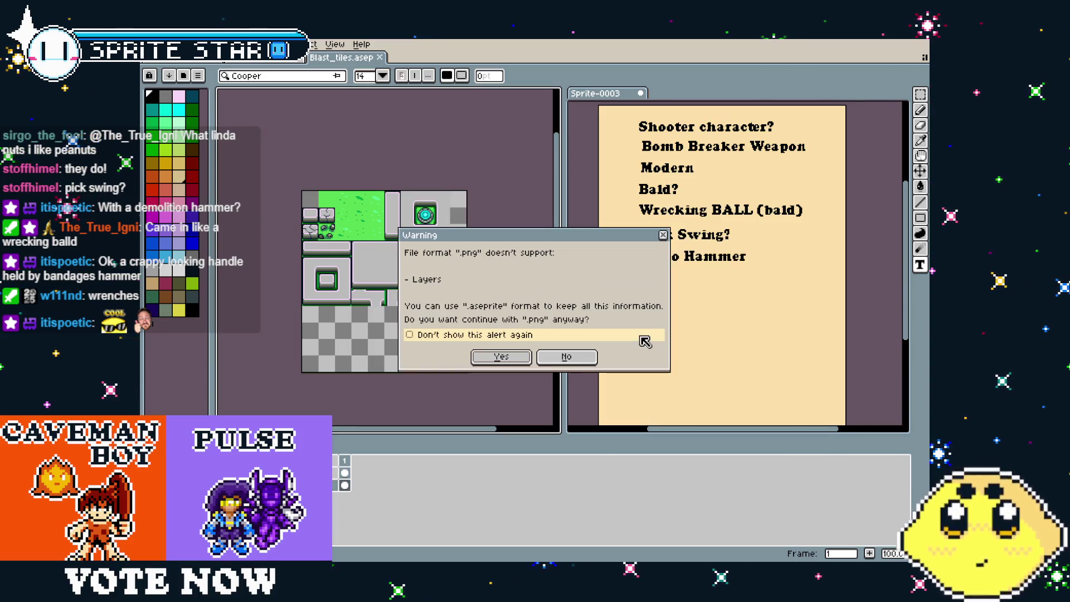
left_click(499, 357)
scroll(352, 299, "up", 2)
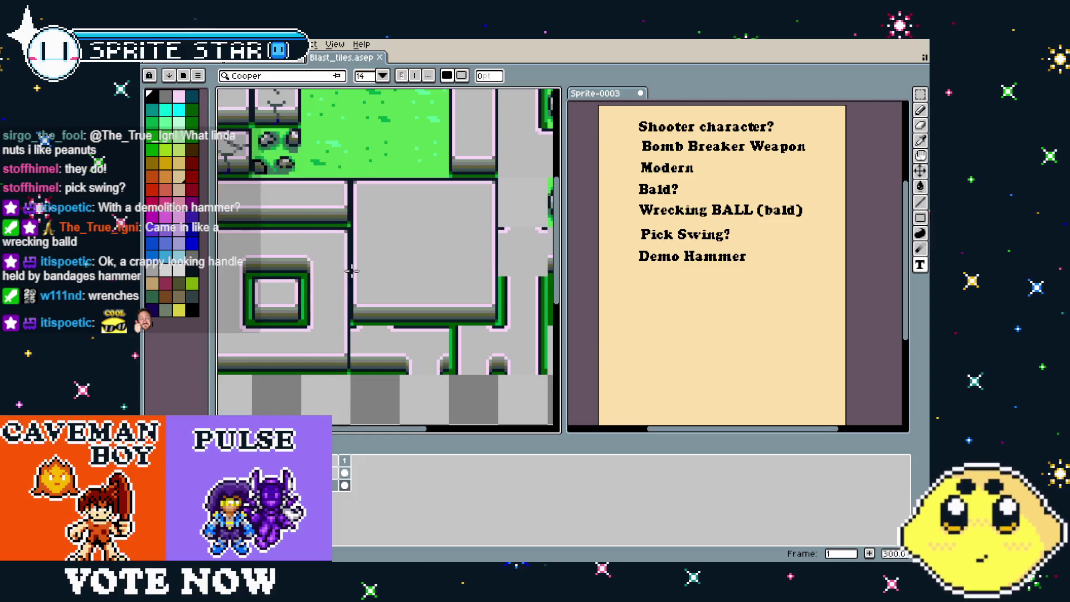
scroll(352, 271, "down", 2)
scroll(318, 327, "up", 1)
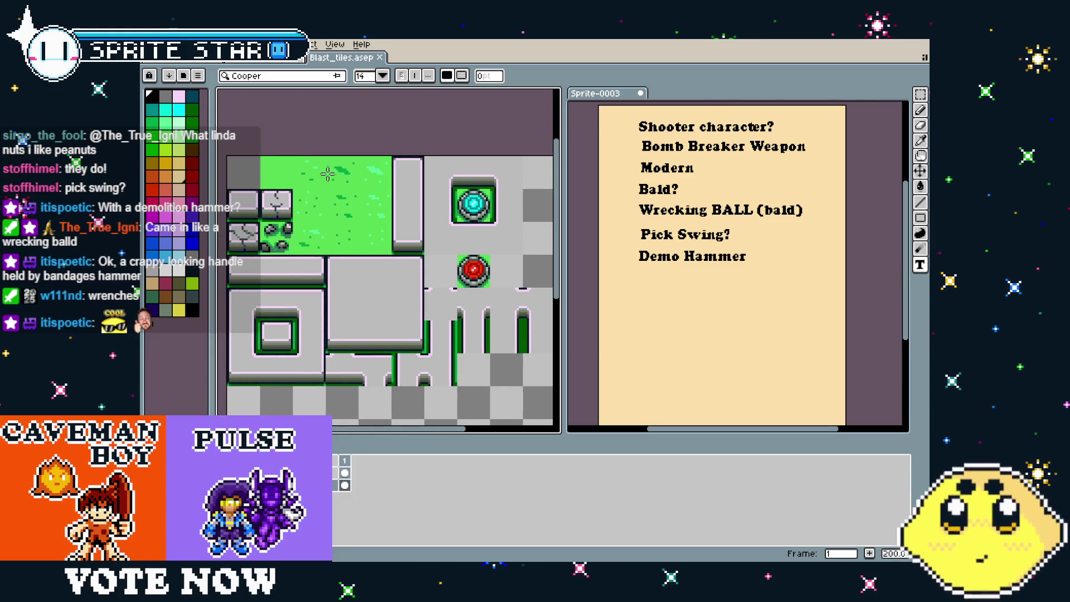
Switch to the character sprite, undoing a stray salmon pixel painted on its chest
left_click(263, 65)
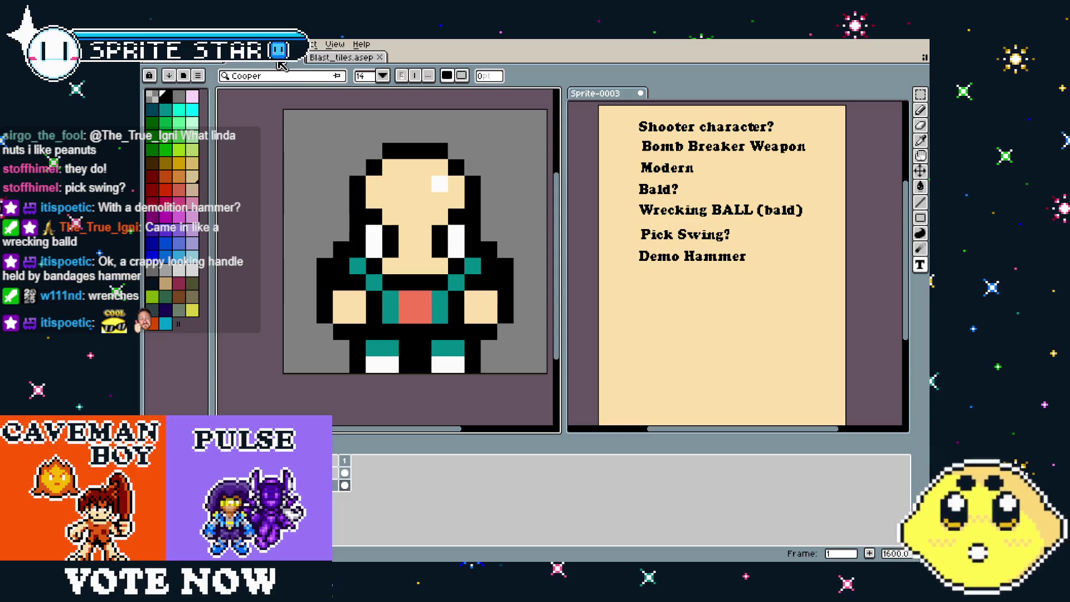
left_click_drag(365, 287, 357, 288)
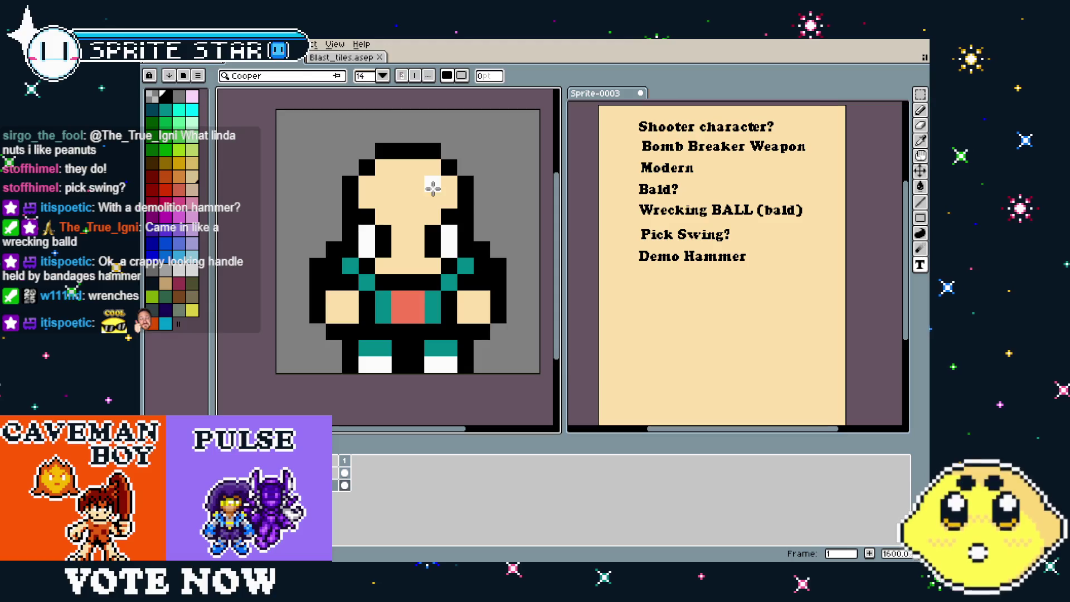
left_click_drag(328, 300, 311, 302)
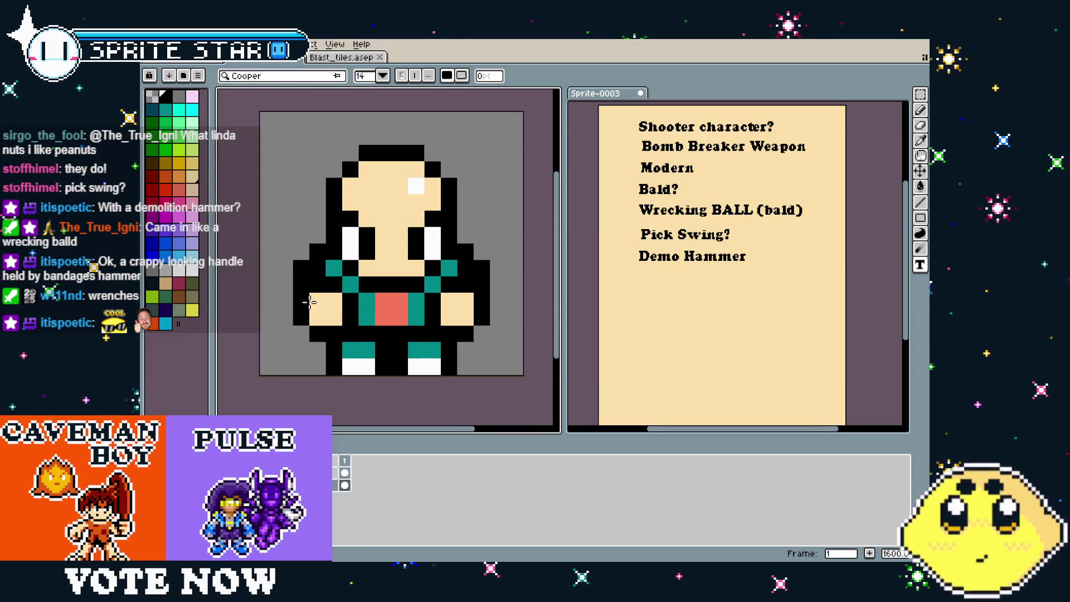
key("i")
key("t")
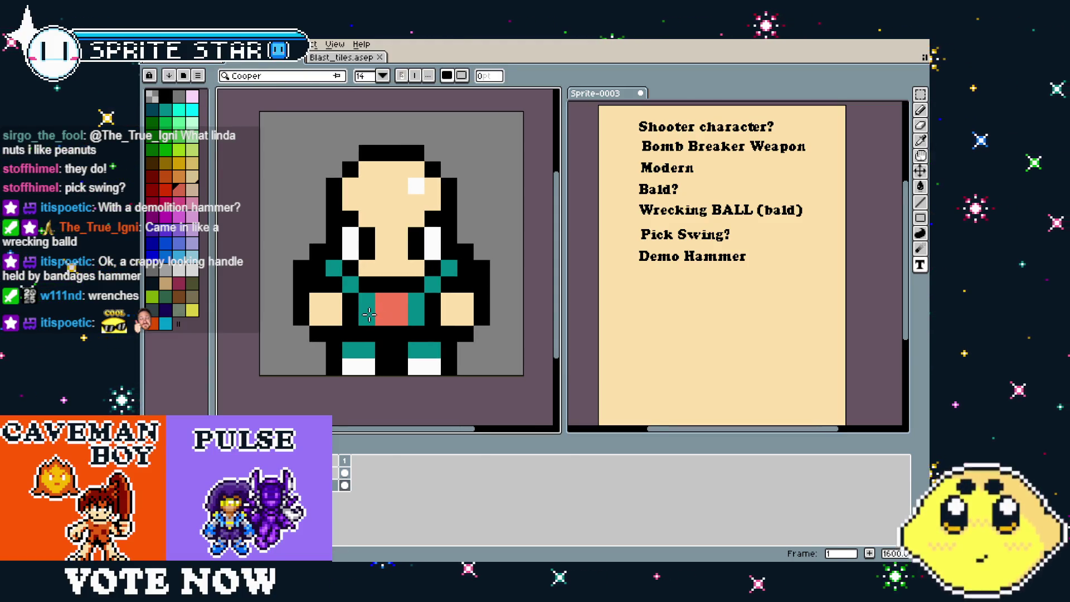
key("b")
left_click(370, 316)
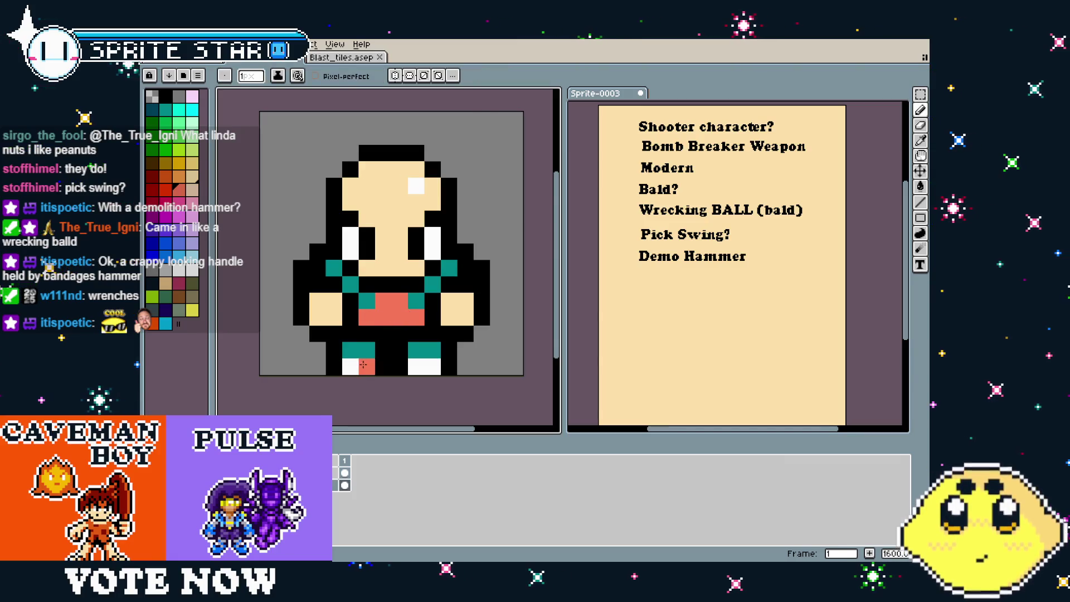
scroll(363, 331, "down", 2)
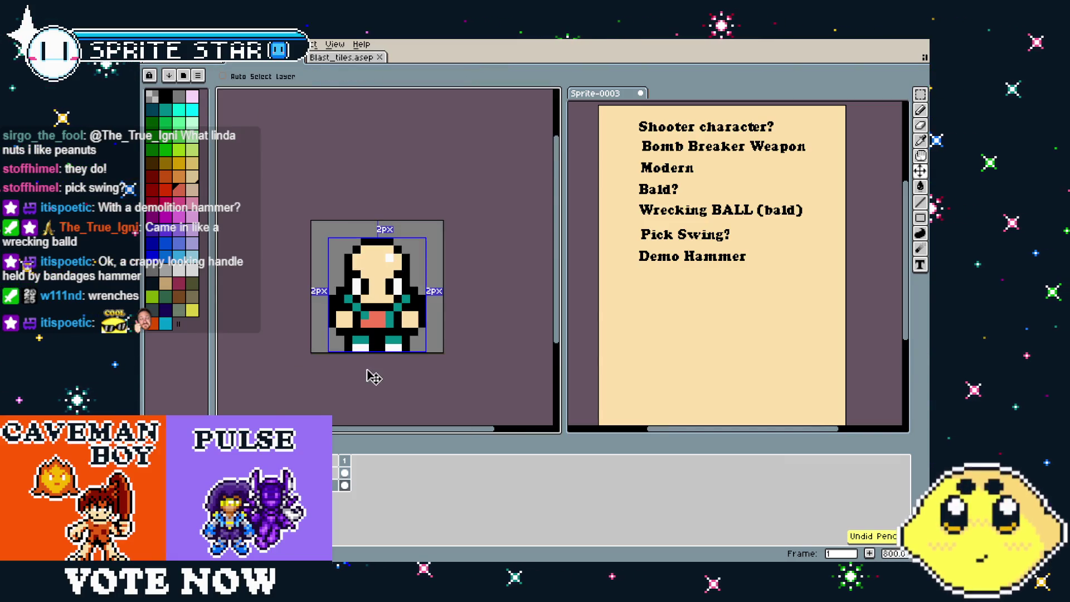
scroll(367, 352, "up", 1)
scroll(371, 341, "up", 2)
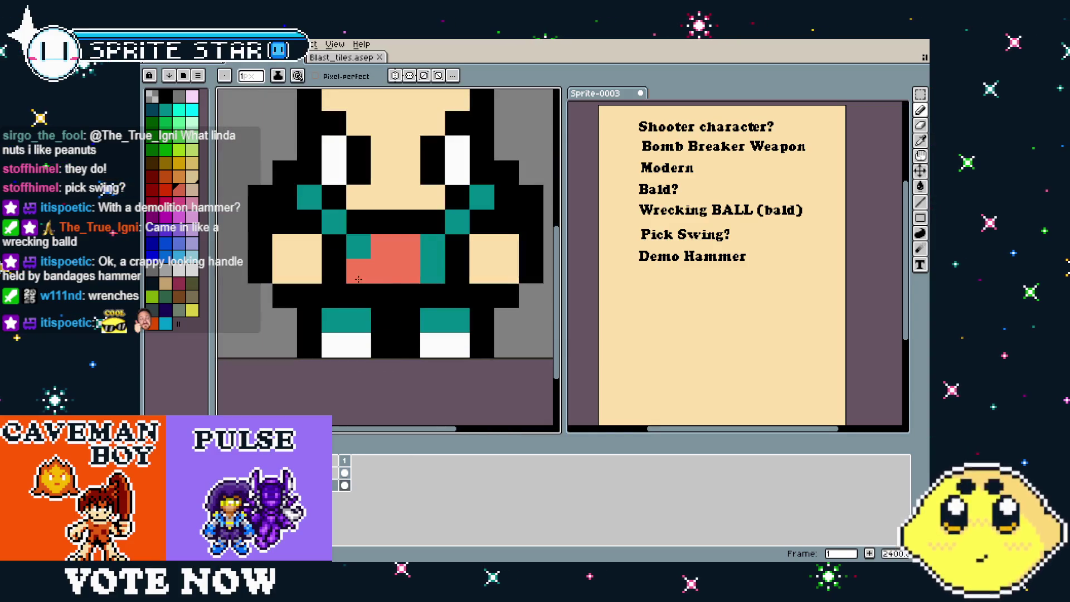
scroll(376, 346, "down", 3)
scroll(376, 346, "down", 1)
scroll(368, 312, "up", 1)
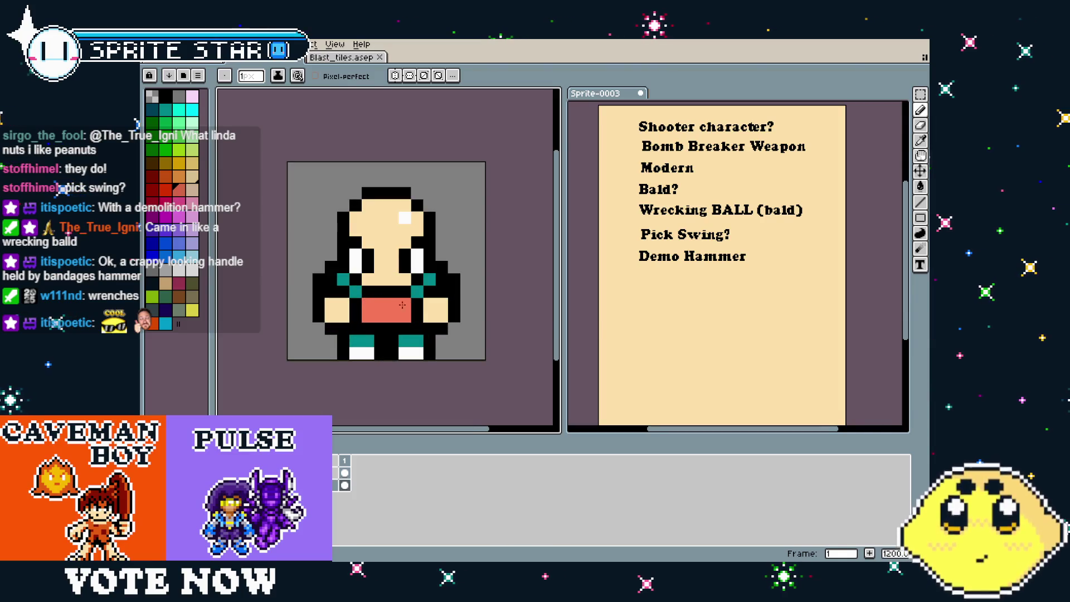
key("ctrl+z")
key("v")
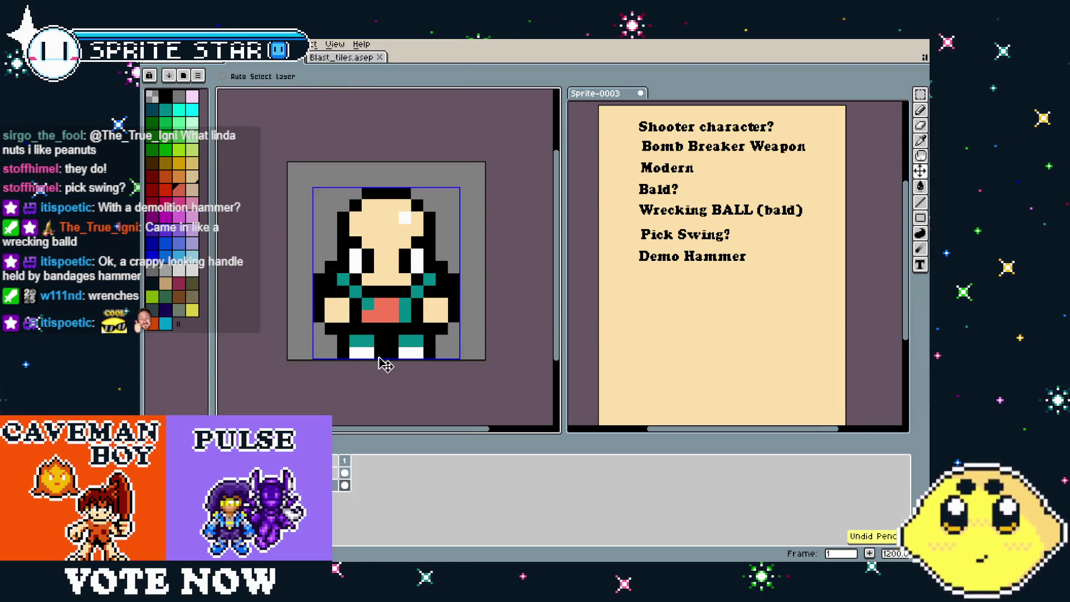
key("b")
Paint both of the character's white feet dark gold
mouse_move(382, 363)
left_mouse_down()
mouse_move(359, 351)
mouse_move(372, 352)
left_mouse_up()
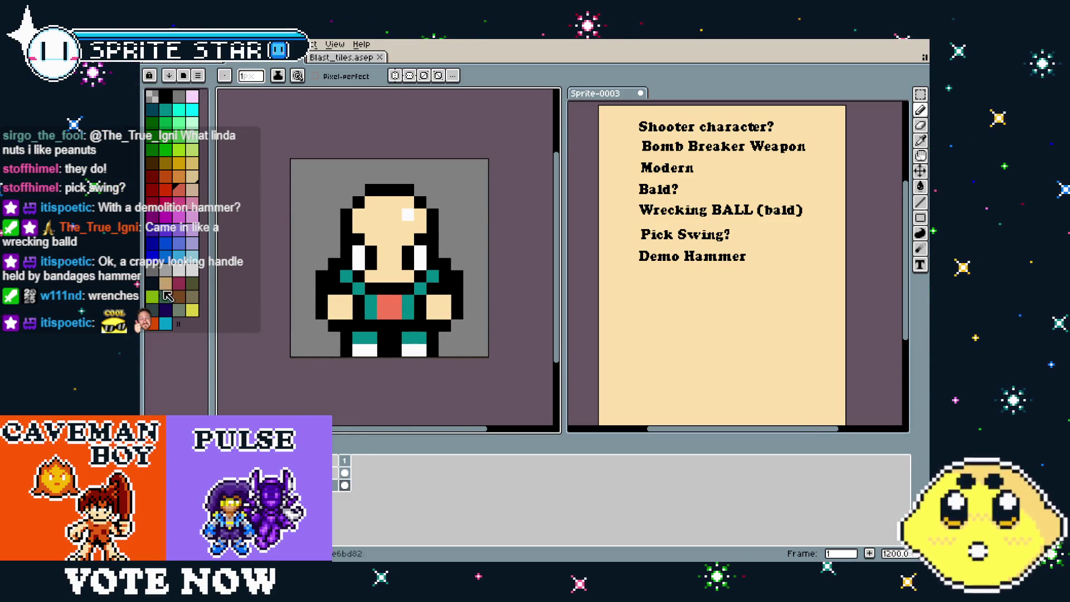
left_click(163, 161)
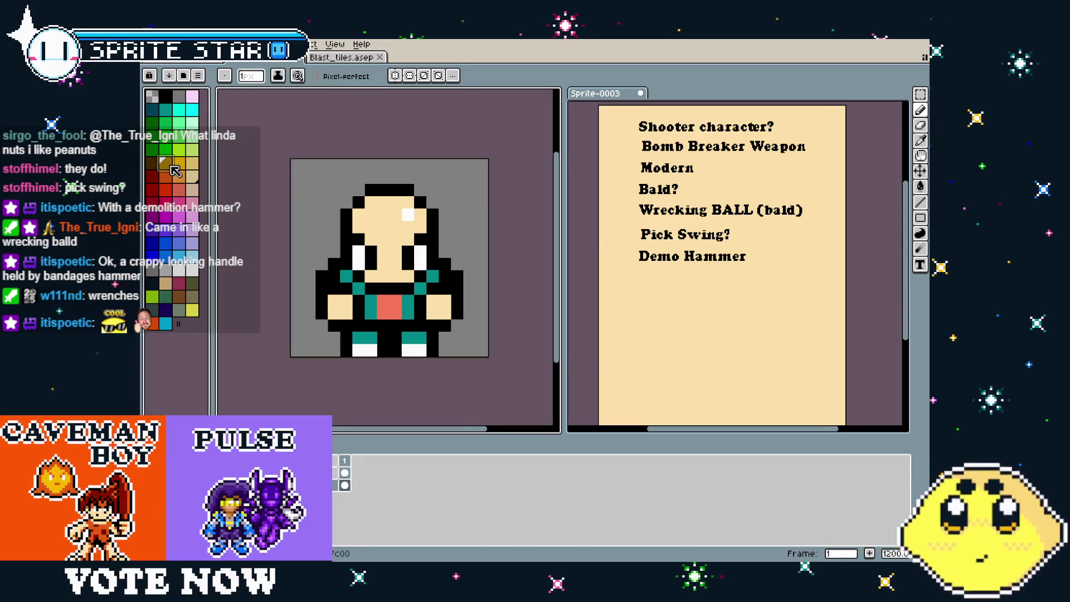
left_click(370, 350)
left_click(358, 351)
left_click_drag(408, 351, 420, 352)
Sample the salmon chest colour and paint all the foot pixels salmon
scroll(390, 398, "down", 4)
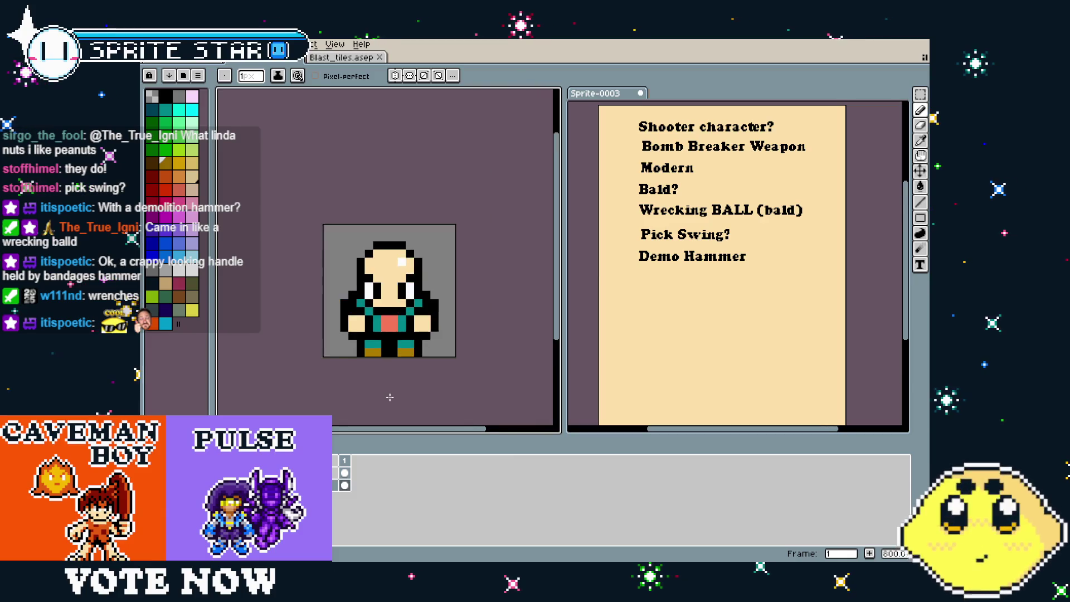
scroll(389, 398, "up", 2)
scroll(390, 398, "up", 3)
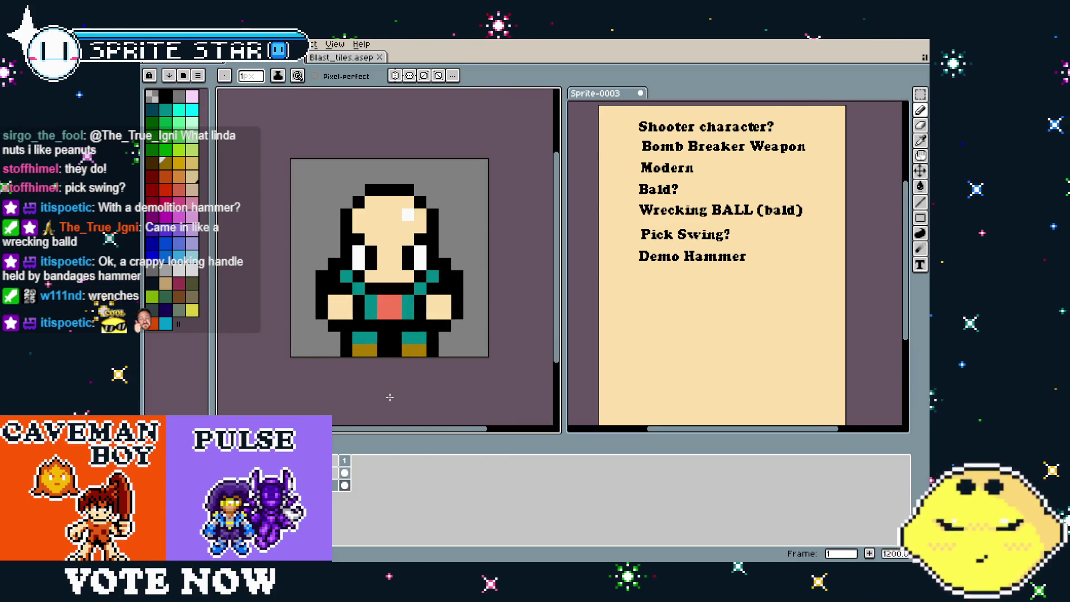
left_click_drag(390, 397, 373, 396)
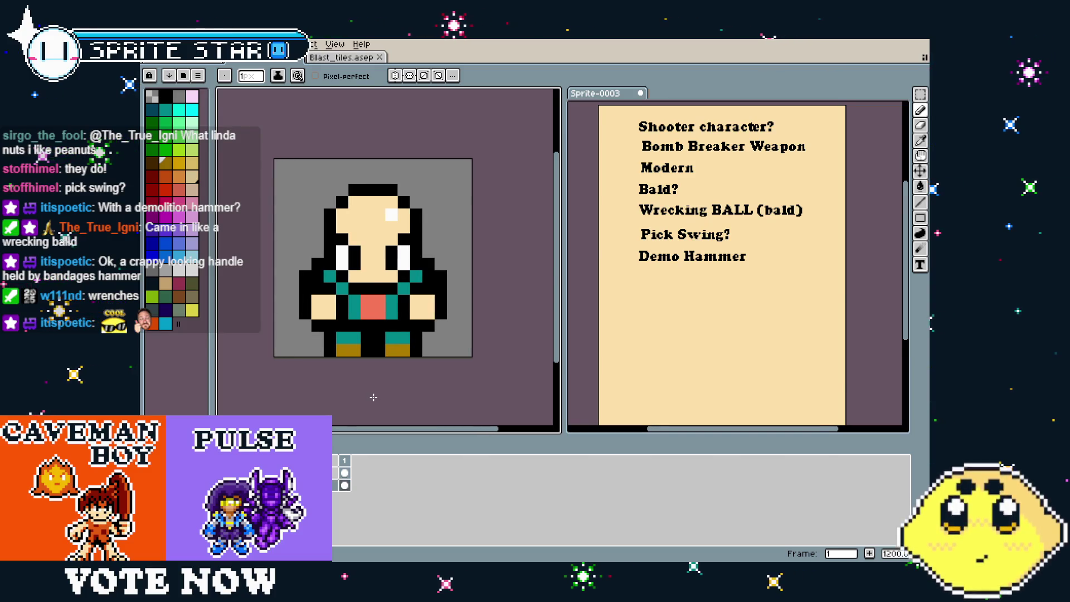
key("i")
left_click(384, 302)
key("b")
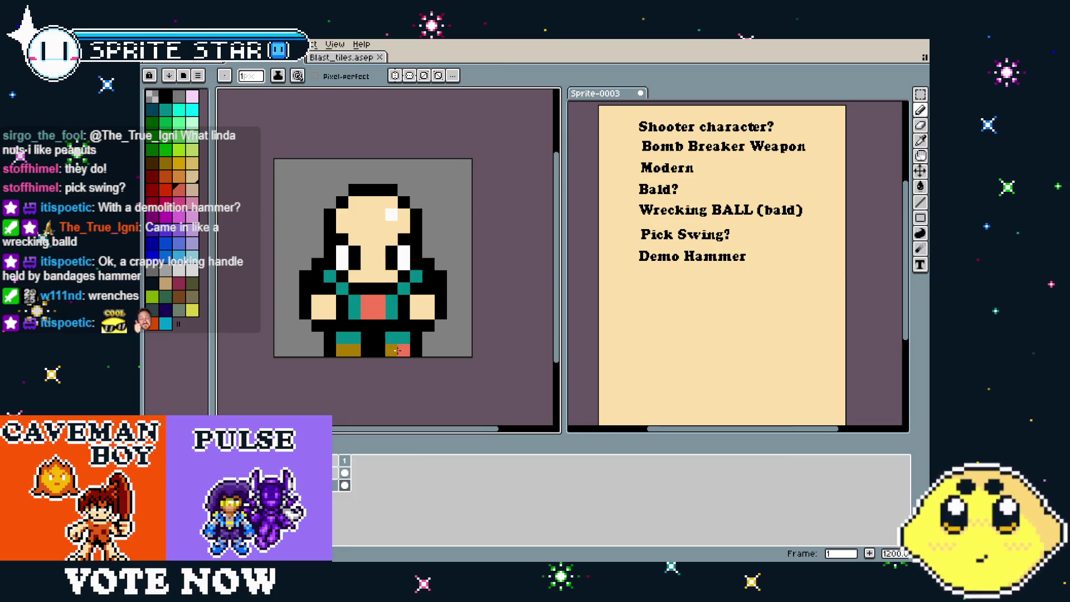
left_click_drag(391, 350, 404, 350)
left_click(342, 350)
left_click(355, 350)
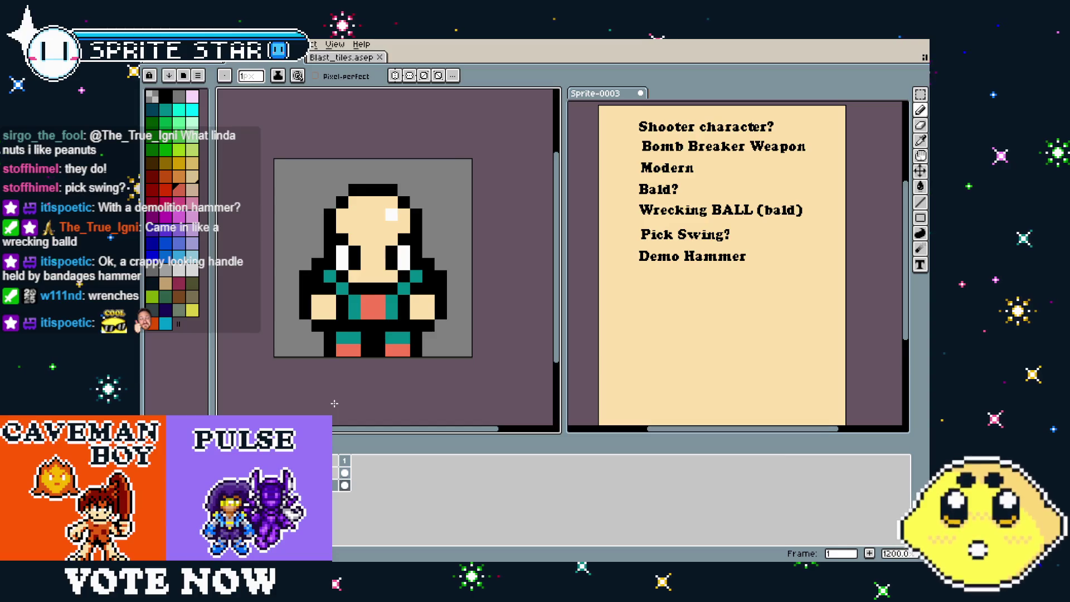
Paint salmon strokes on the right arm, then undo them
left_click_drag(334, 403, 320, 409)
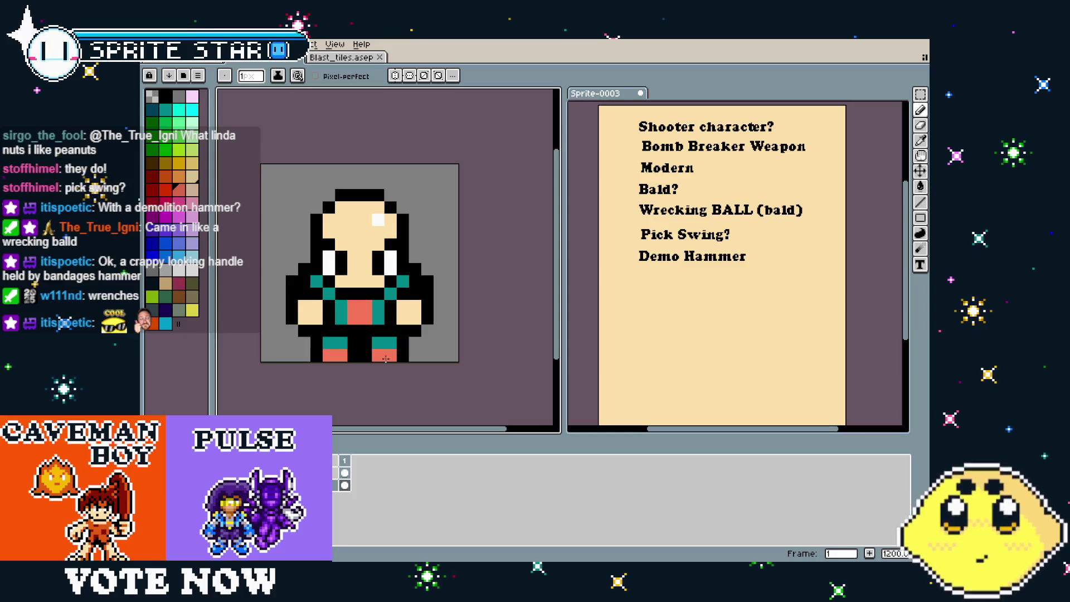
left_click(359, 312, "alt")
left_click(402, 306)
left_click_drag(414, 306, 415, 319)
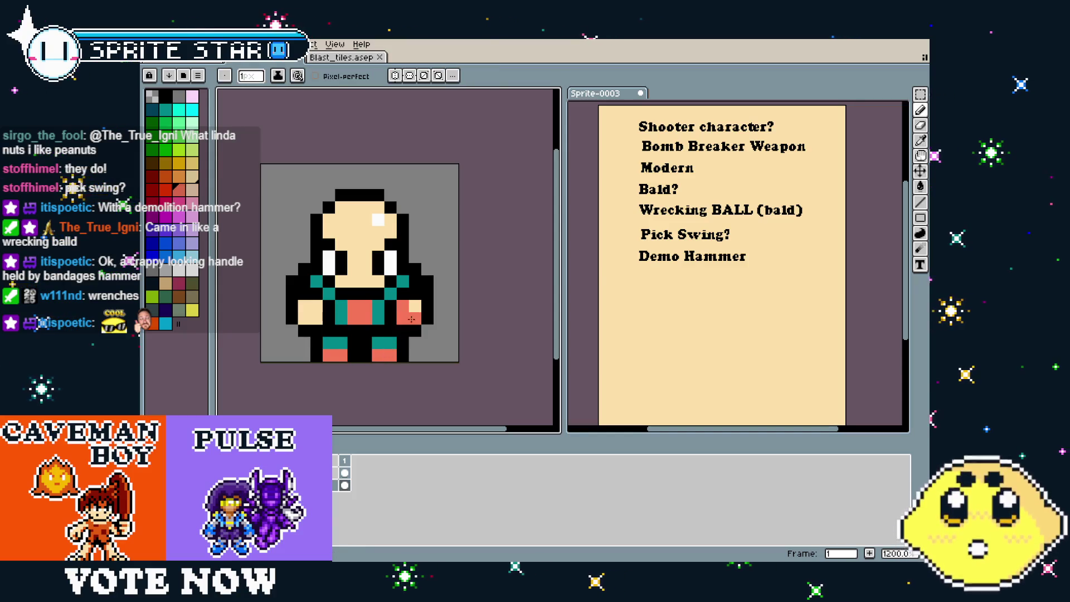
left_click(316, 331)
key("ctrl+z")
key("ctrl+z")
key("ctrl+z")
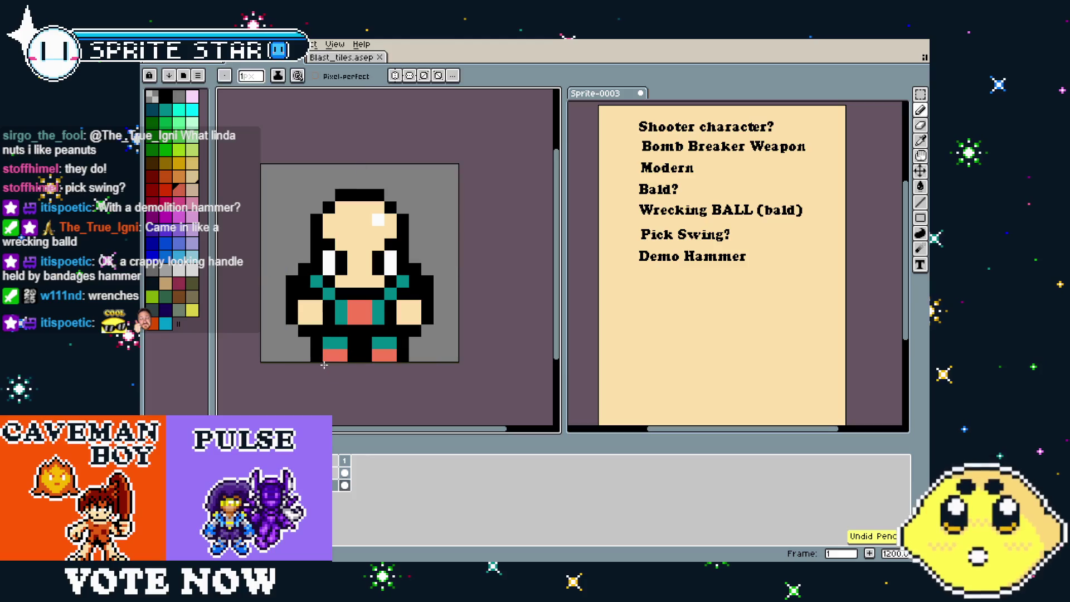
scroll(338, 383, "down", 3)
scroll(338, 383, "up", 2)
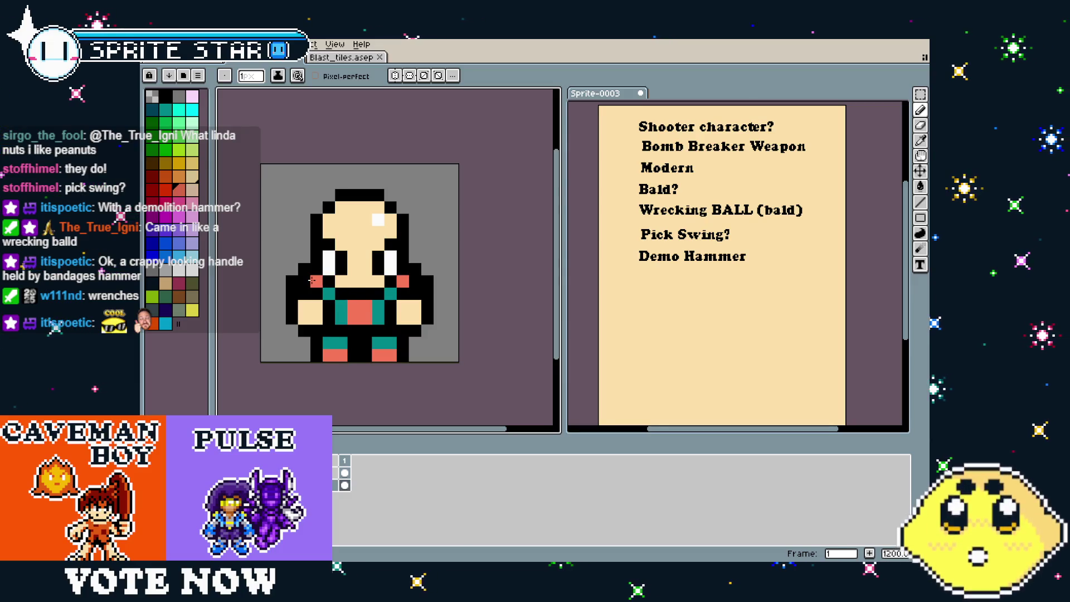
key("v")
key("b")
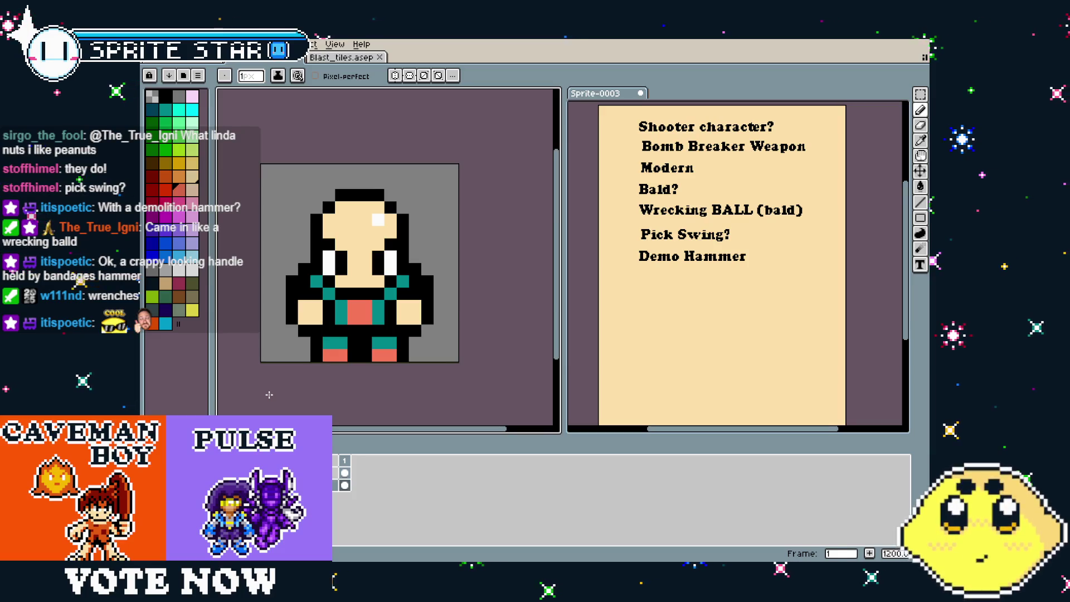
Undo the stray red pencil pixel so the shoulder pixels return to teal
scroll(272, 394, "up", 1)
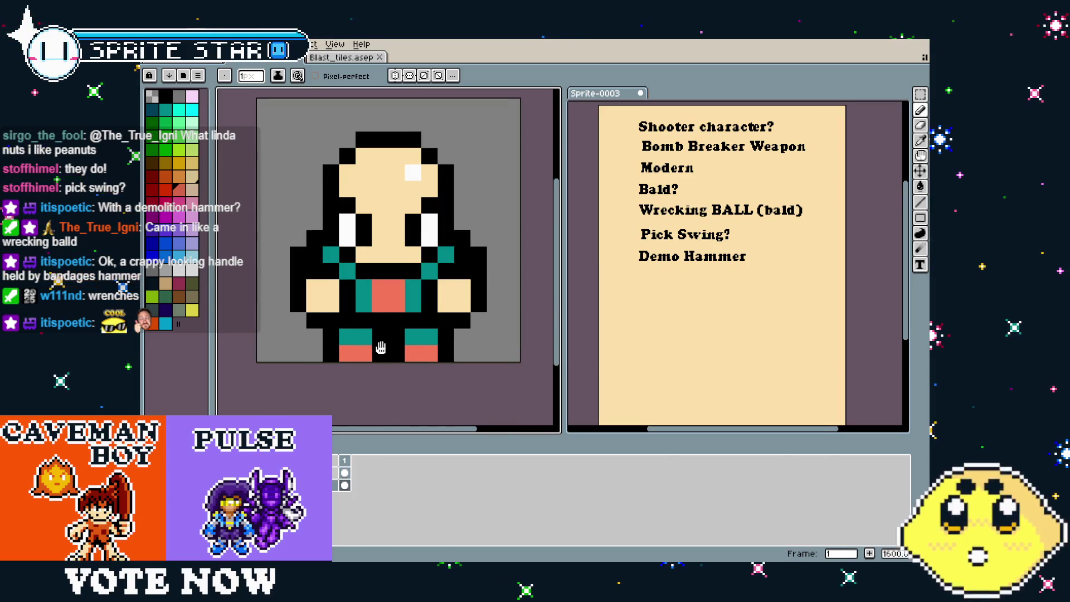
left_click_drag(380, 348, 366, 350)
left_click(277, 290)
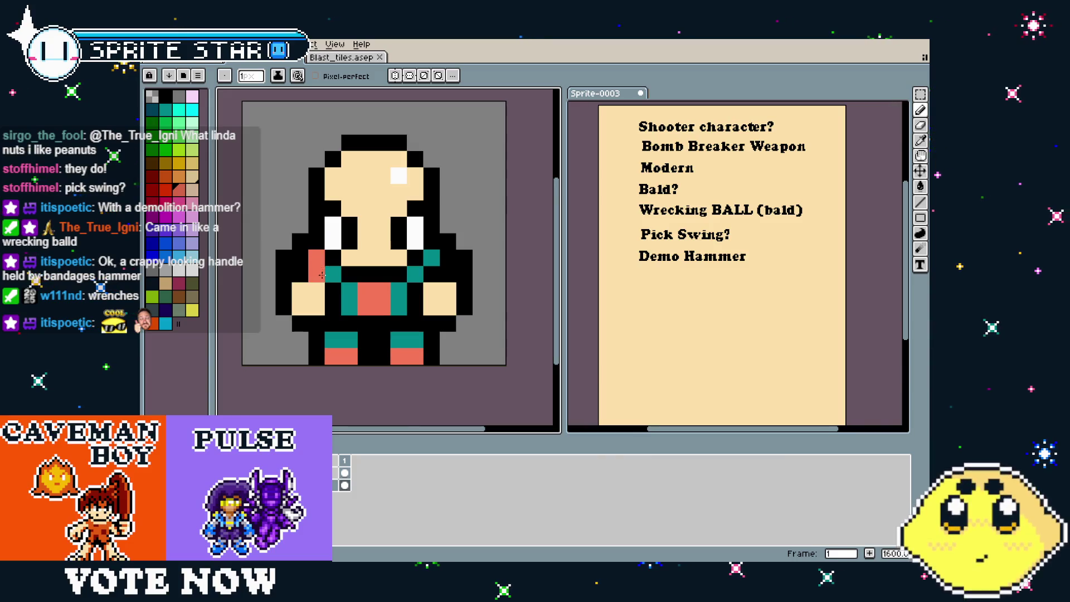
scroll(393, 381, "down", 6)
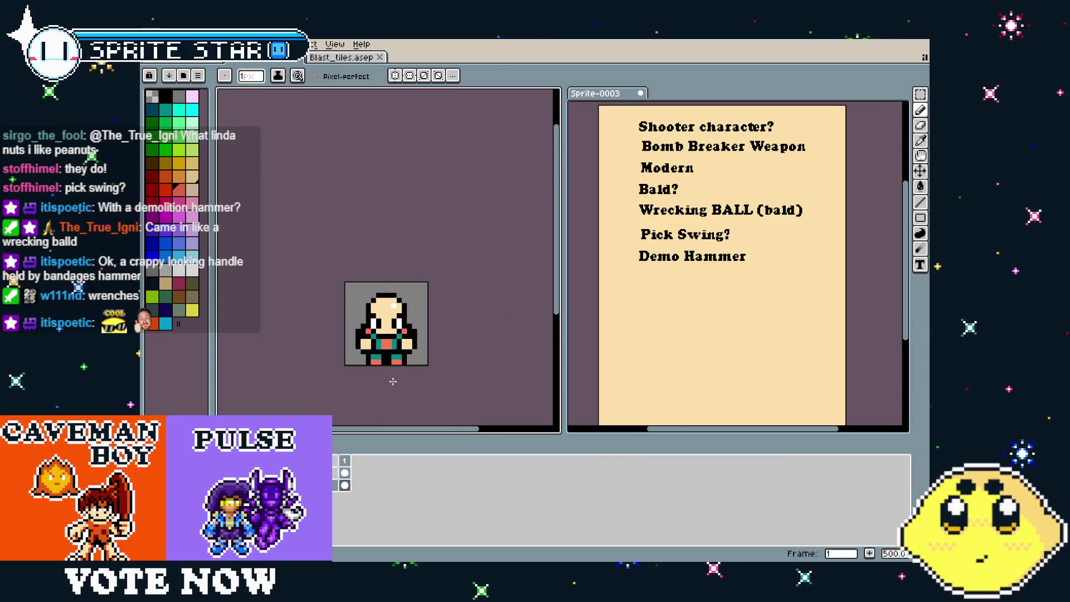
scroll(393, 381, "up", 6)
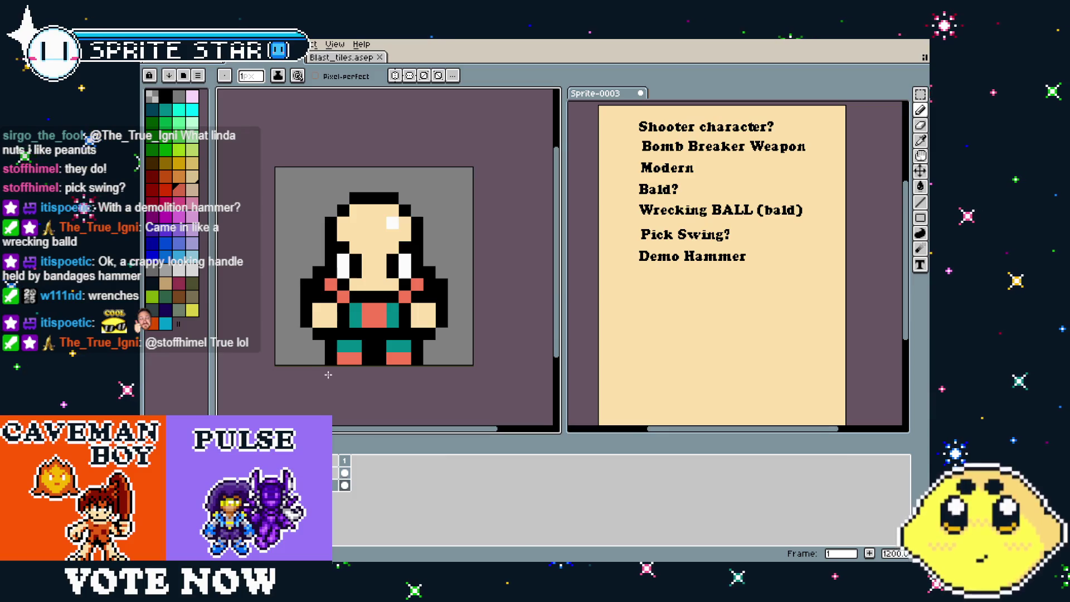
key("ctrl+z")
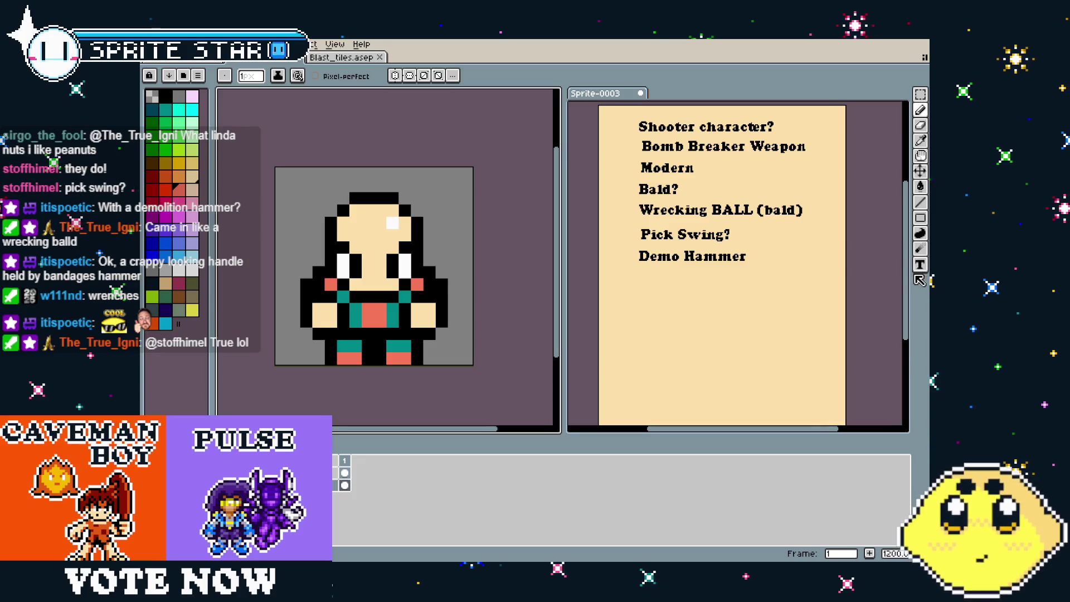
left_click(917, 266)
Add the note 'Wrenches' beneath 'Demo Hammer' in the Sprite-0003 notes list
scroll(667, 271, "up", 2)
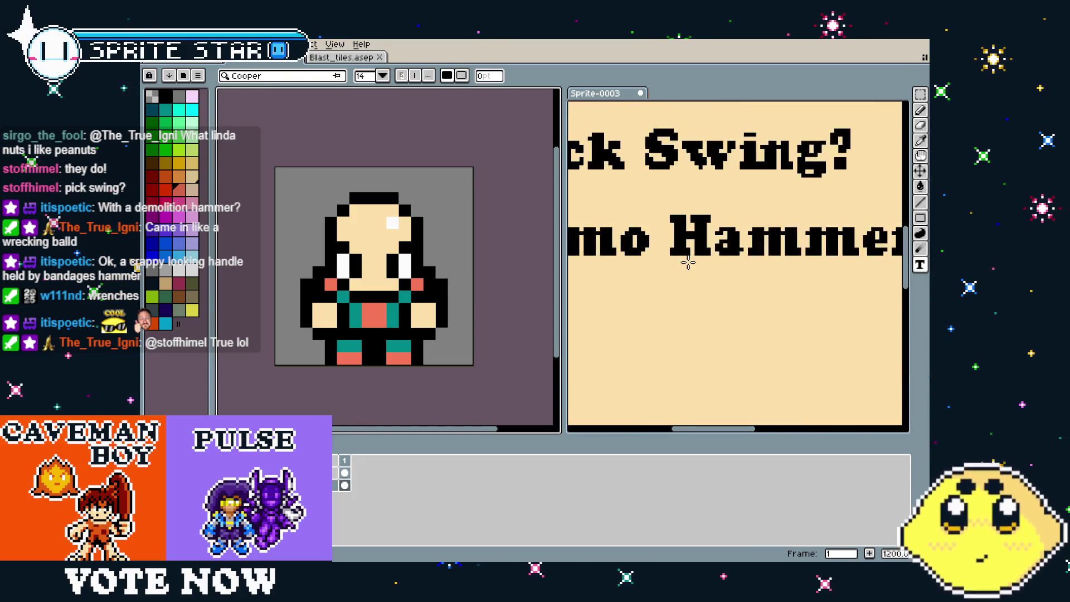
scroll(631, 297, "down", 2)
scroll(662, 298, "up", 2)
scroll(653, 315, "down", 1)
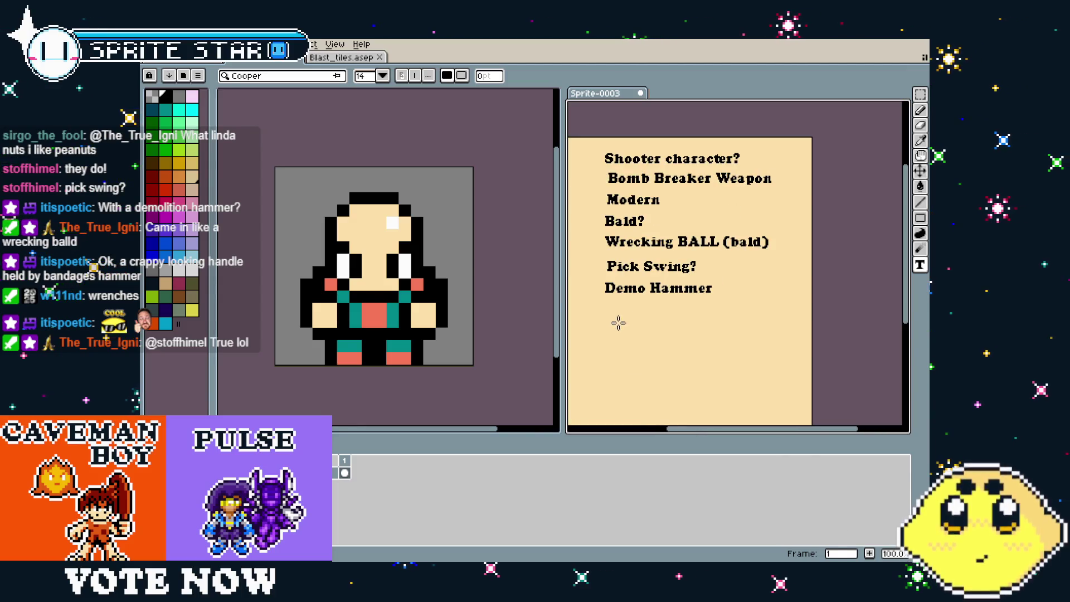
left_click_drag(609, 302, 748, 334)
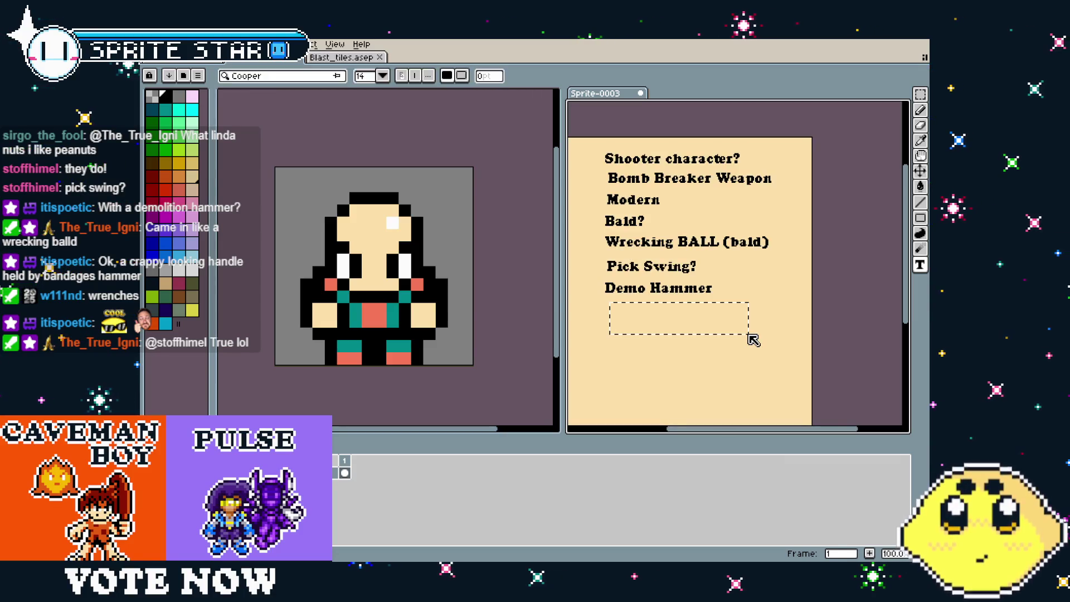
type("Wrebc")
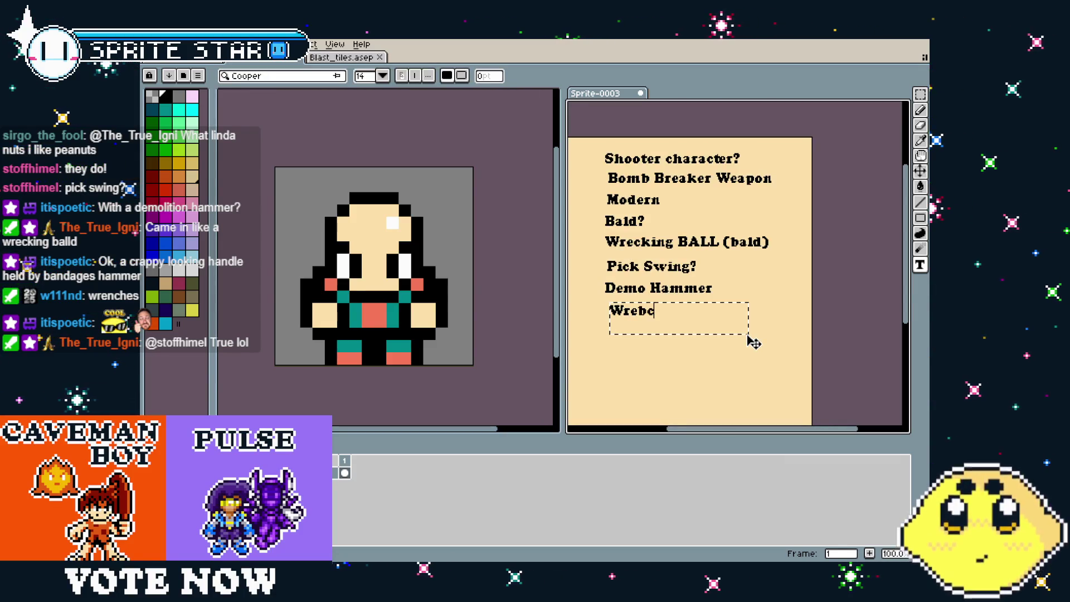
key("BackSpace")
key("BackSpace")
type("nches")
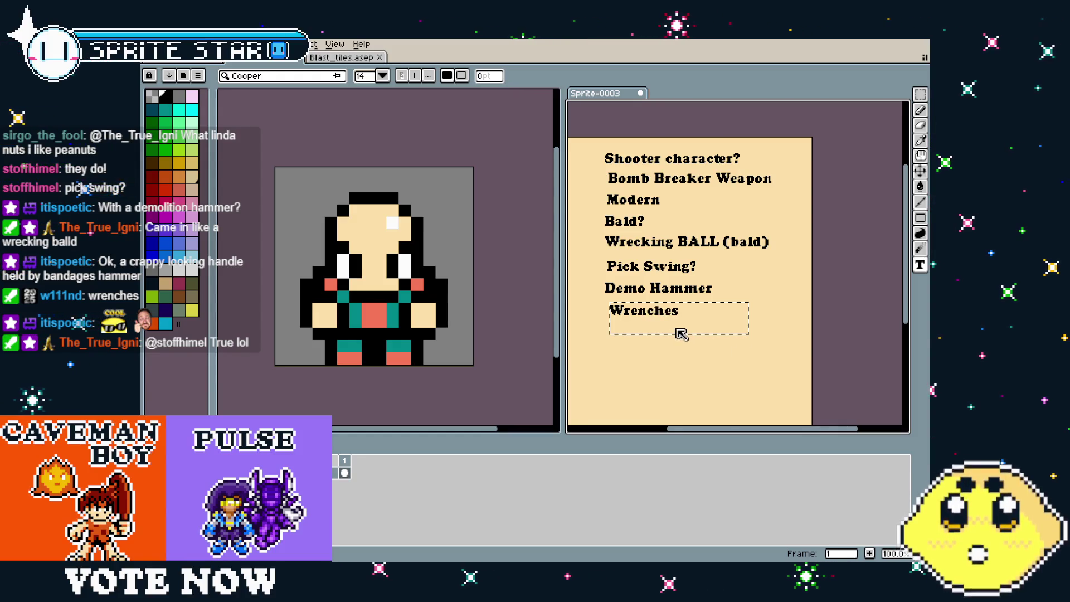
left_click_drag(681, 333, 676, 330)
left_click(654, 373)
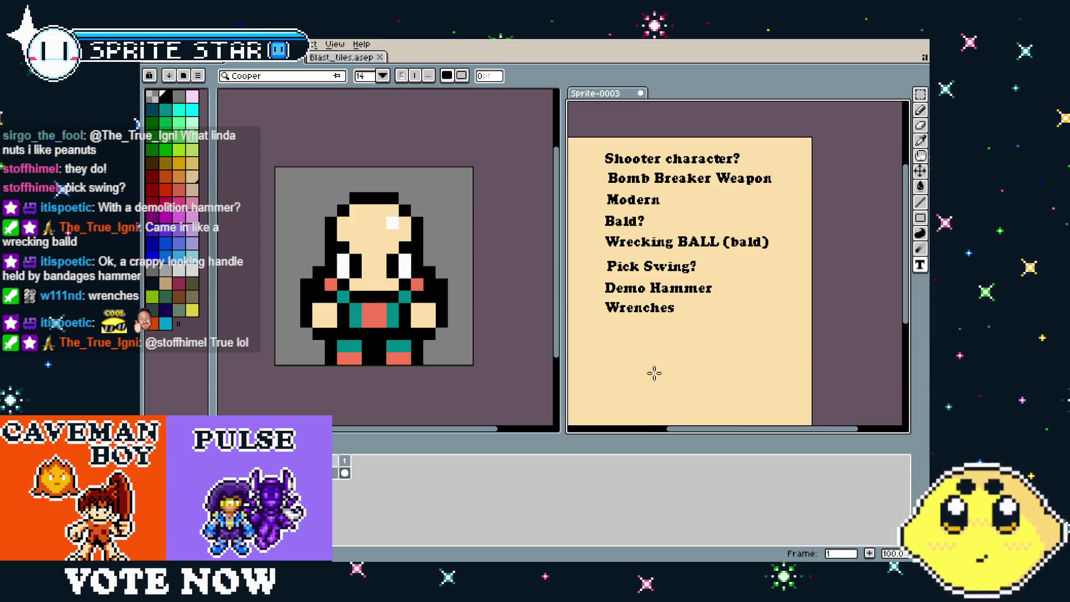
scroll(626, 326, "up", 2)
left_click_drag(614, 353, 649, 351)
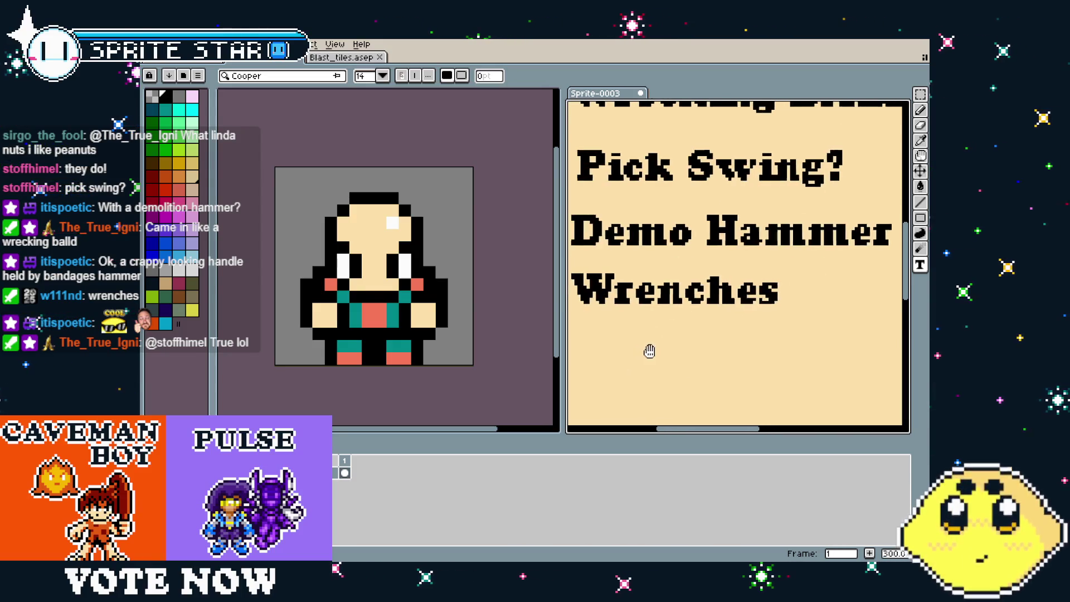
scroll(676, 351, "down", 2)
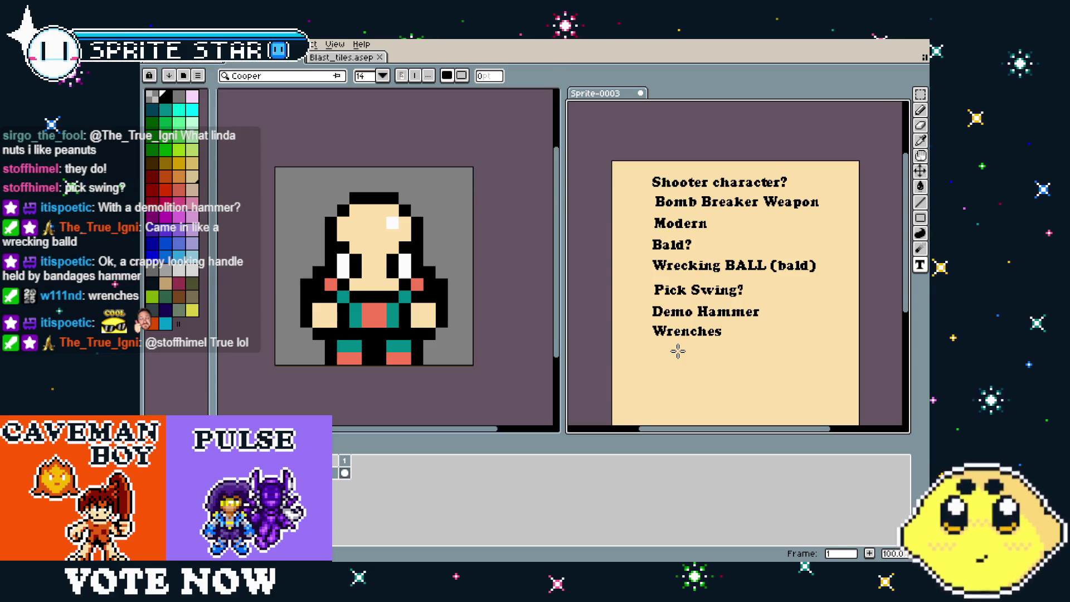
Eyedrop teal from the sprite and paint both cheek pixels and the torso centre teal
key("i")
left_click(405, 296)
key("b")
left_click(417, 286)
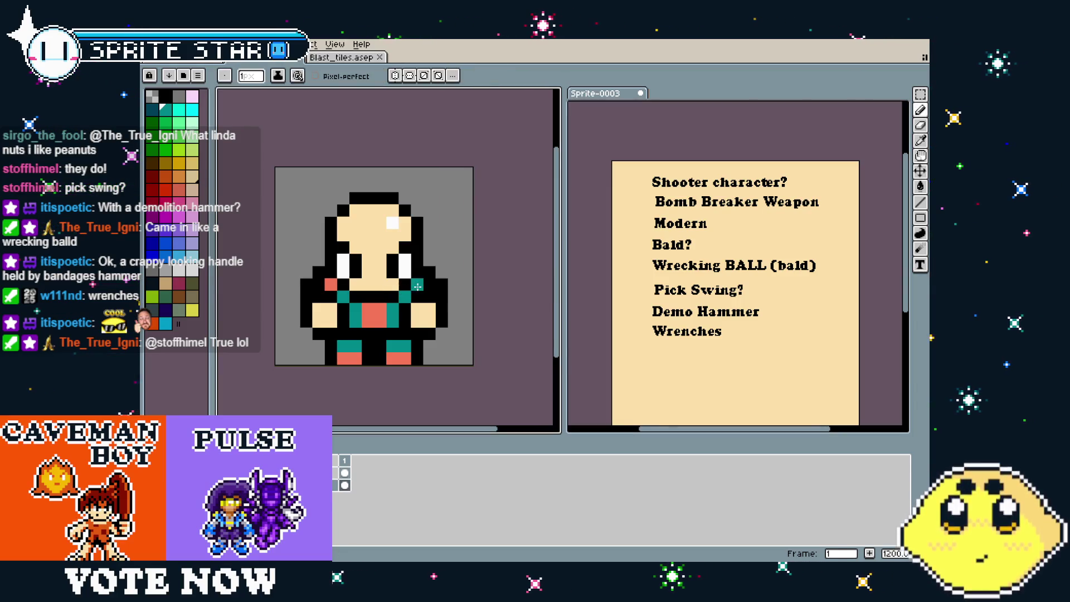
left_click(331, 284)
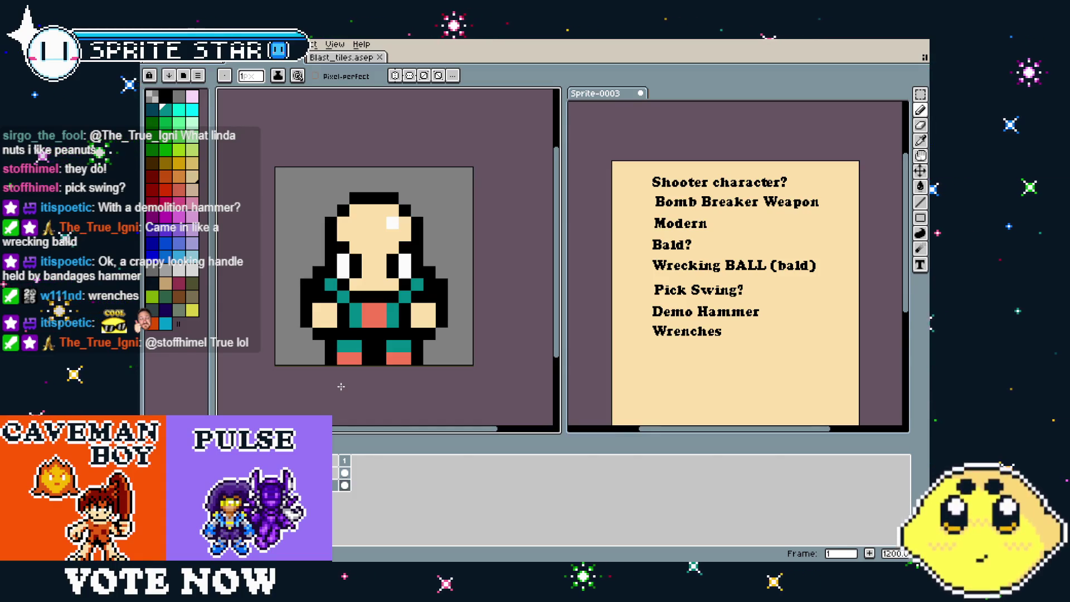
left_click(366, 319)
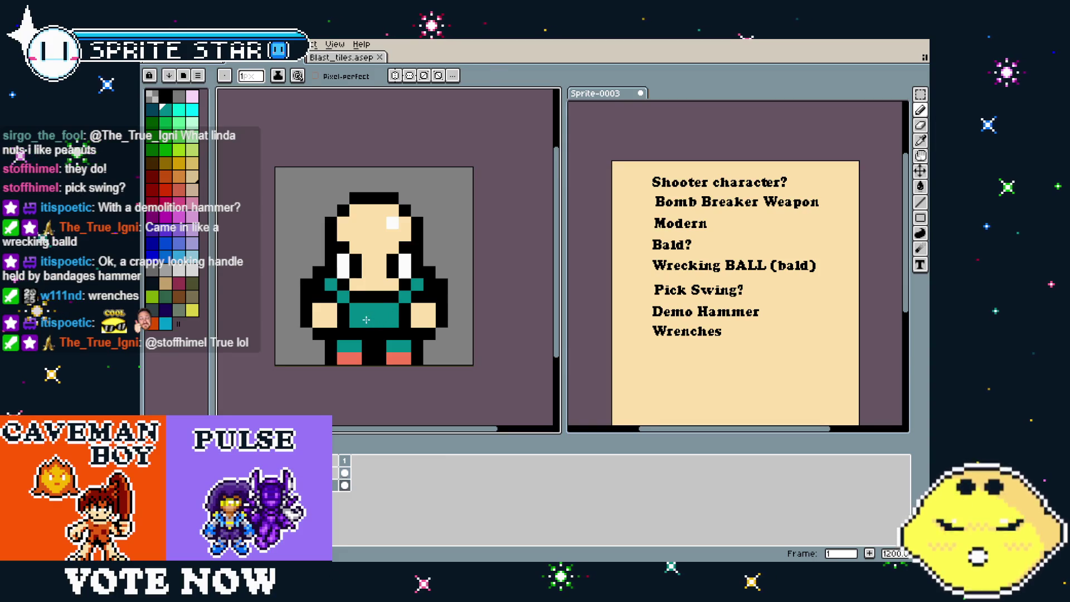
Paint the shoulder, neck and both torso-side pixels salmon, undoing one stray pixel
left_click(393, 315)
left_click(418, 284)
left_click(405, 297)
left_click(331, 284)
left_click(343, 296)
left_click(355, 315)
left_click(319, 358)
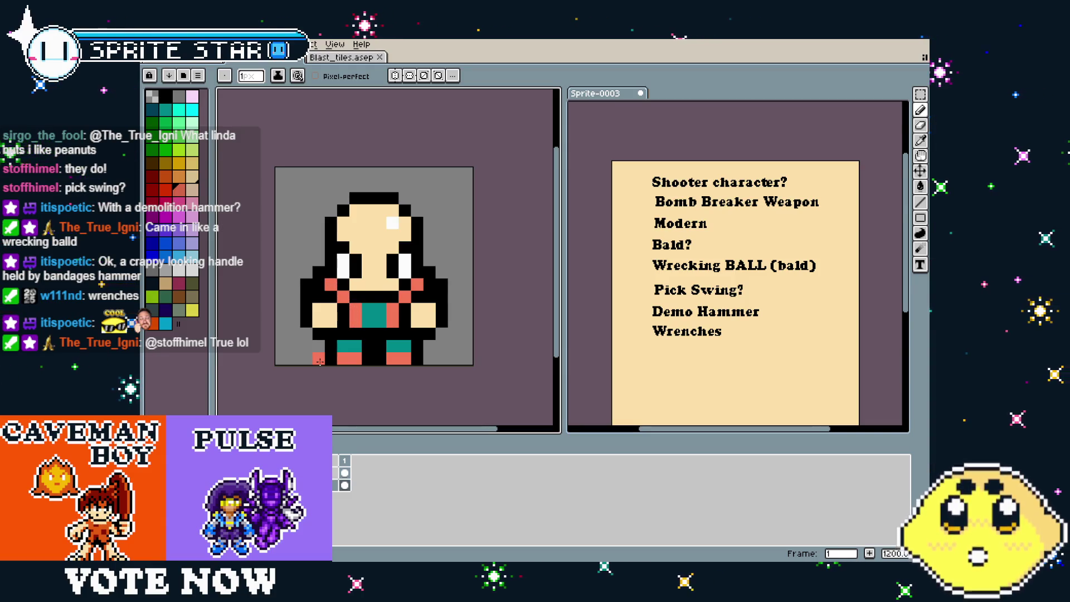
key("ctrl+z")
scroll(318, 358, "down", 2)
scroll(322, 386, "up", 3)
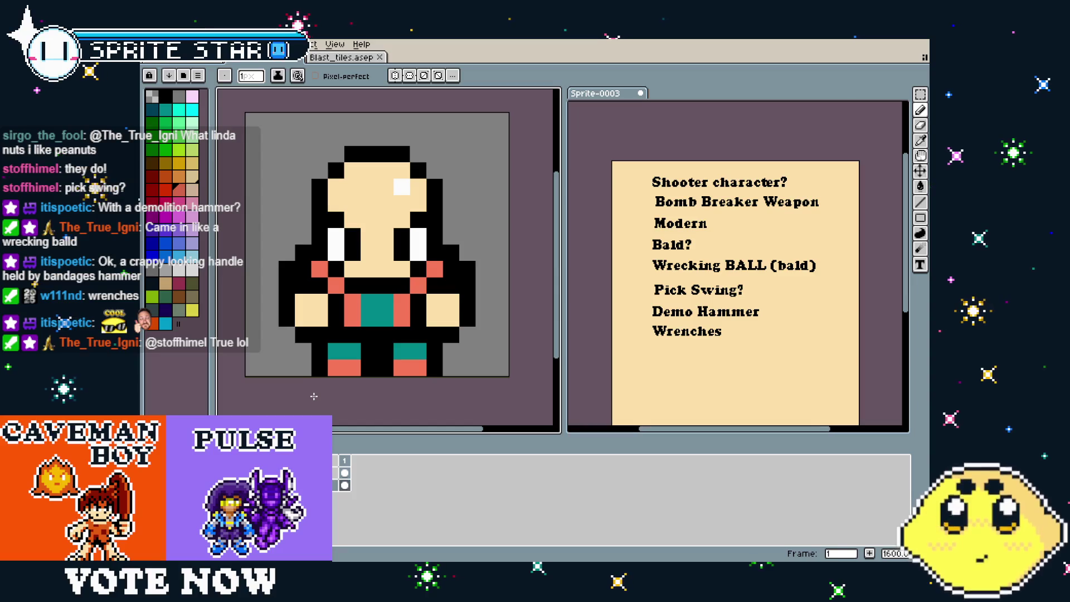
After undoing trial black cheek pixels, paint the outline pixel beside the left cheek salmon
key("i")
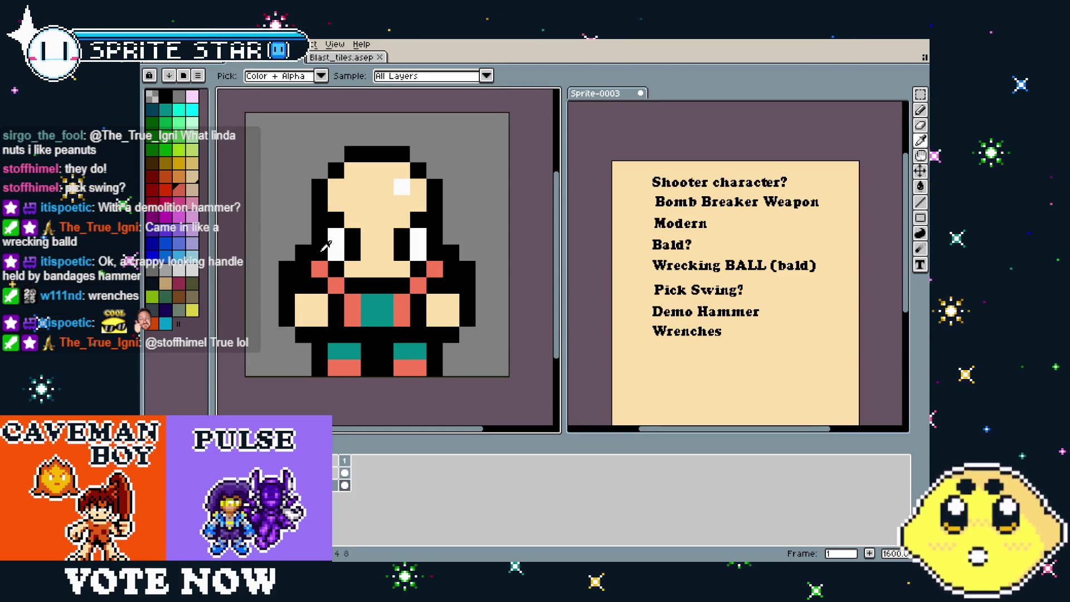
left_click(322, 250)
left_click(318, 269)
left_click(436, 270)
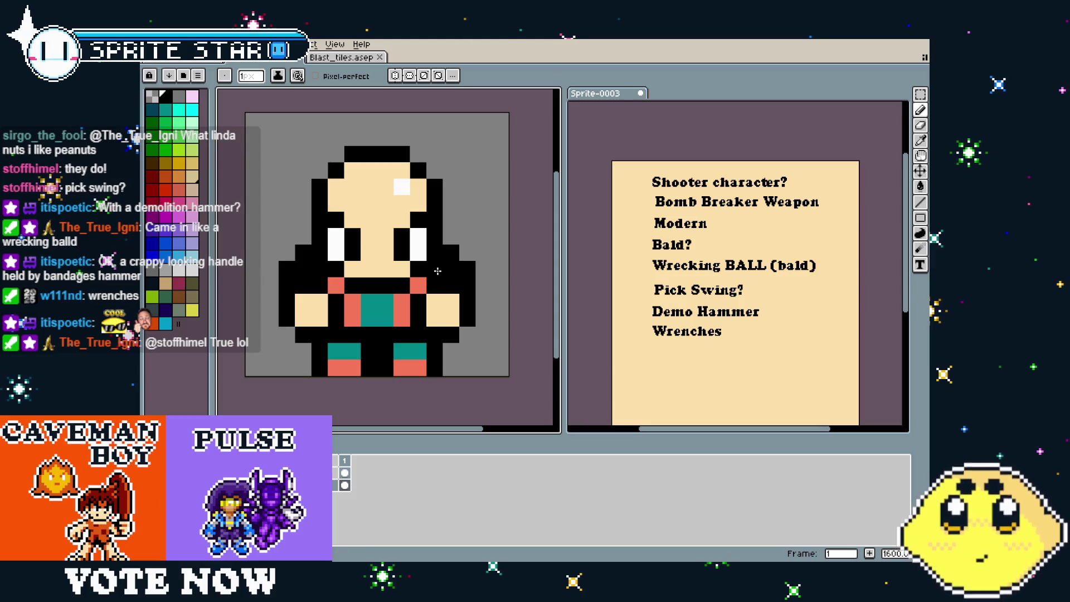
key("ctrl+z")
key("ctrl+z")
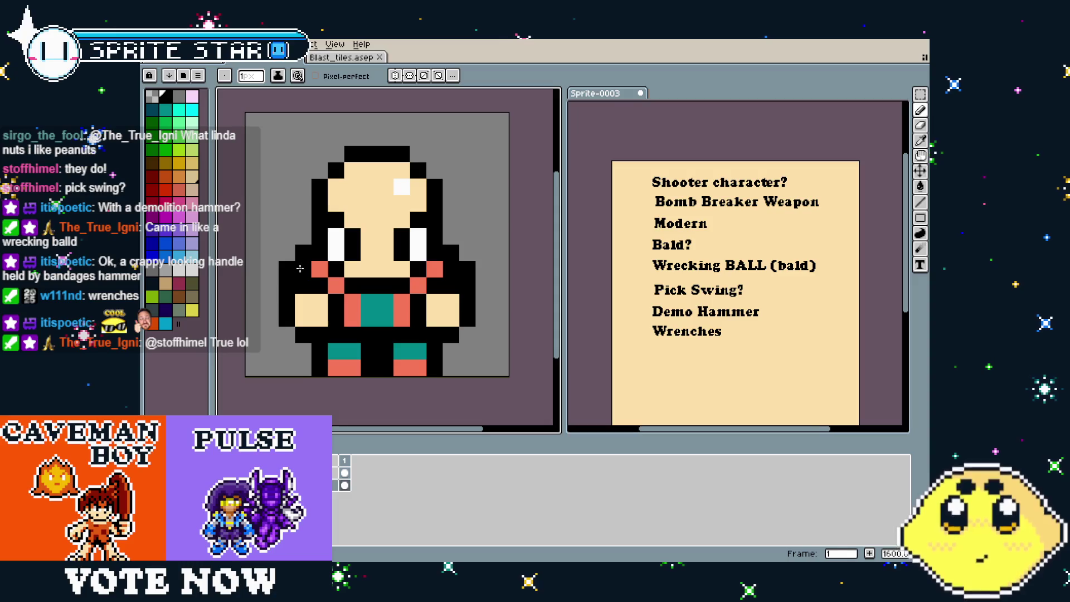
left_click(319, 269, "alt")
left_click(303, 270)
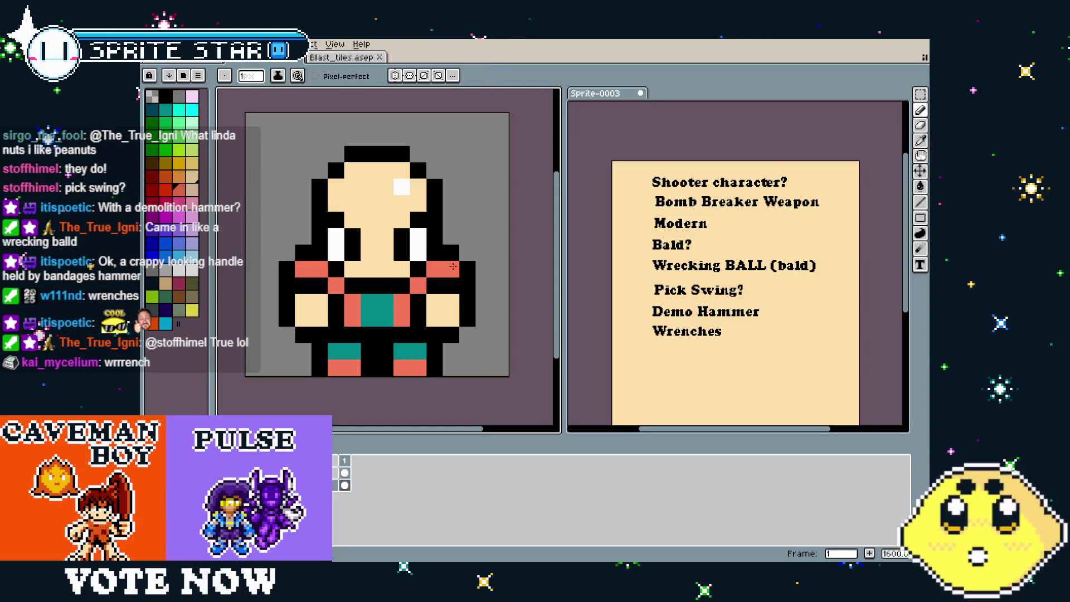
scroll(319, 376, "down", 5)
key("ctrl")
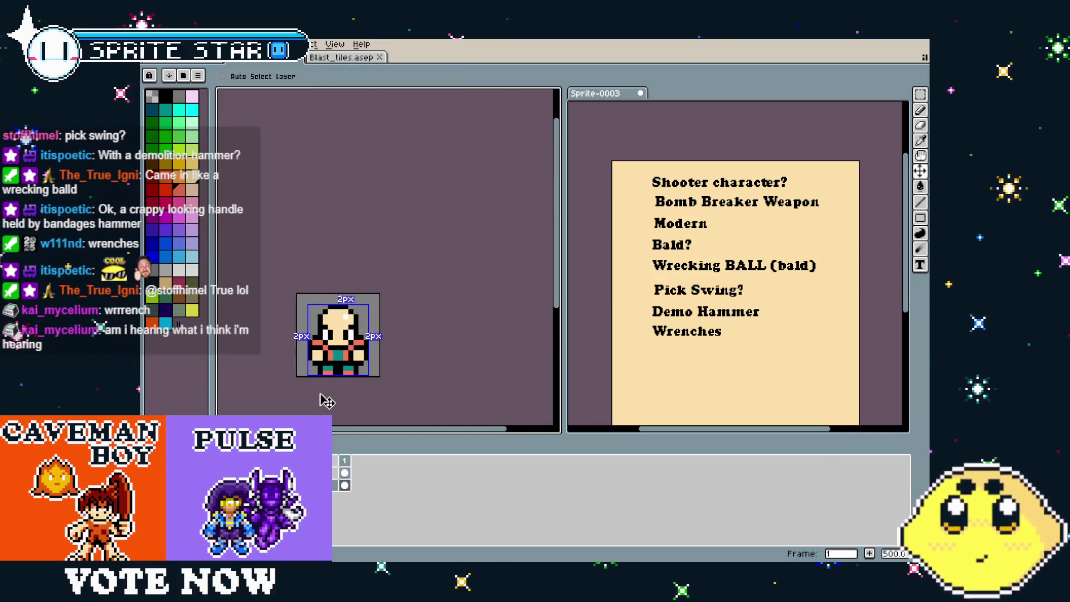
Bring the sprite back into view and turn a chest pixel salmon
scroll(321, 384, "up", 4)
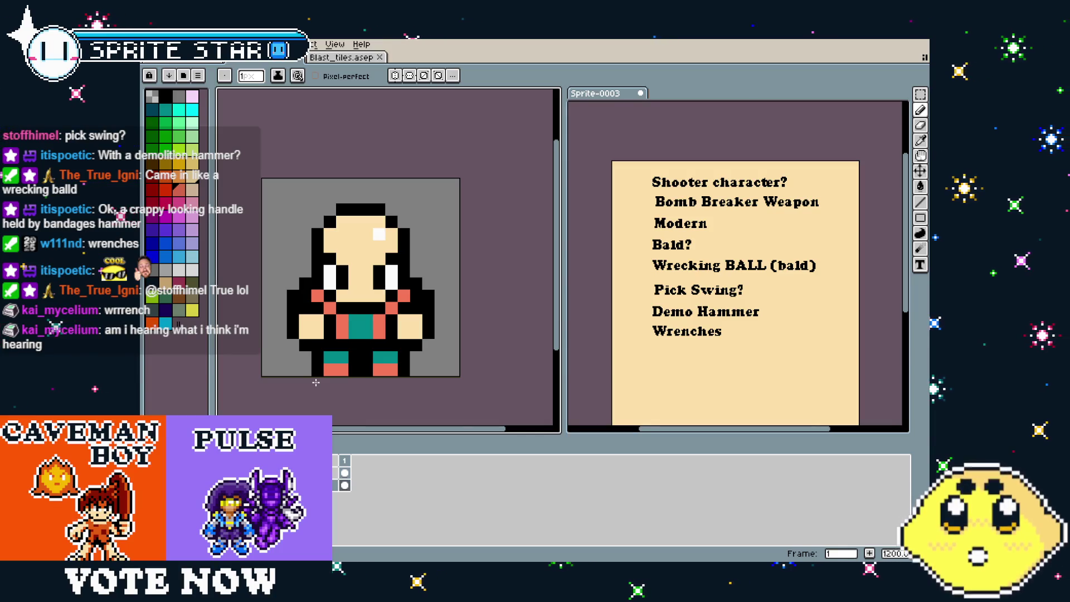
mouse_move(316, 382)
left_mouse_down()
mouse_move(345, 389)
mouse_move(328, 389)
left_mouse_up()
key("i")
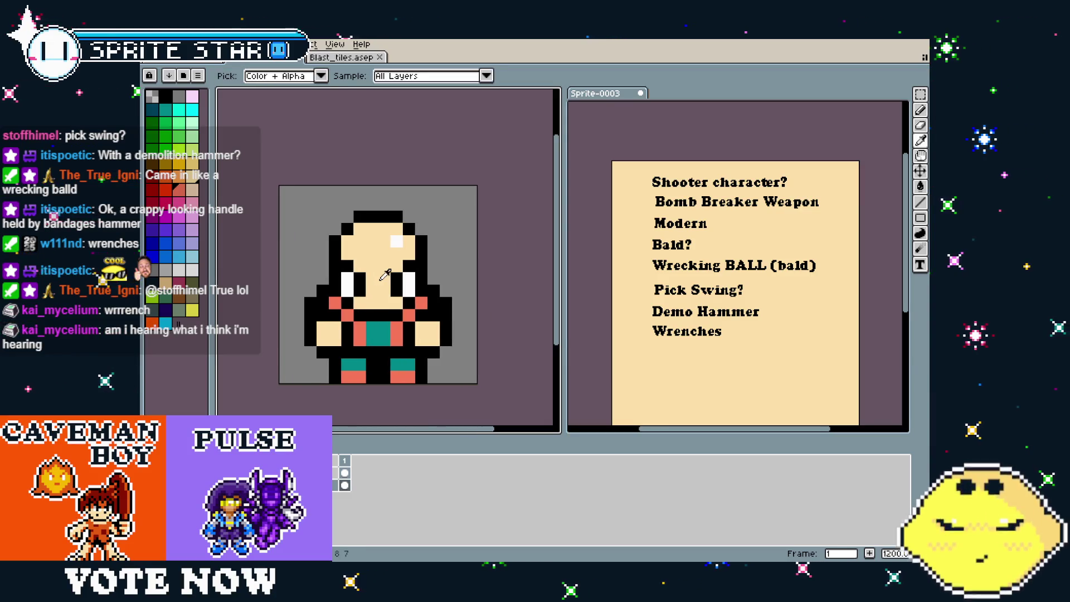
key("b")
left_click(385, 324)
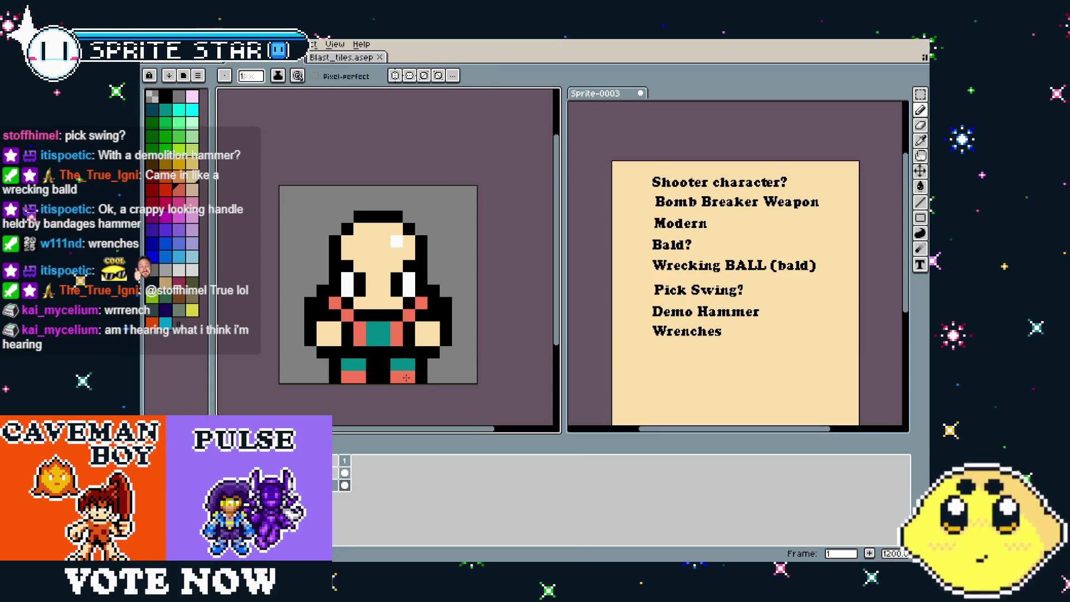
left_click_drag(406, 378, 414, 381)
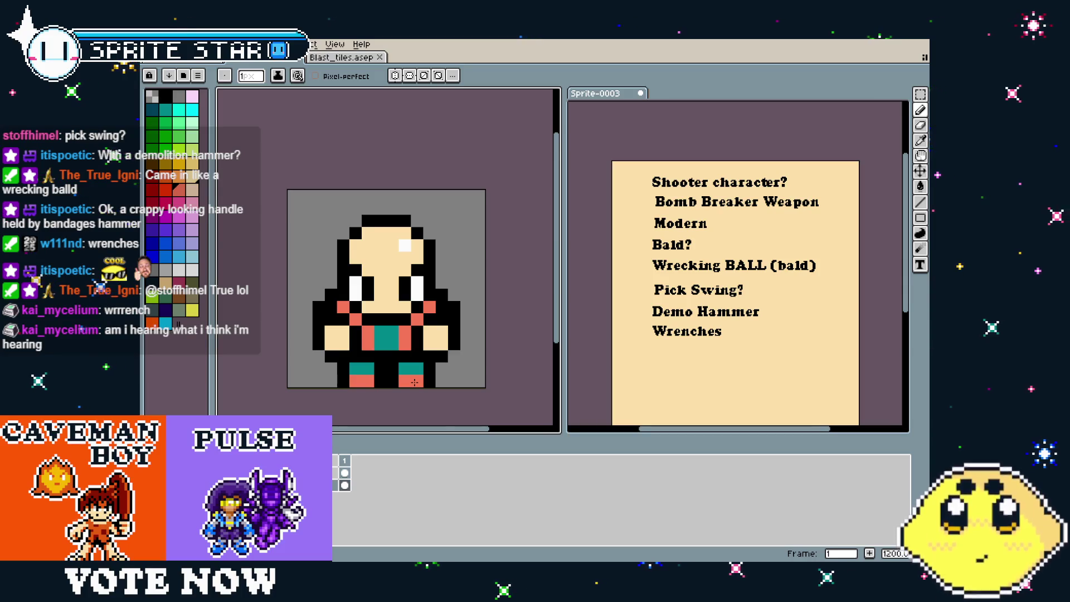
left_click_drag(449, 387, 445, 387)
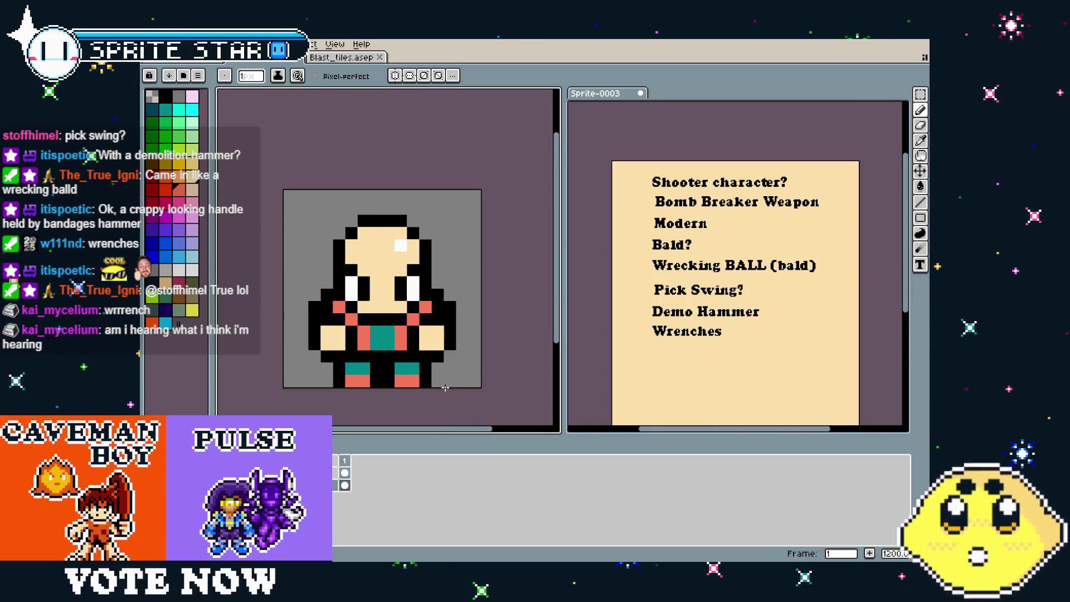
Eyedrop salmon and dab a face pixel, then undo the recent face and chest edits
key("i")
left_click(407, 338)
key("b")
left_click(389, 305)
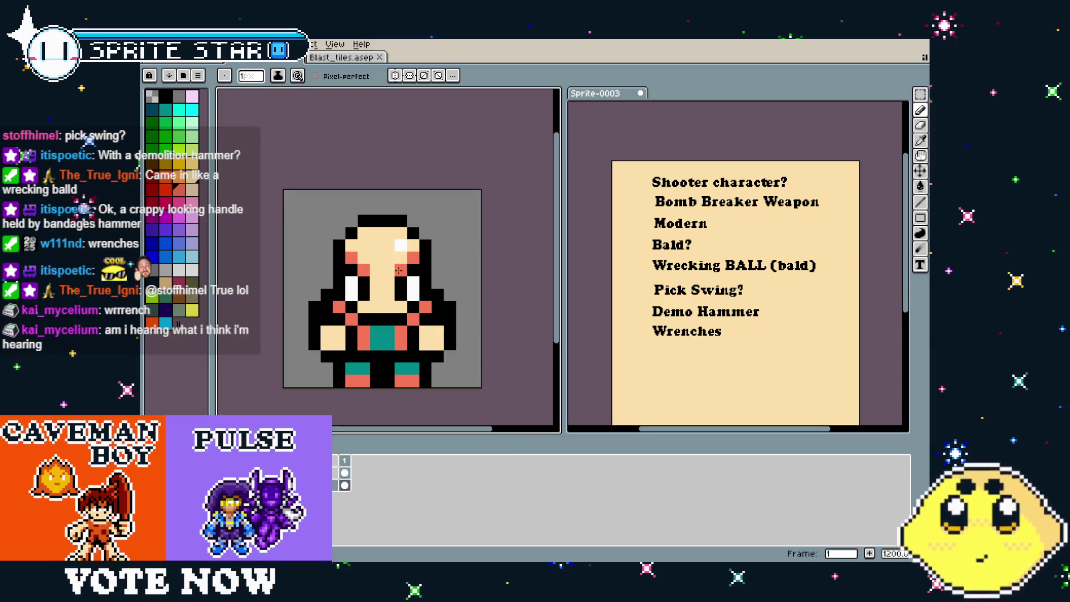
key("v")
key("b")
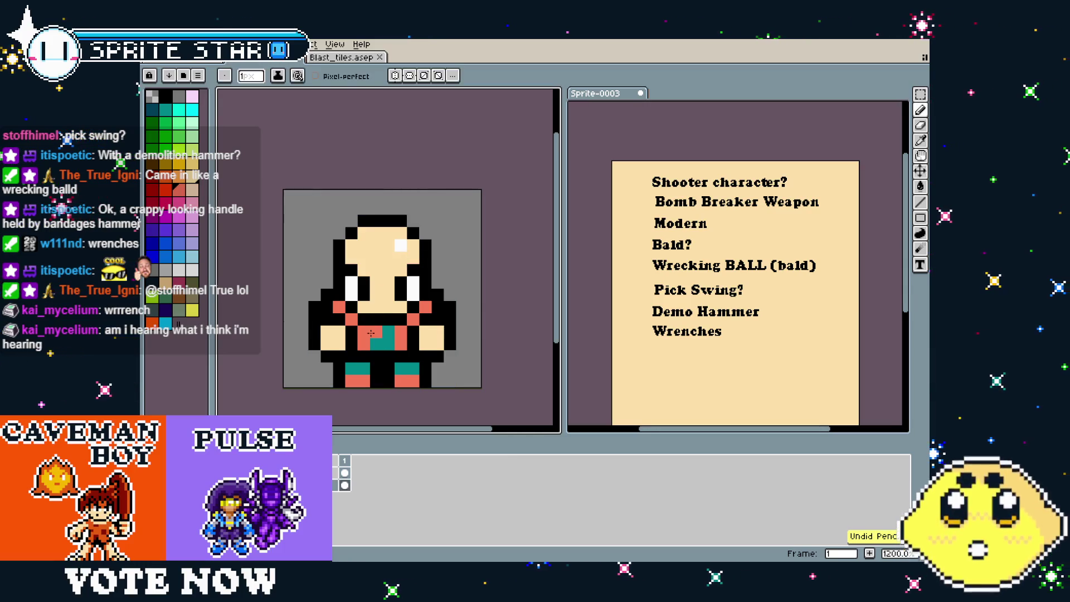
key("ctrl+z")
key("ctrl+z")
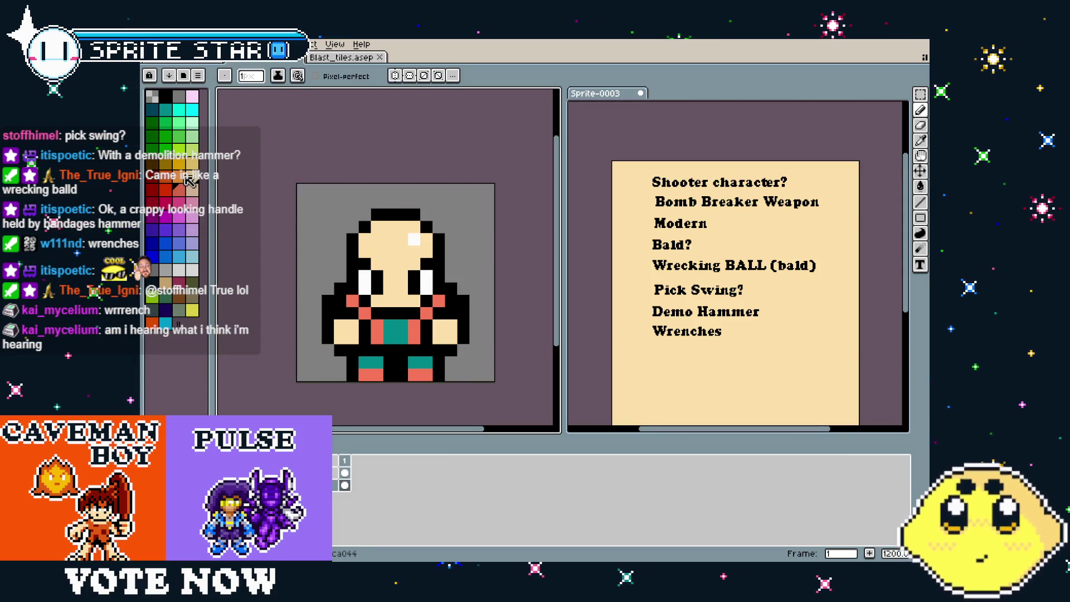
key("g")
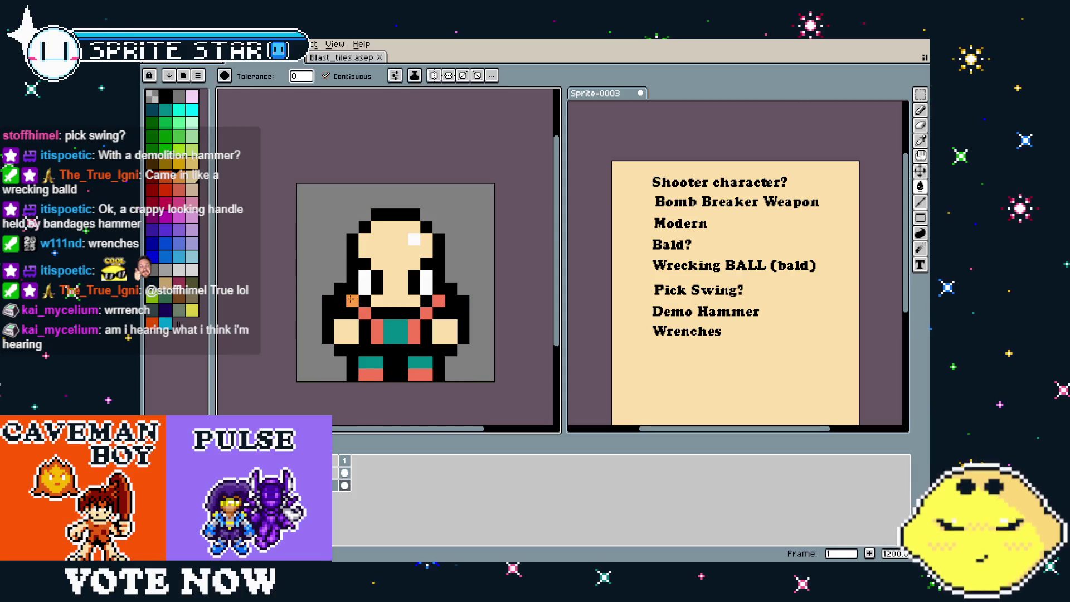
Bucket-fill the salmon straps orange, then fill three strap sections on each side yellow
left_click(417, 332)
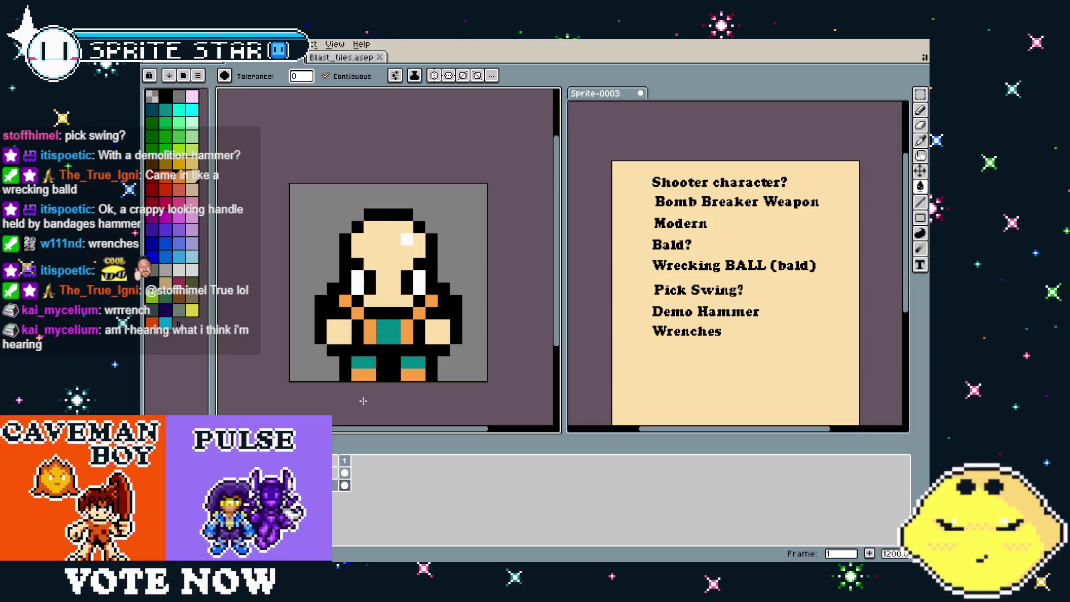
scroll(356, 402, "up", 2)
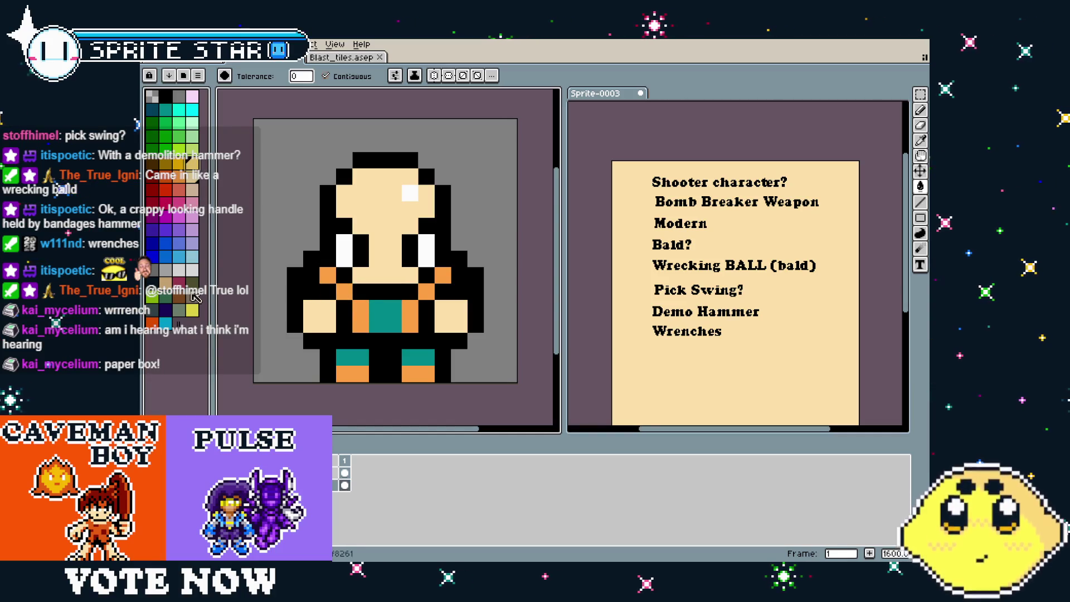
left_click(193, 313)
left_click(327, 275)
left_click(344, 291)
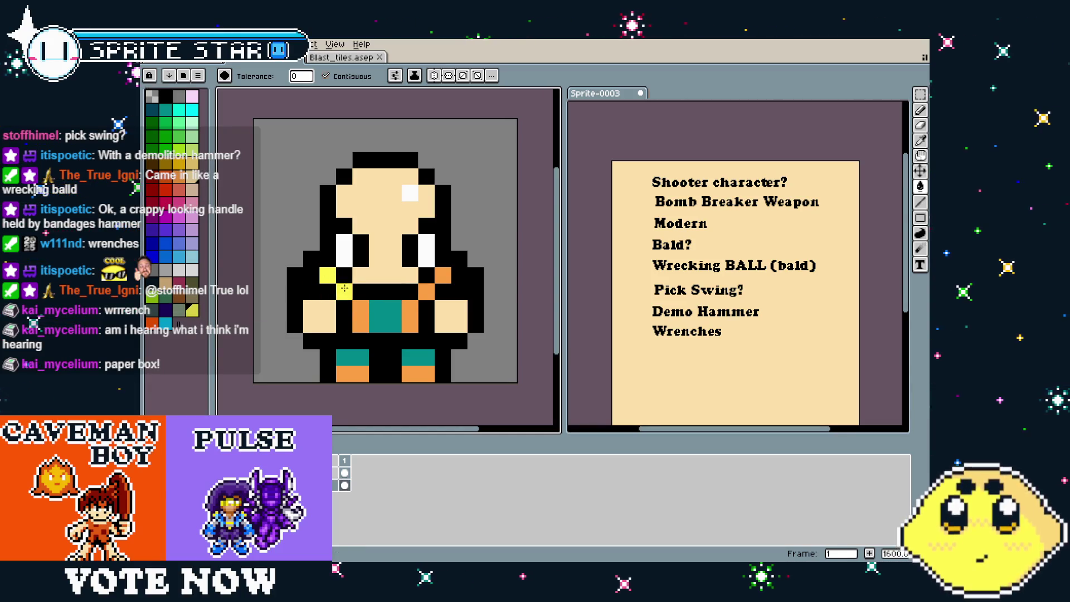
left_click(359, 318)
left_click(410, 316)
left_click(426, 291)
left_click(443, 275)
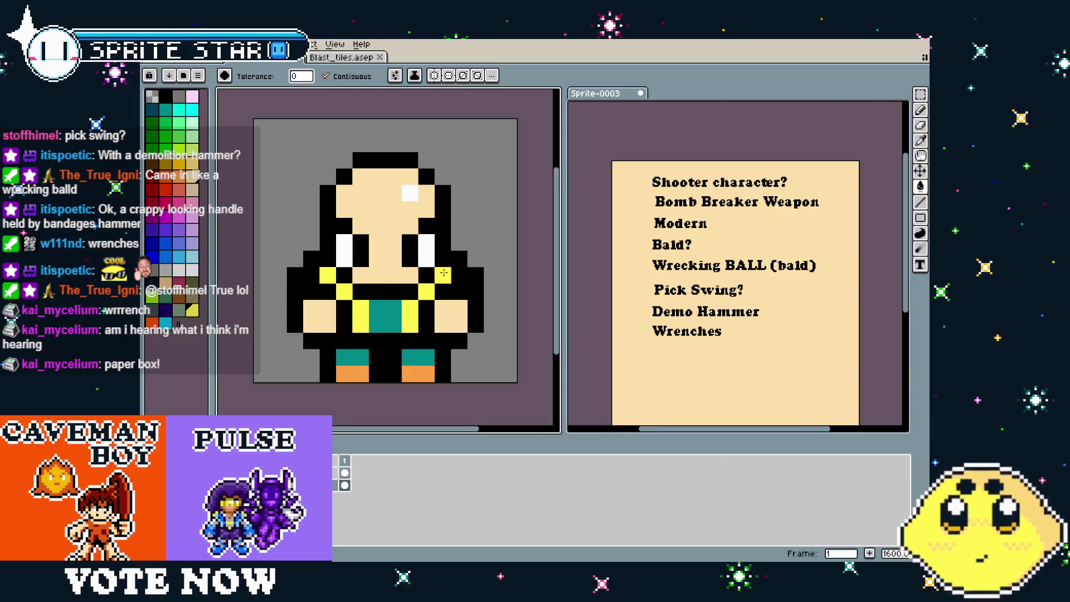
scroll(389, 353, "down", 3)
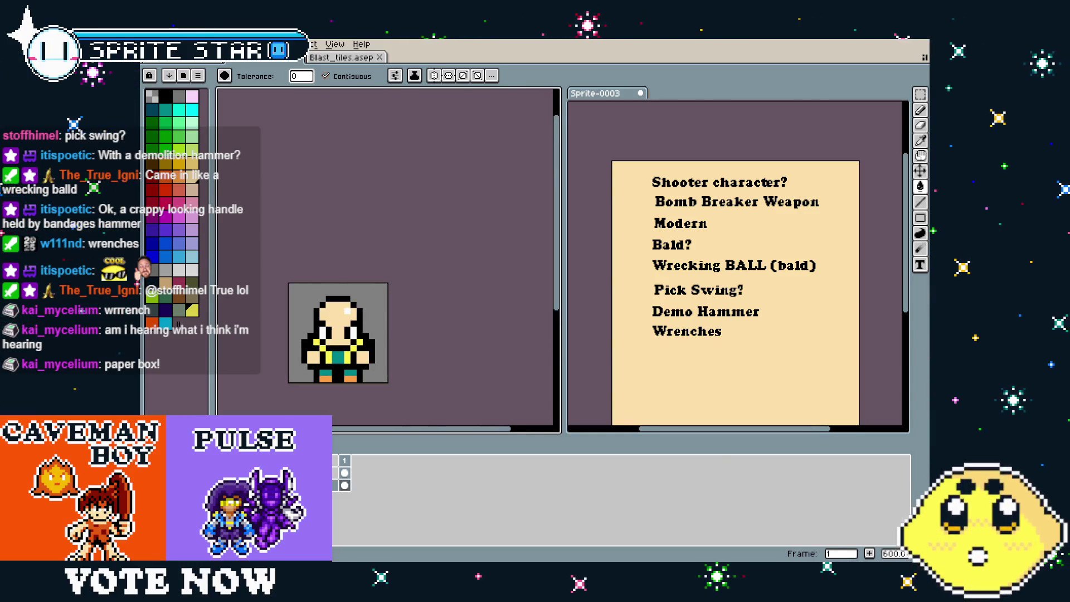
scroll(389, 353, "up", 2)
scroll(383, 329, "up", 1)
Pencil orange accent pixels into the chest and both shoulders, keeping one chest pixel teal
key("b")
left_click_drag(407, 324, 384, 329)
right_click(385, 327)
left_click(362, 326)
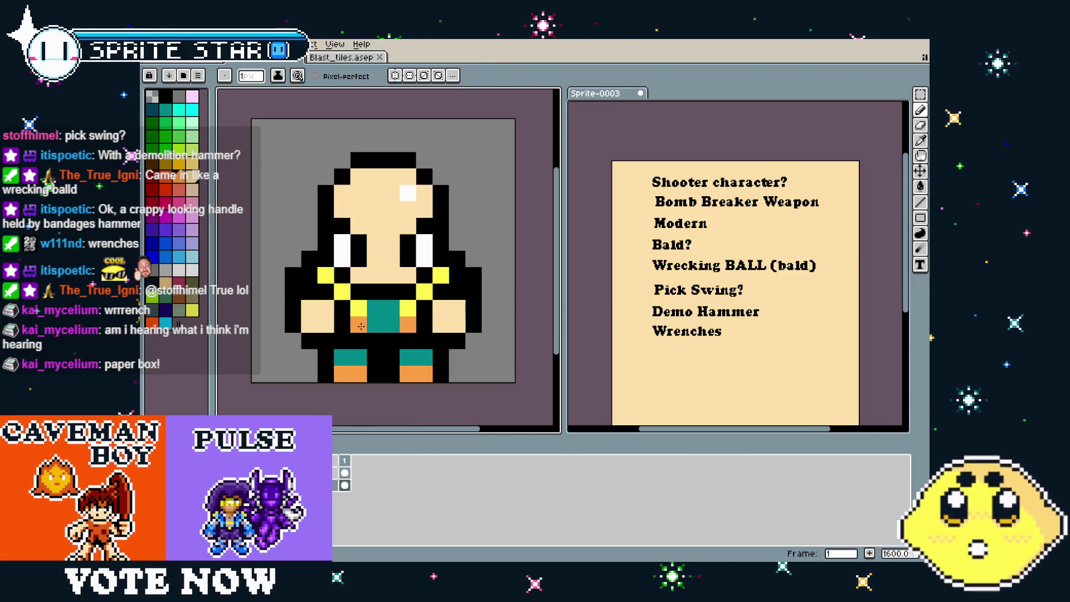
left_click(319, 269)
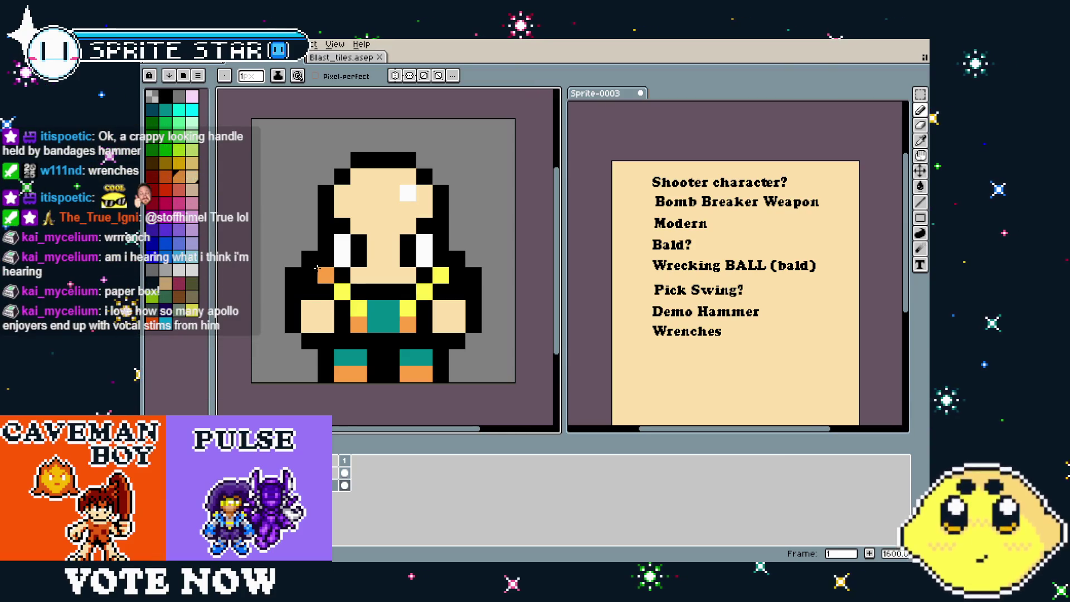
left_click(441, 272)
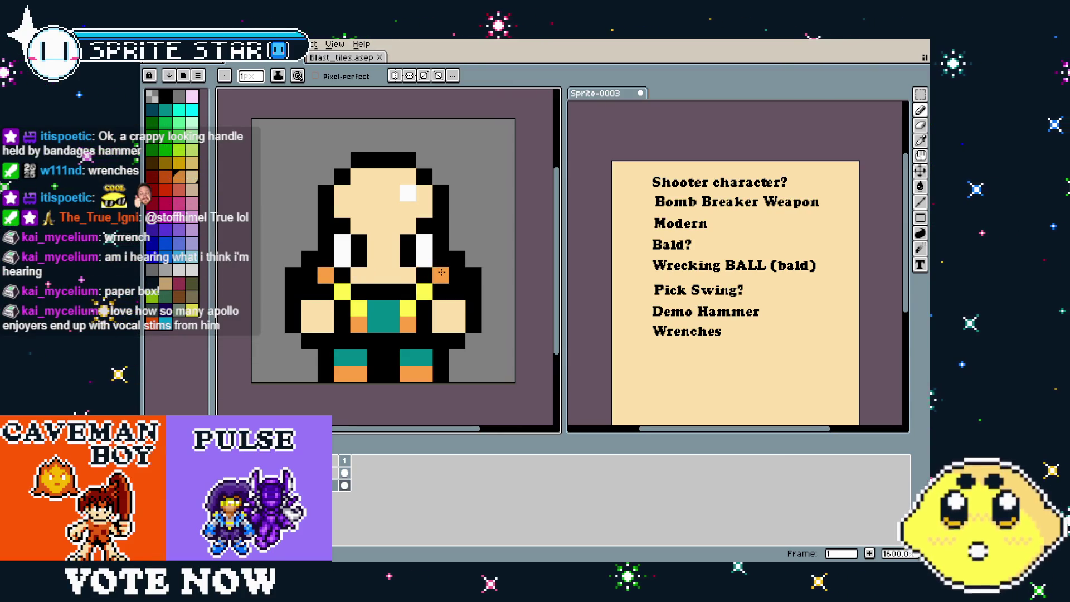
scroll(309, 412, "down", 4)
scroll(308, 411, "up", 4)
scroll(310, 409, "down", 1)
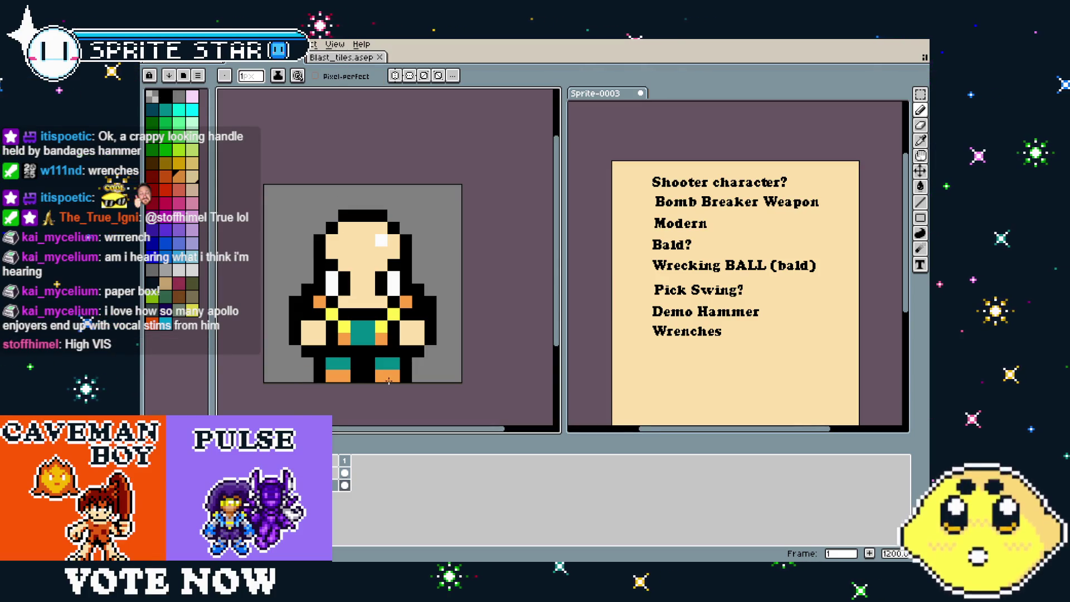
Add two yellow pixels beside the face, undoing a stray orange pixel near the belly
left_click_drag(362, 368, 377, 371)
left_click(360, 353)
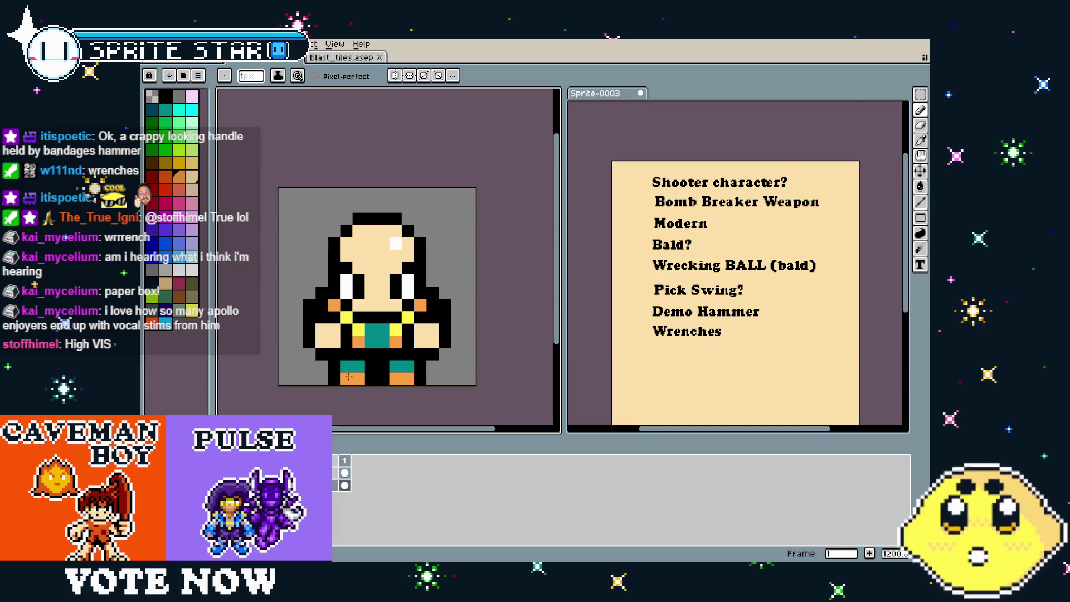
key("ctrl+z")
left_click(407, 316, "alt")
left_click(419, 303)
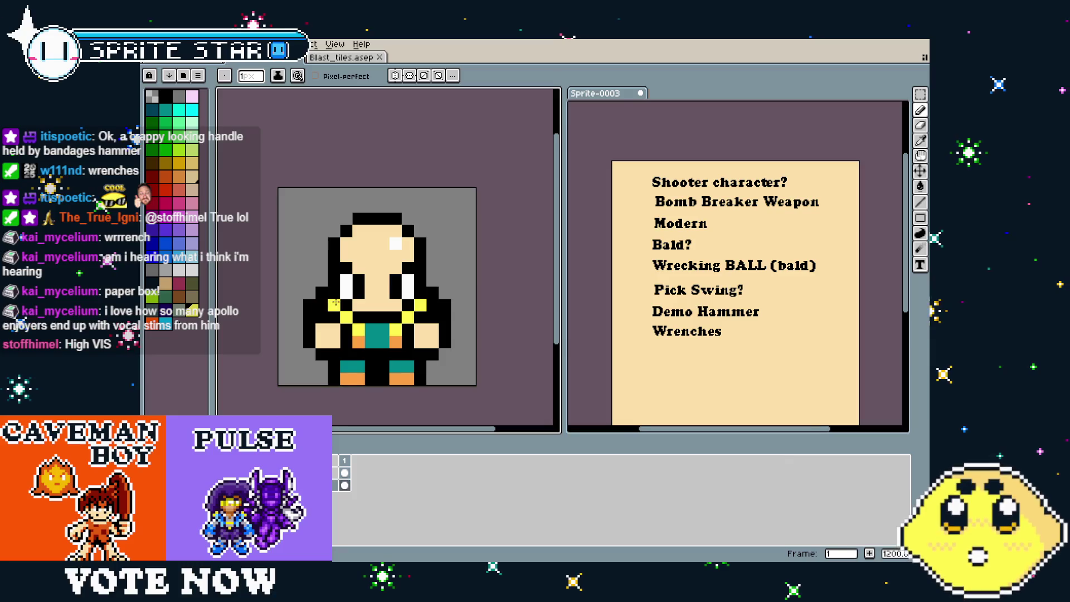
scroll(310, 379, "down", 4)
scroll(310, 380, "up", 4)
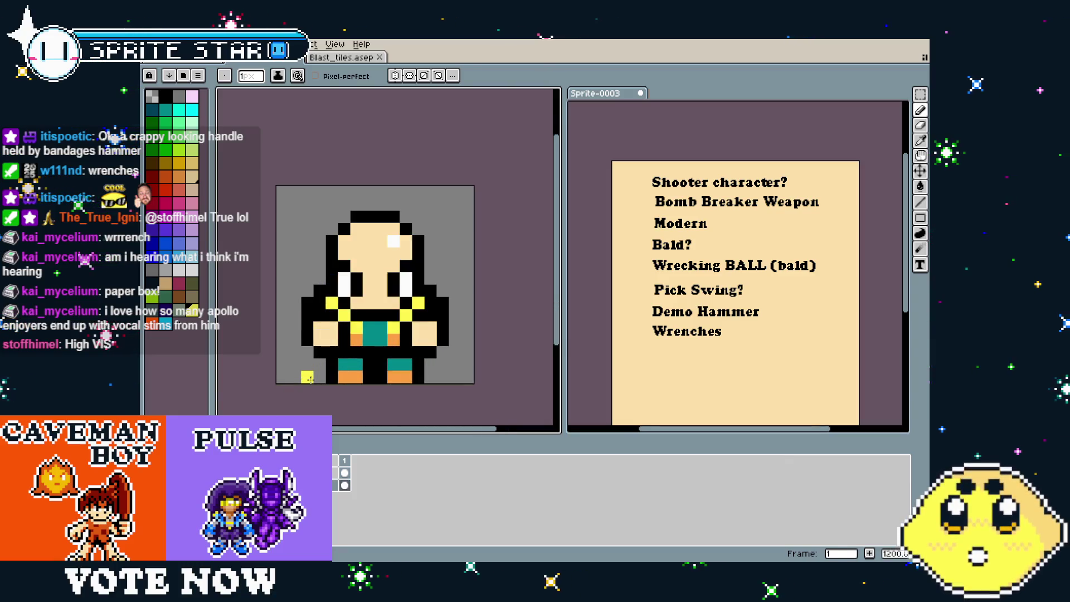
scroll(304, 378, "down", 3)
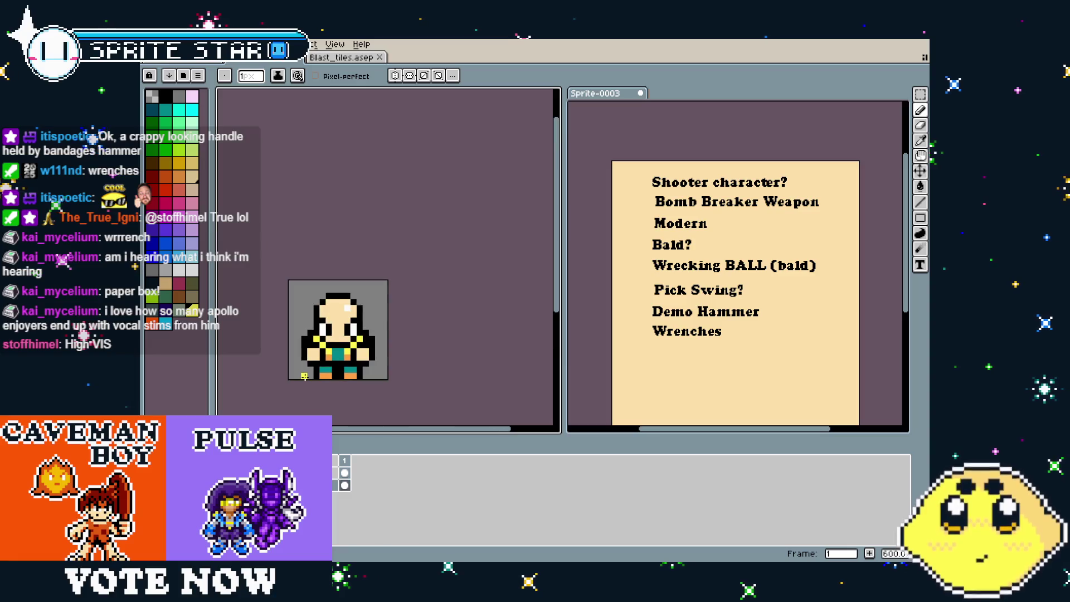
scroll(304, 376, "up", 3)
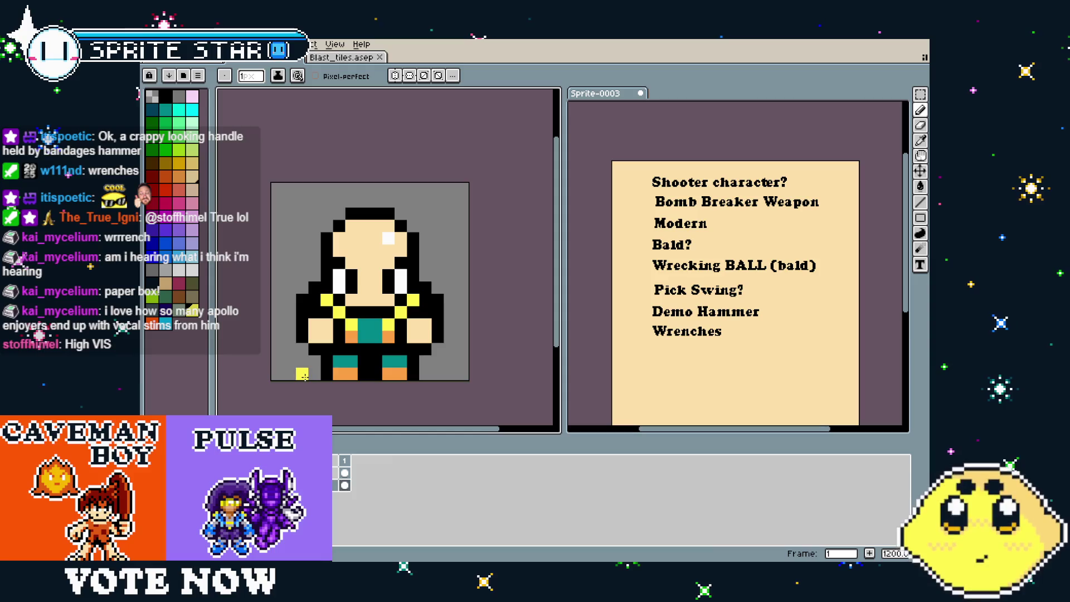
left_click_drag(713, 356, 707, 339)
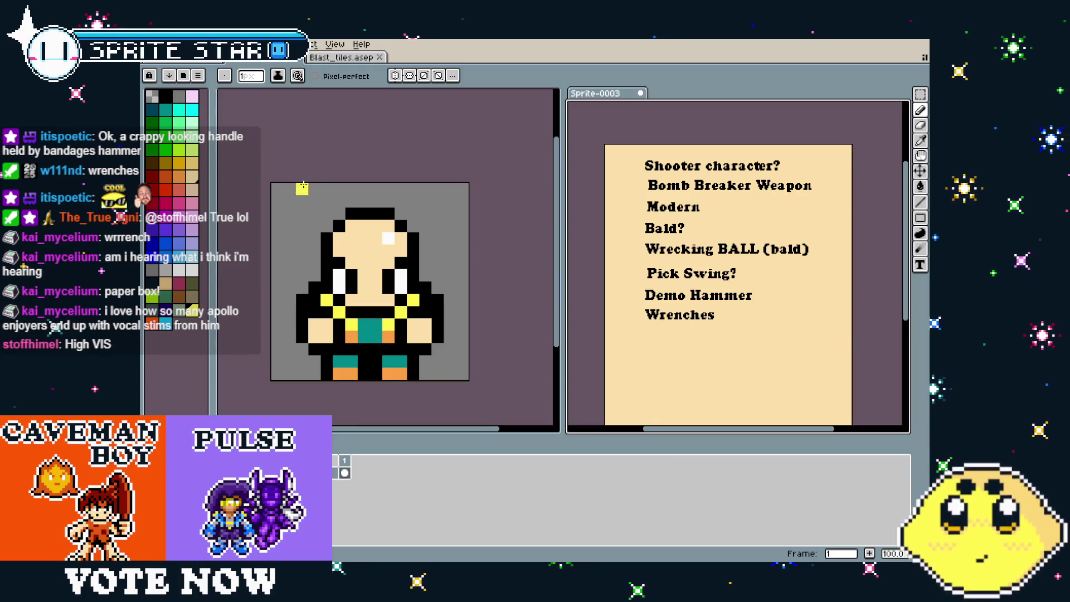
Create a 'VIS' text entry below 'Wrenches' in the notes list
left_click(920, 266)
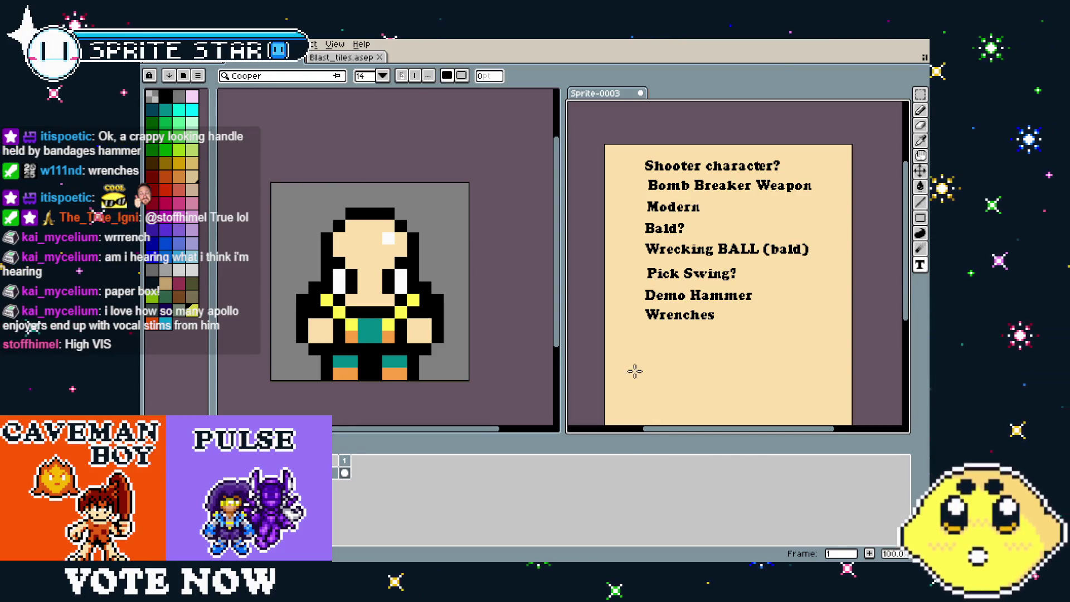
left_click(647, 342)
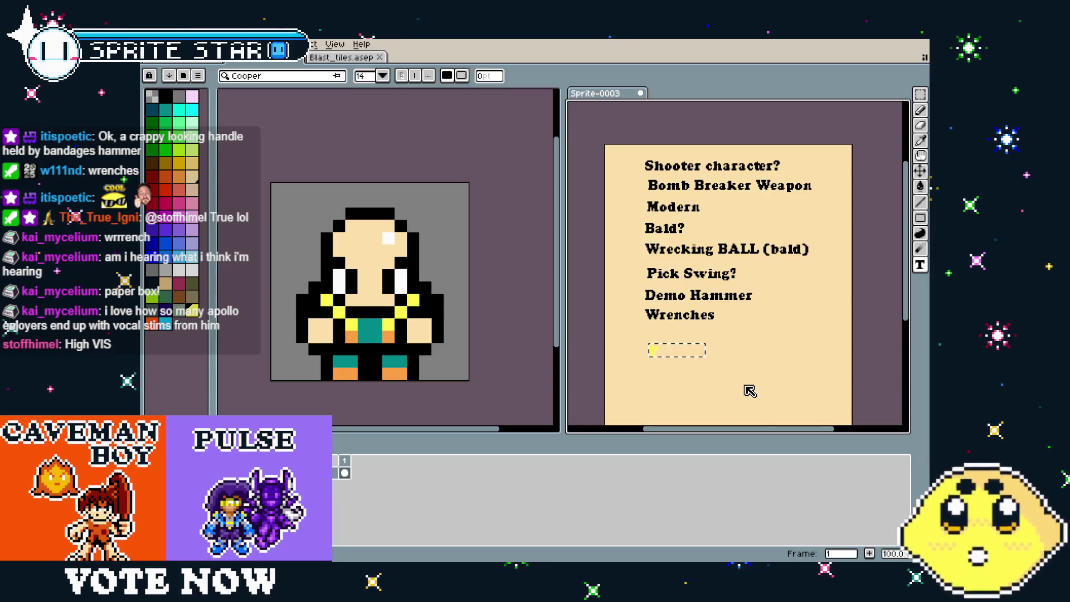
scroll(744, 385, "up", 3)
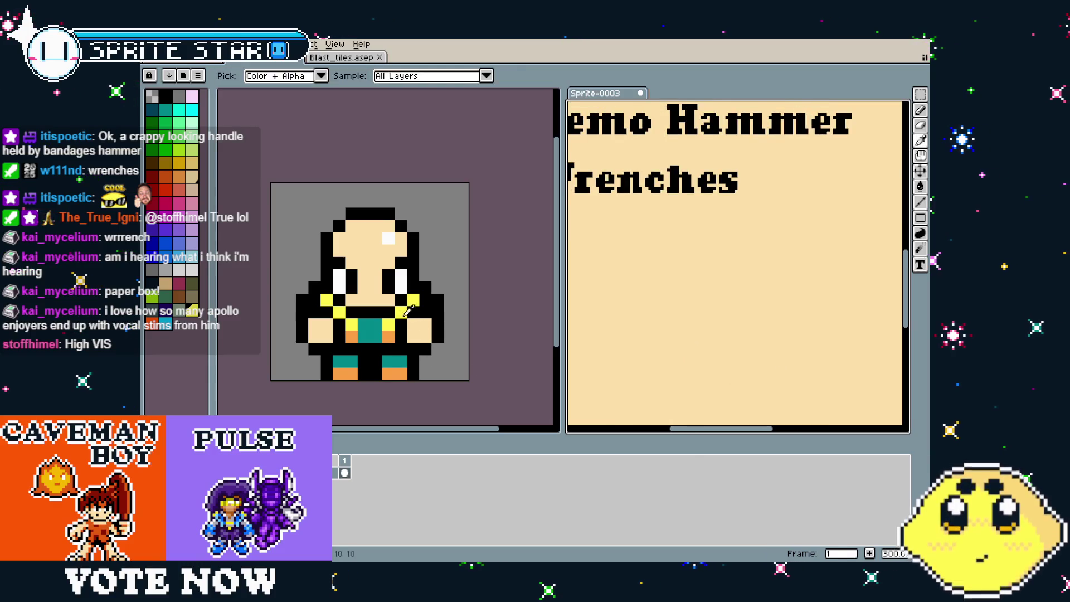
left_click_drag(611, 258, 784, 301)
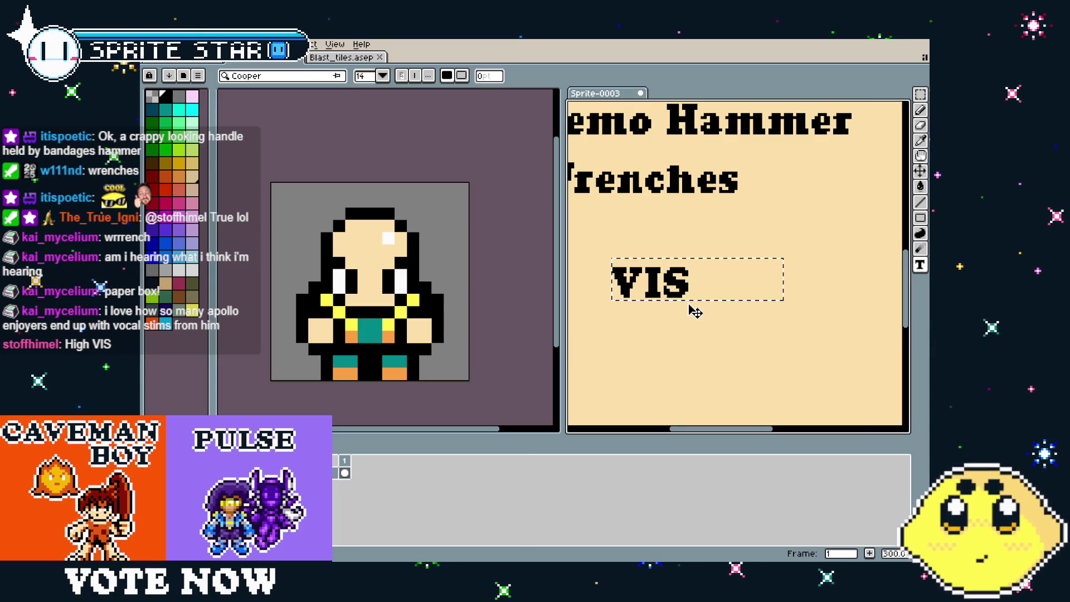
scroll(696, 311, "down", 2)
scroll(691, 341, "up", 1)
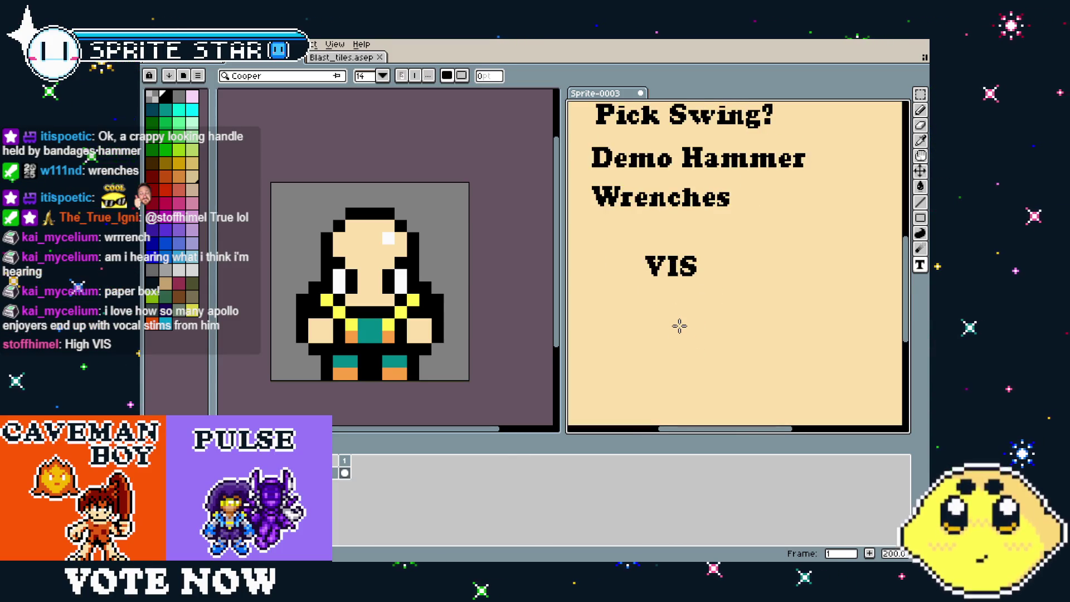
Move 'VIS' into line and fill the leftover grey patch with the page colour
key("m")
mouse_move(606, 241)
left_mouse_down()
mouse_move(728, 317)
mouse_move(685, 296)
left_mouse_up()
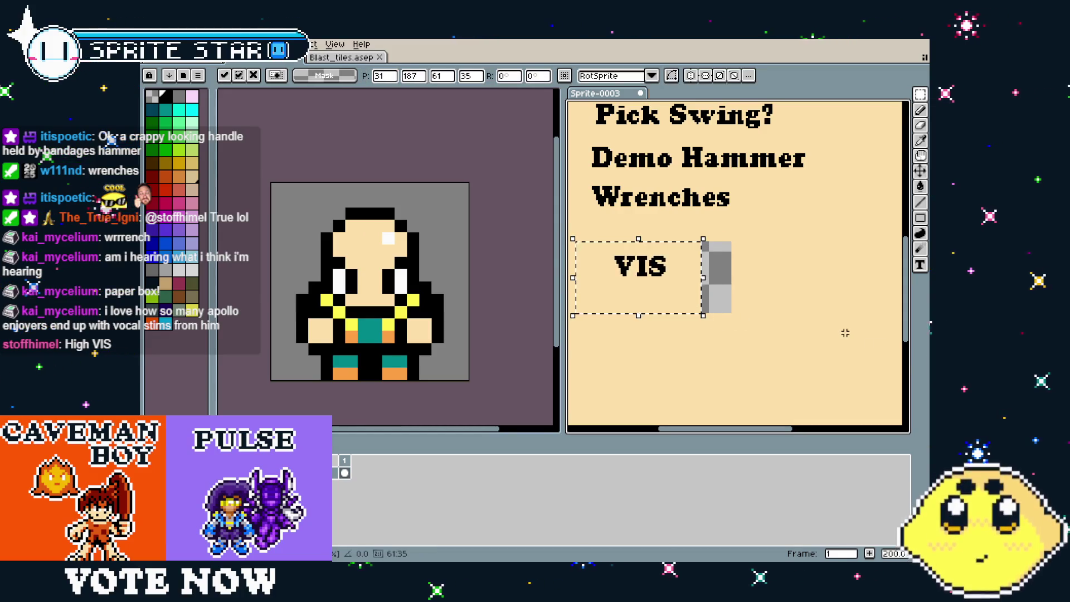
key("g")
left_click(713, 285)
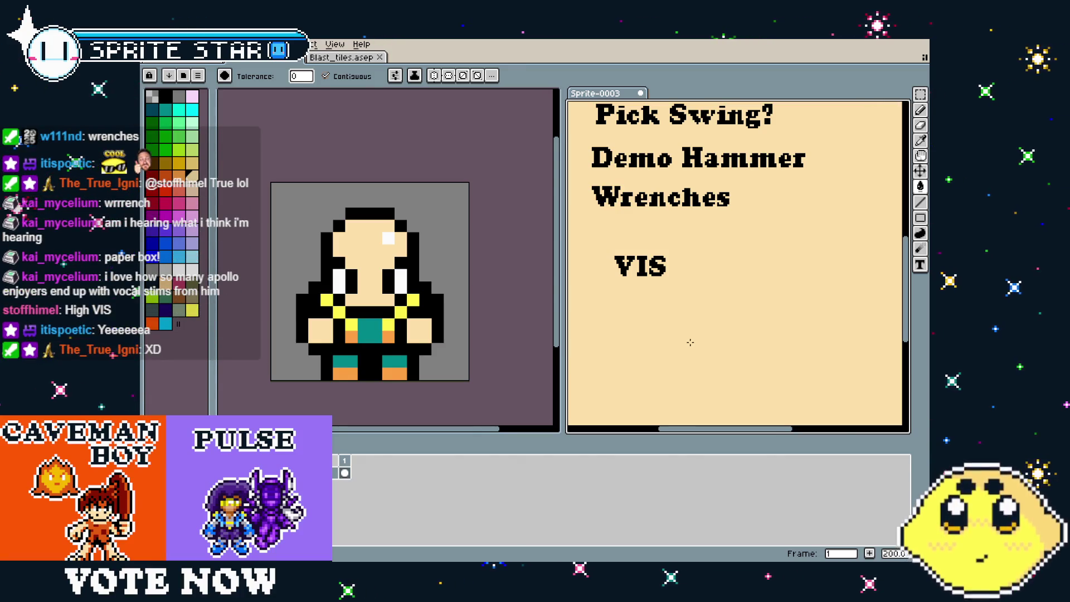
scroll(690, 342, "down", 1)
mouse_move(687, 359)
left_mouse_down()
mouse_move(671, 362)
mouse_move(684, 356)
left_mouse_up()
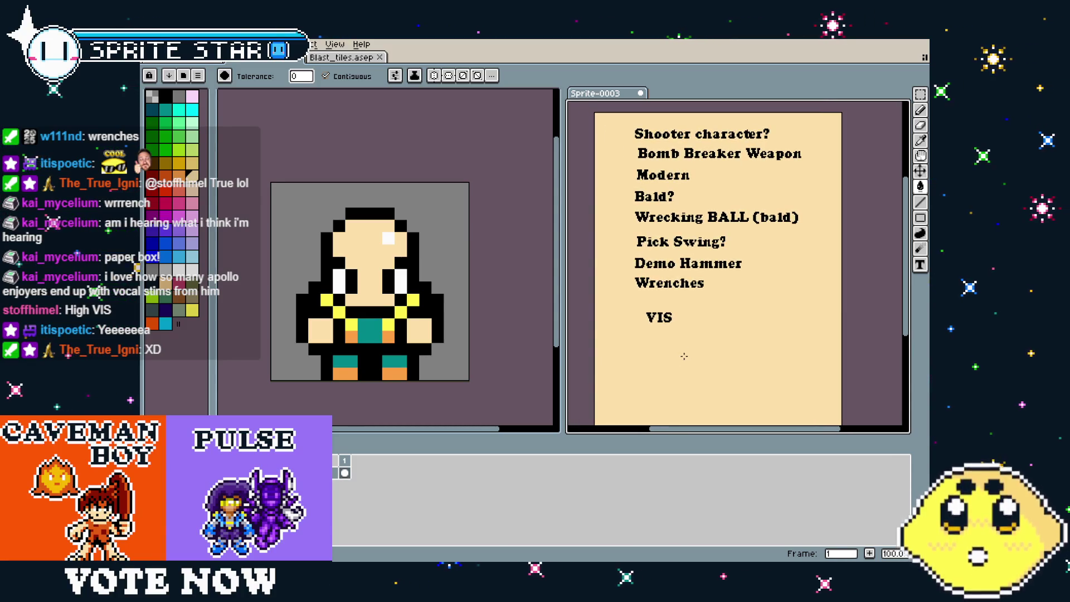
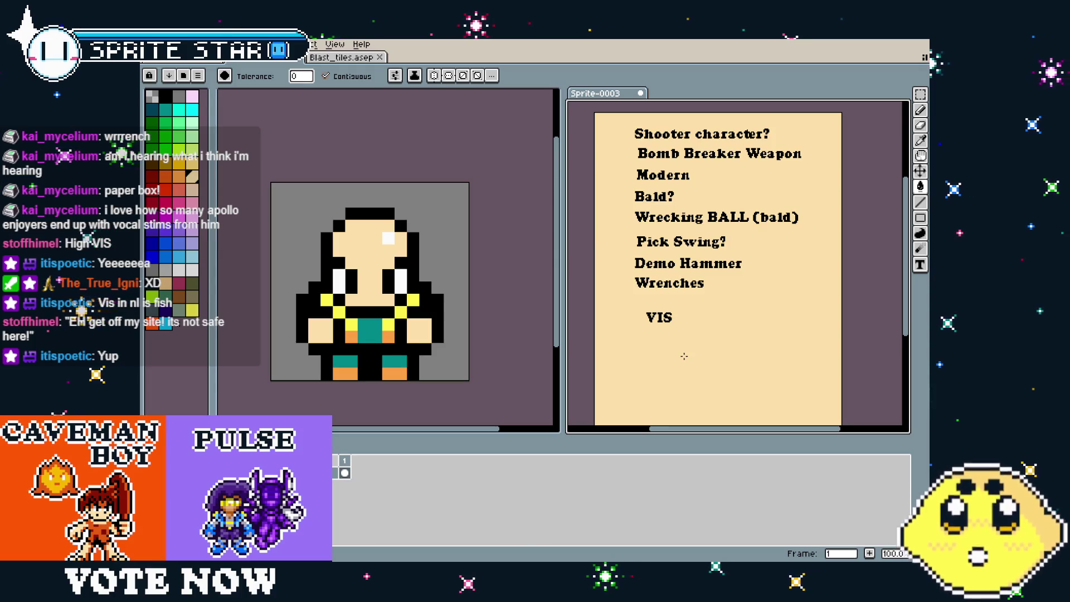
Colour the worker's right-side hand with the orange sampled from its feet
key("i")
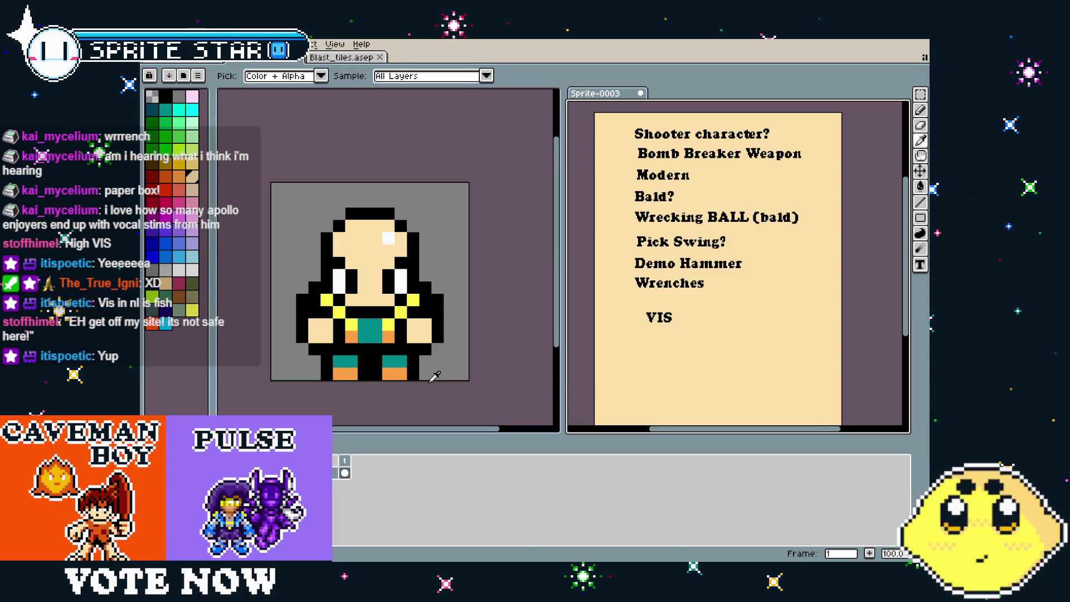
left_click(394, 372)
key("g")
left_click(419, 331)
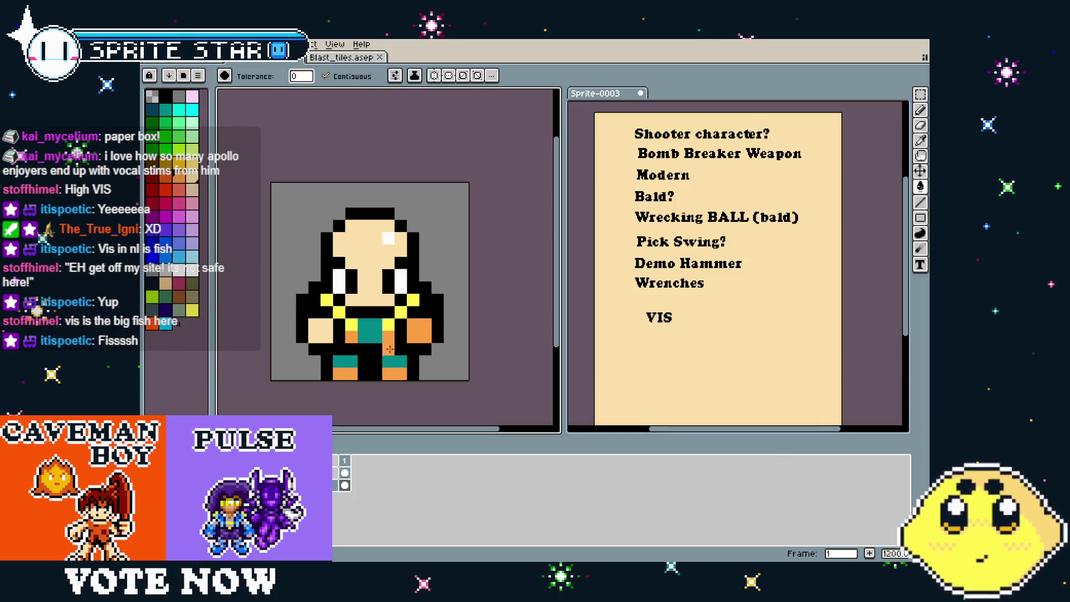
scroll(336, 381, "down", 1)
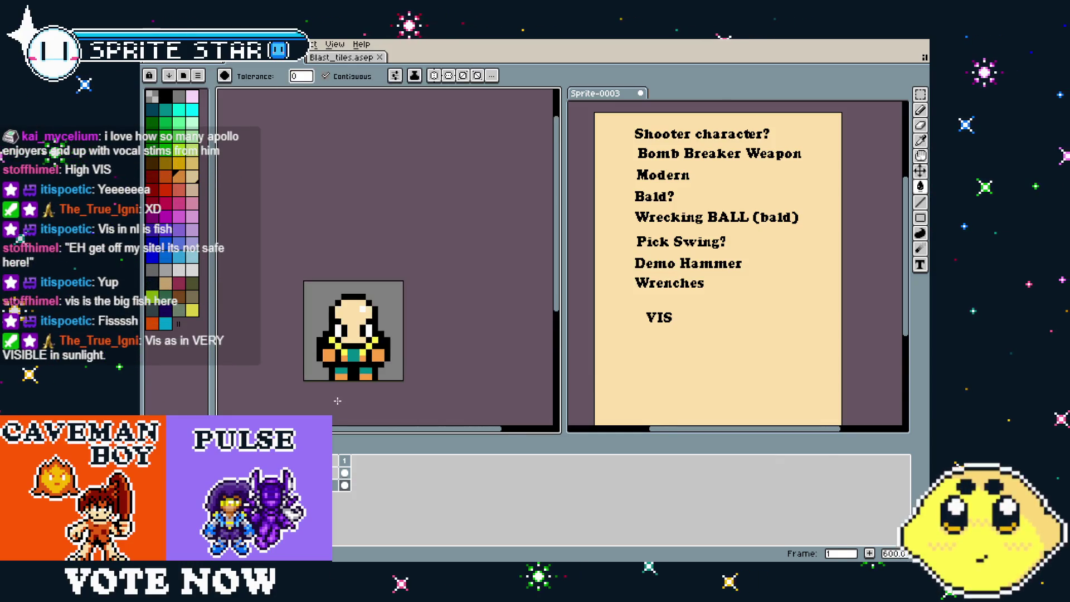
scroll(337, 400, "up", 2)
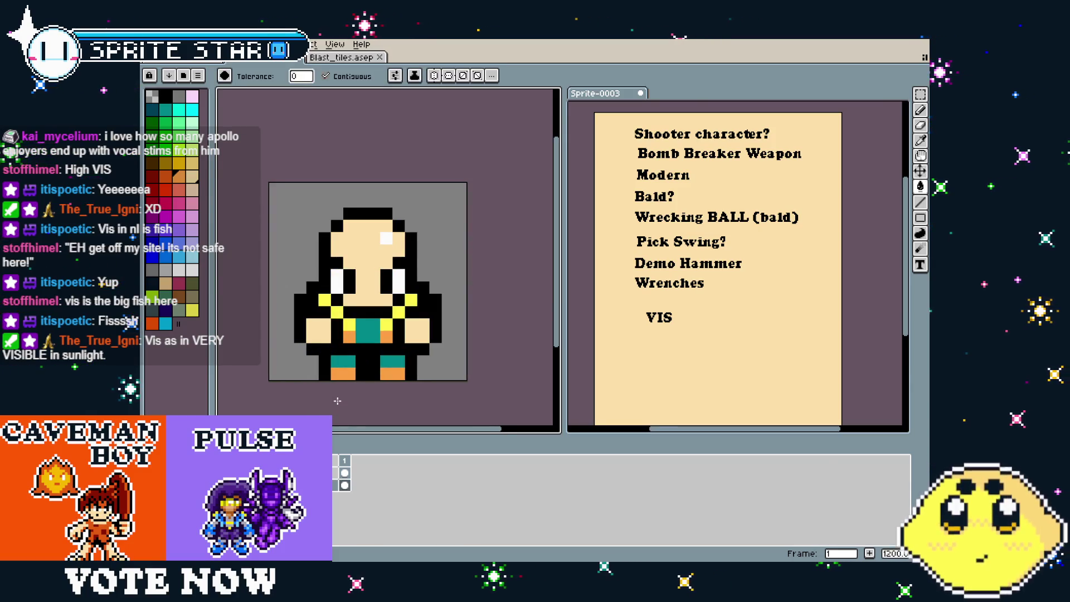
Move the words 'Wrecking BALL' down beneath 'VIS' in the notes sprite
left_click_drag(338, 401, 356, 391)
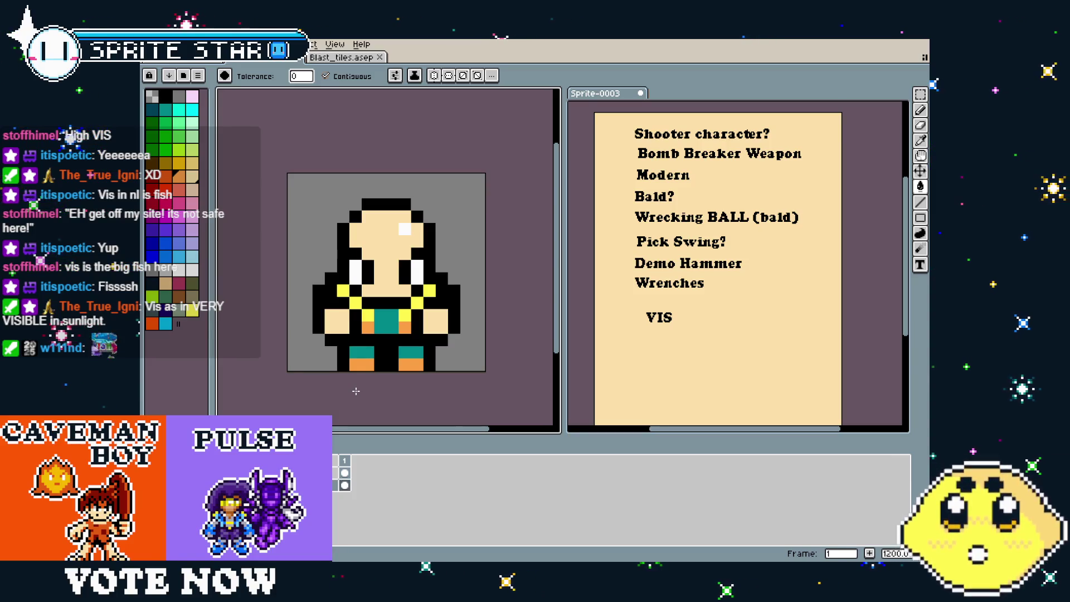
scroll(396, 357, "down", 2)
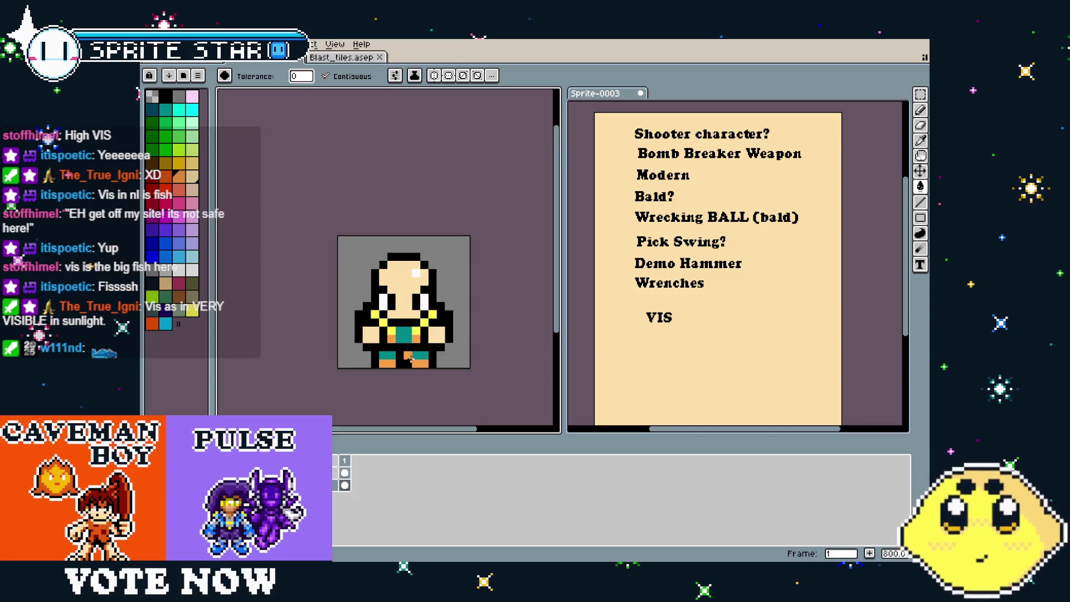
left_click_drag(508, 370, 494, 367)
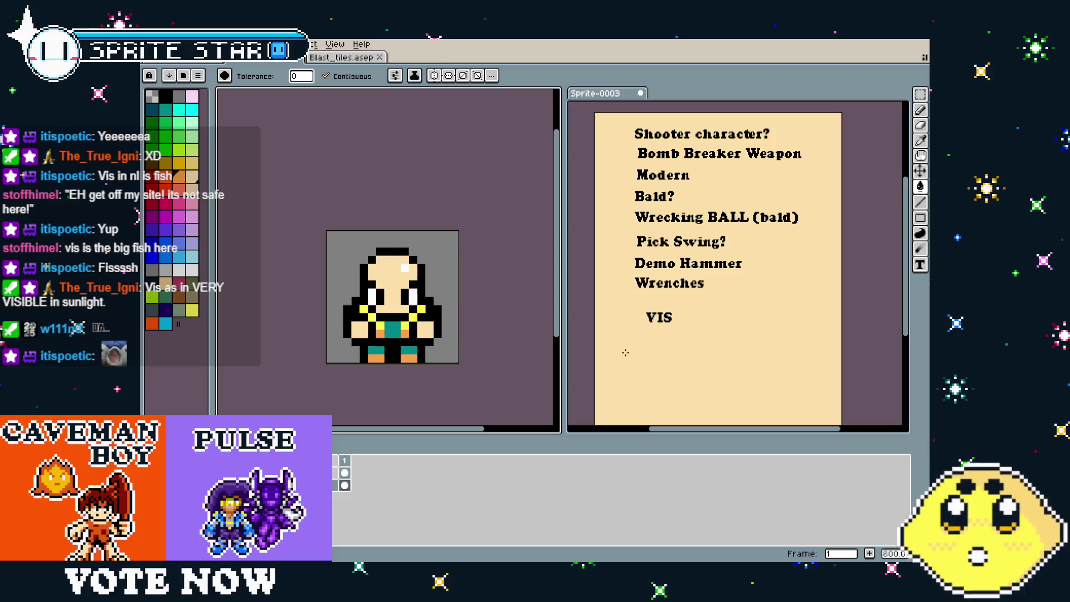
key("m")
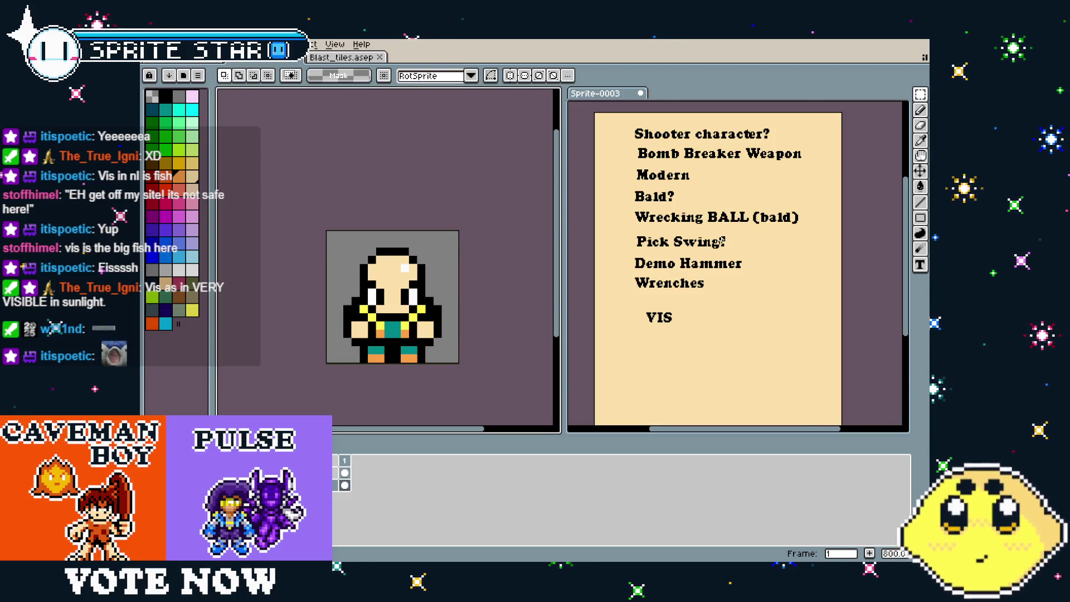
mouse_move(631, 208)
left_mouse_down()
mouse_move(750, 224)
mouse_move(752, 358)
mouse_move(737, 356)
left_mouse_up()
left_click(690, 232)
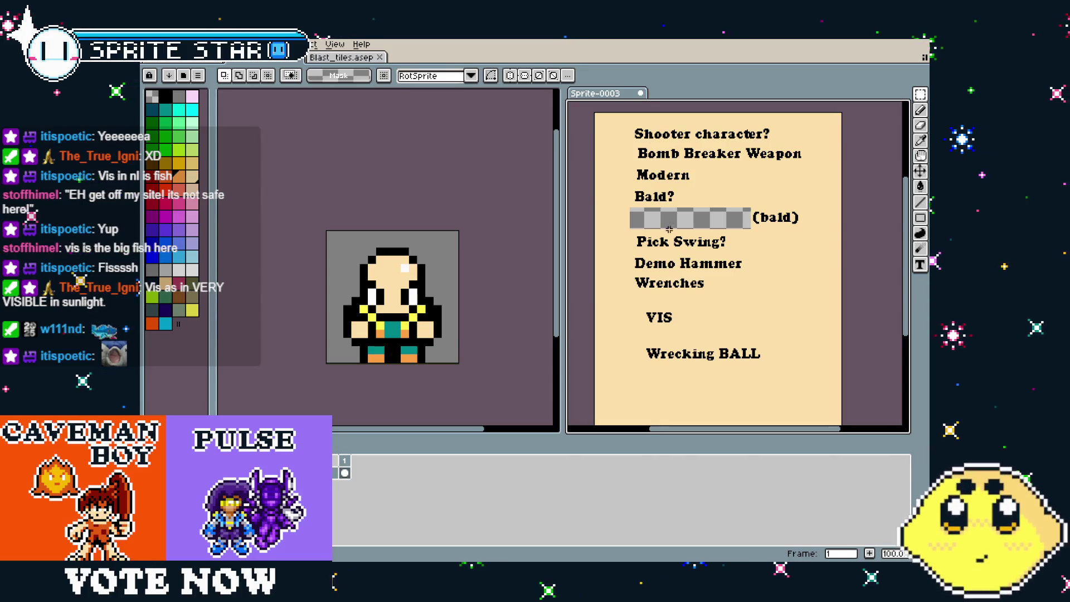
Move 'Wrenches' just above 'Wrecking BALL' and fill both emptied gaps with parchment colour
left_click_drag(694, 293, 710, 341)
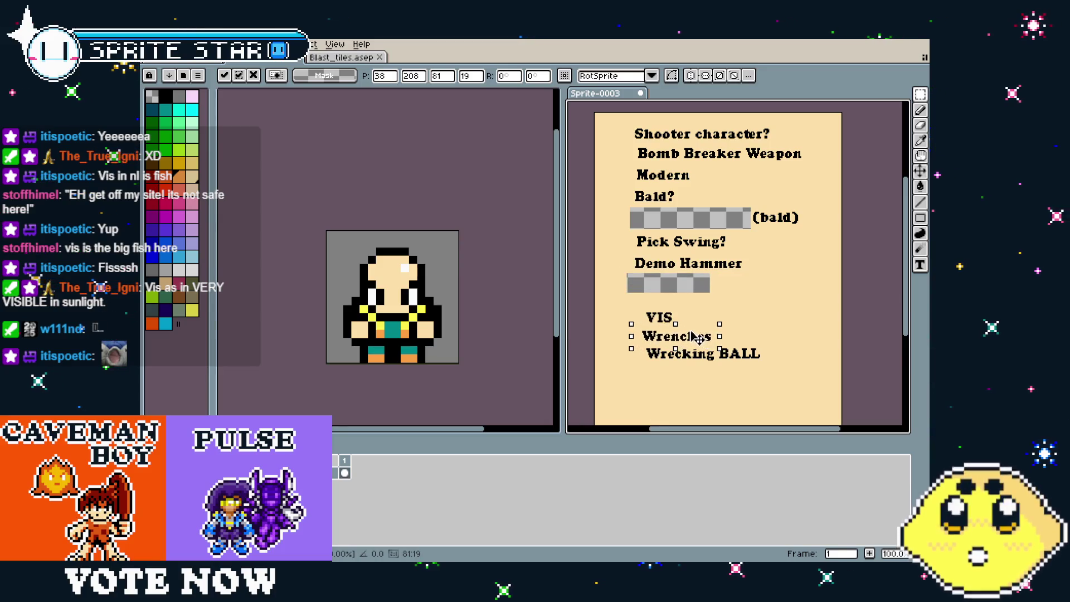
left_click(696, 357)
key("g")
left_click(668, 283)
left_click(691, 217)
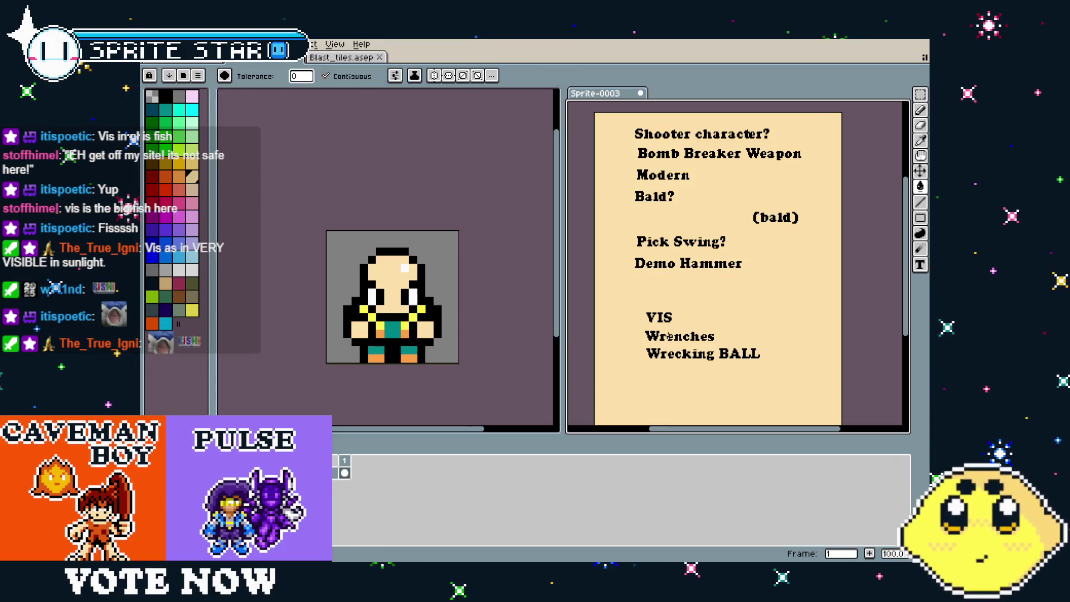
Return to the worker sprite and shift its view left
scroll(669, 336, "up", 2)
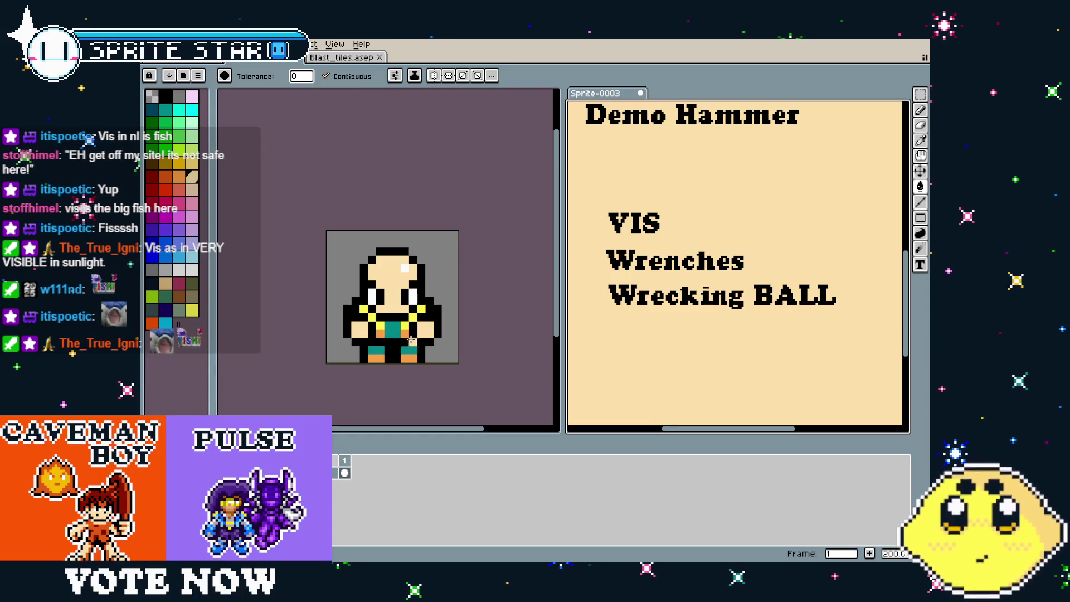
left_click(411, 338)
left_click_drag(458, 347, 435, 341)
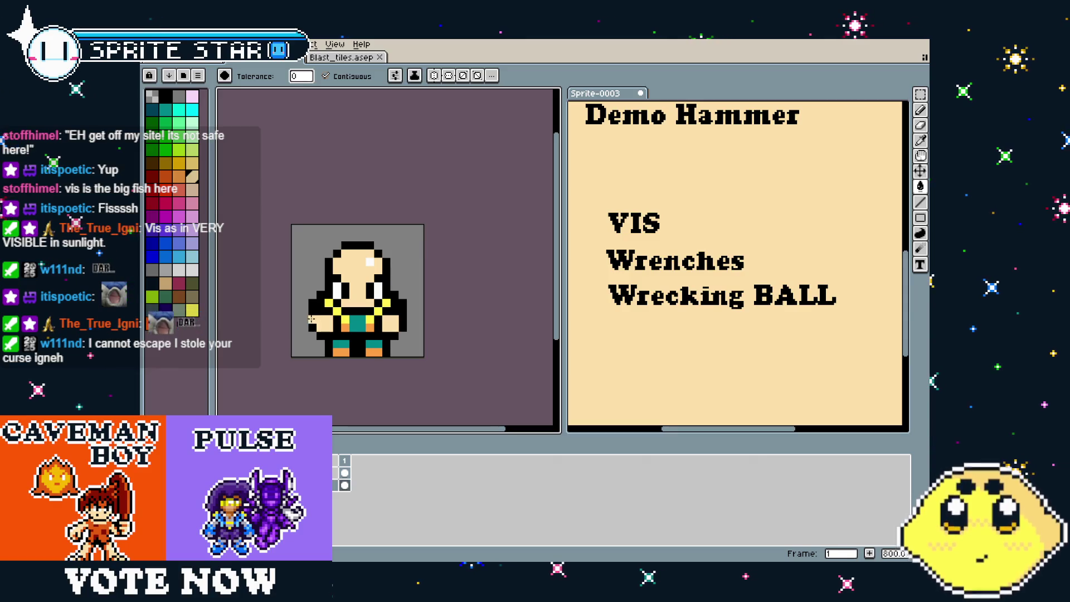
Save the worker file and show the LONE.aseprite robot sprite in the editor
left_click_drag(334, 320, 345, 323)
left_click_drag(330, 230, 333, 243)
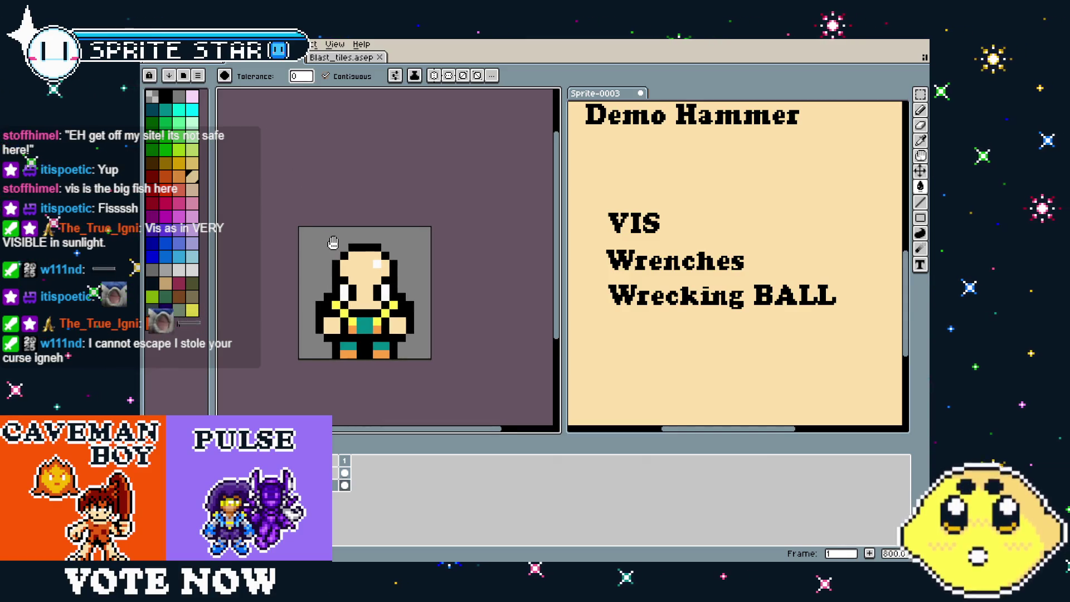
key("ctrl+s")
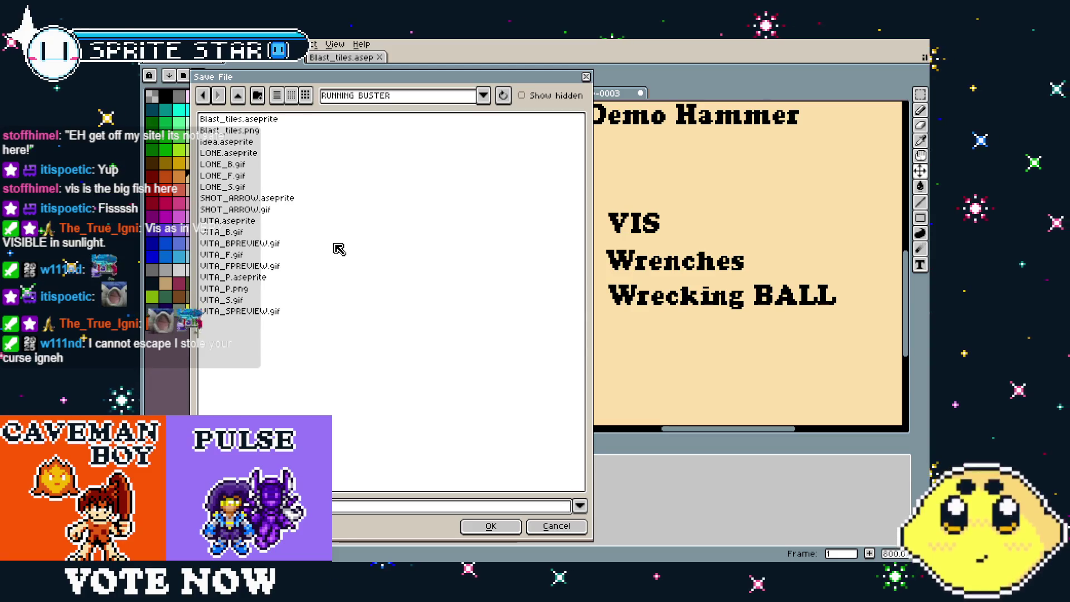
key("Return")
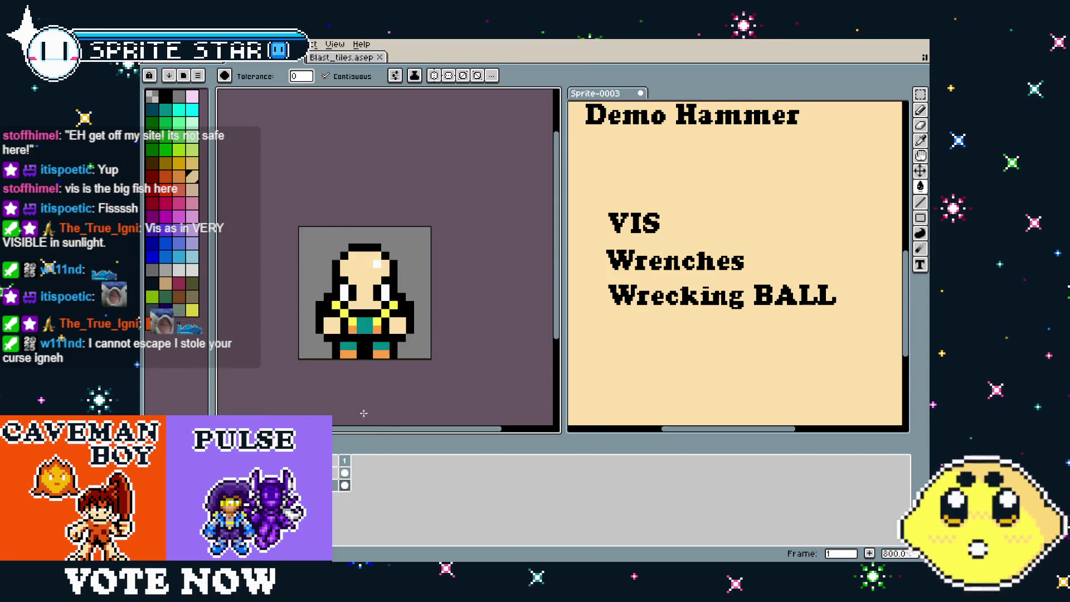
scroll(364, 413, "up", 2)
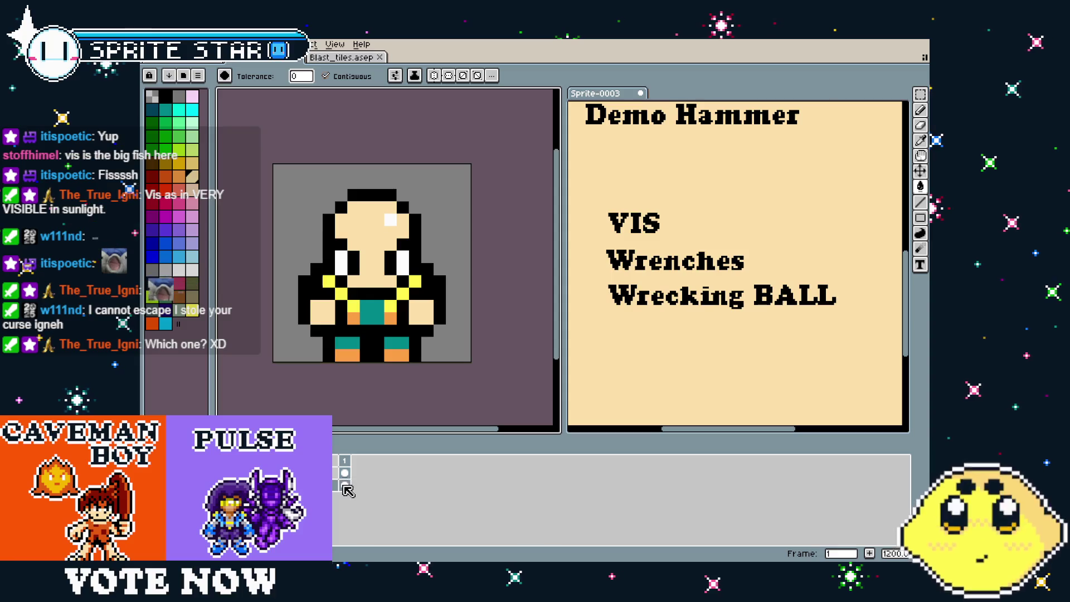
right_click(348, 460)
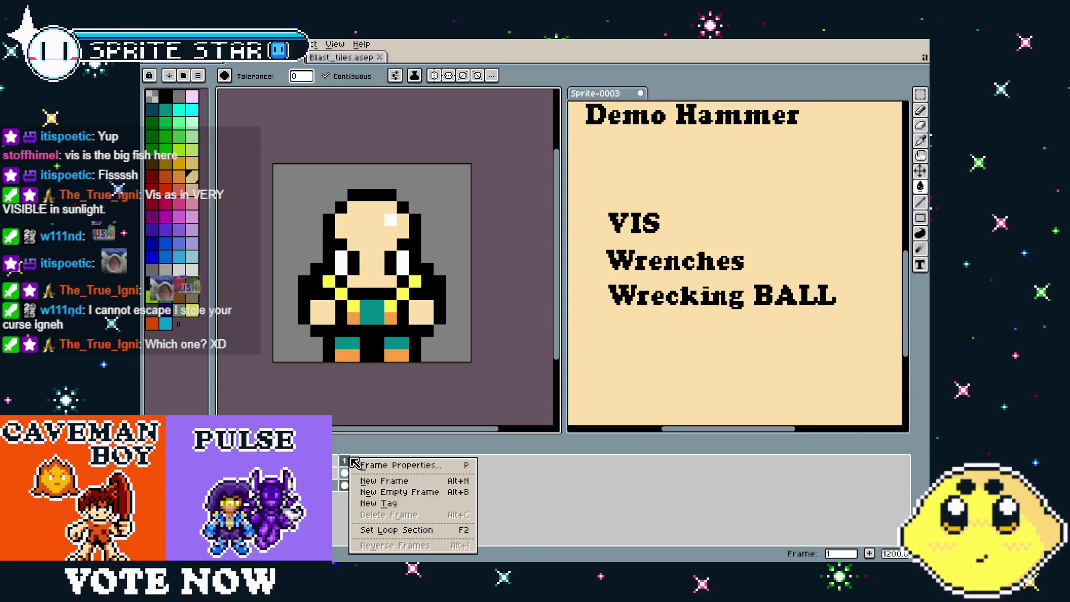
left_click(399, 403)
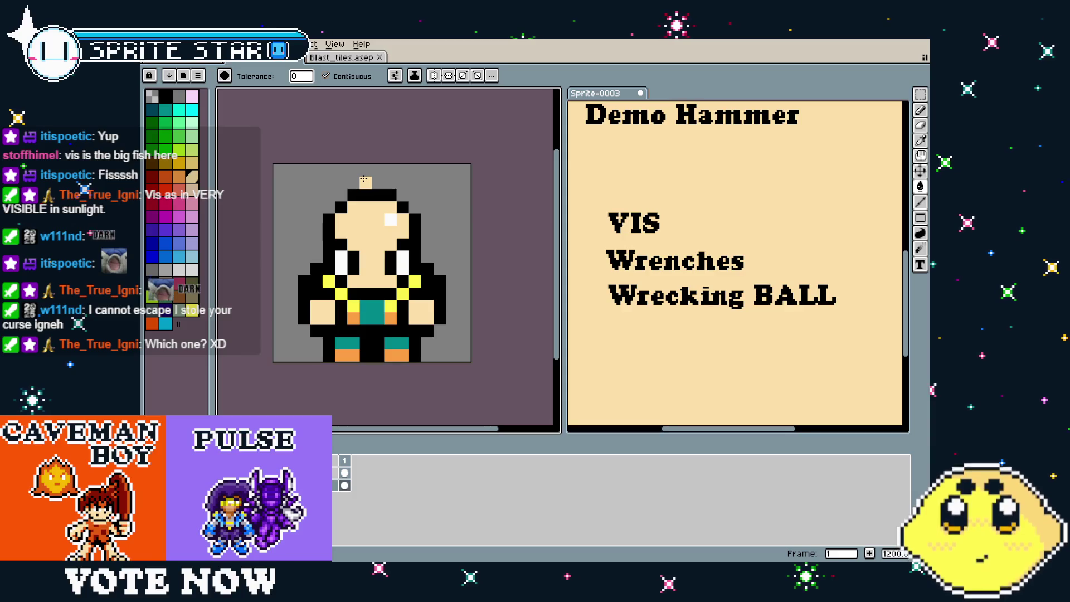
mouse_move(188, 64)
left_mouse_down()
mouse_move(279, 58)
mouse_move(604, 101)
left_mouse_up()
Step the robot to its second pose and add an empty second frame to the worker
scroll(730, 268, "up", 2)
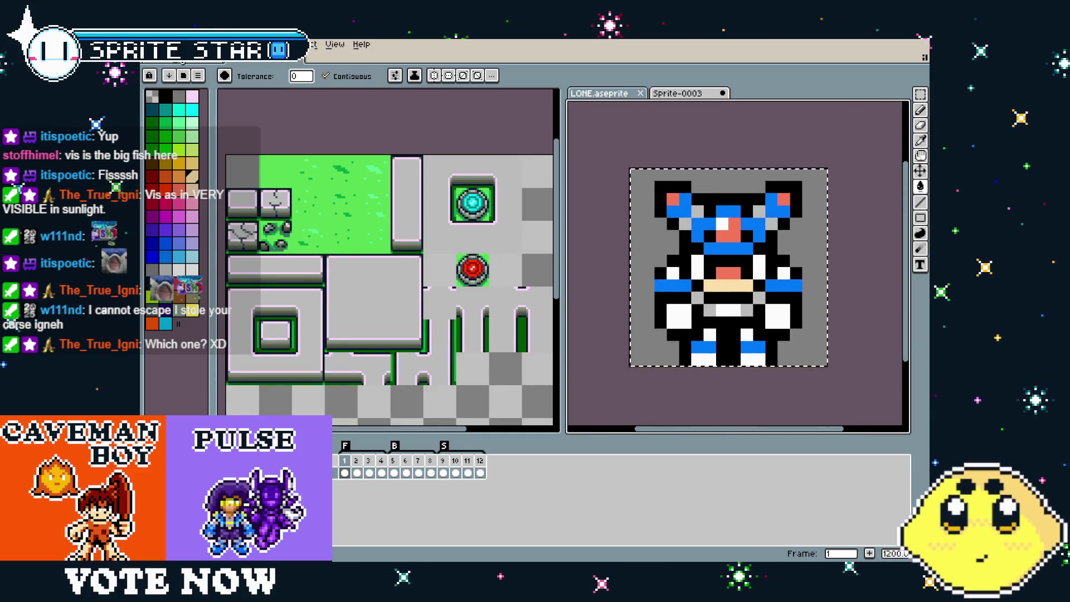
key("ctrl+Tab")
left_click(616, 378)
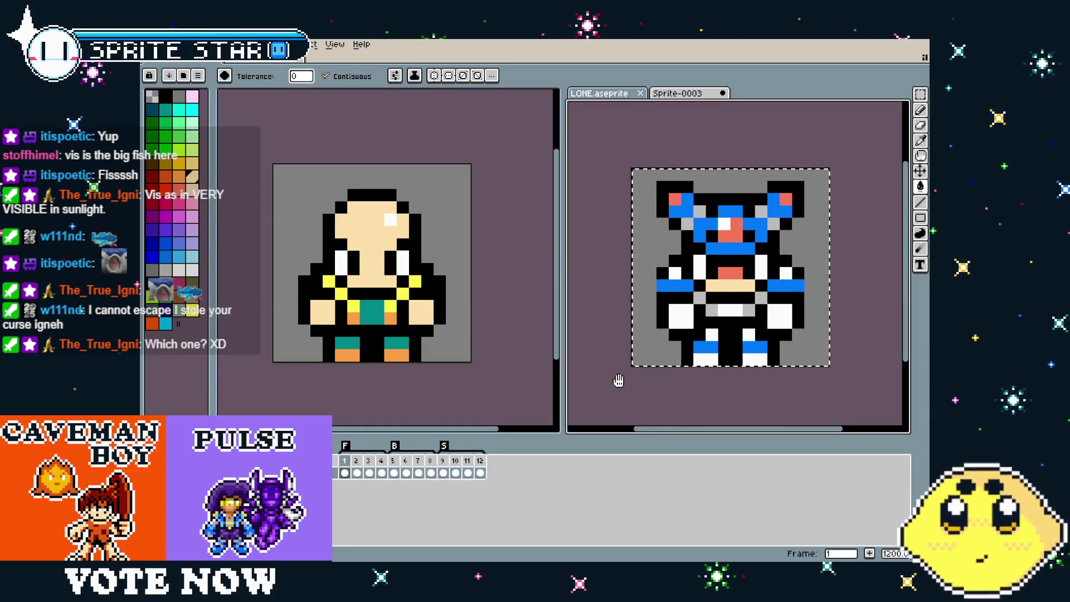
key("Return")
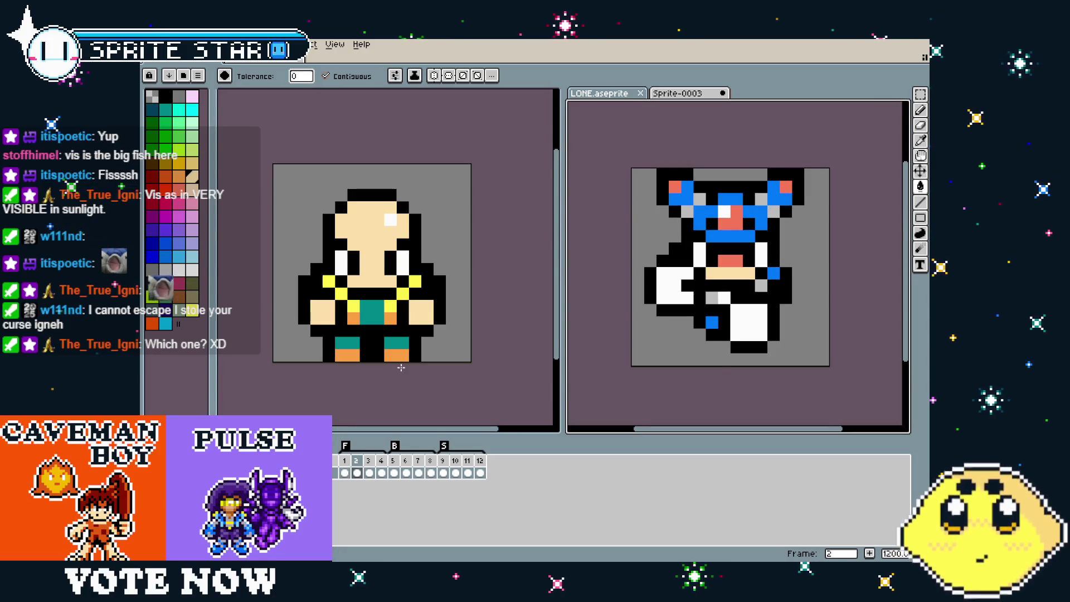
left_click(401, 367)
key("alt+shift+n")
key("Left")
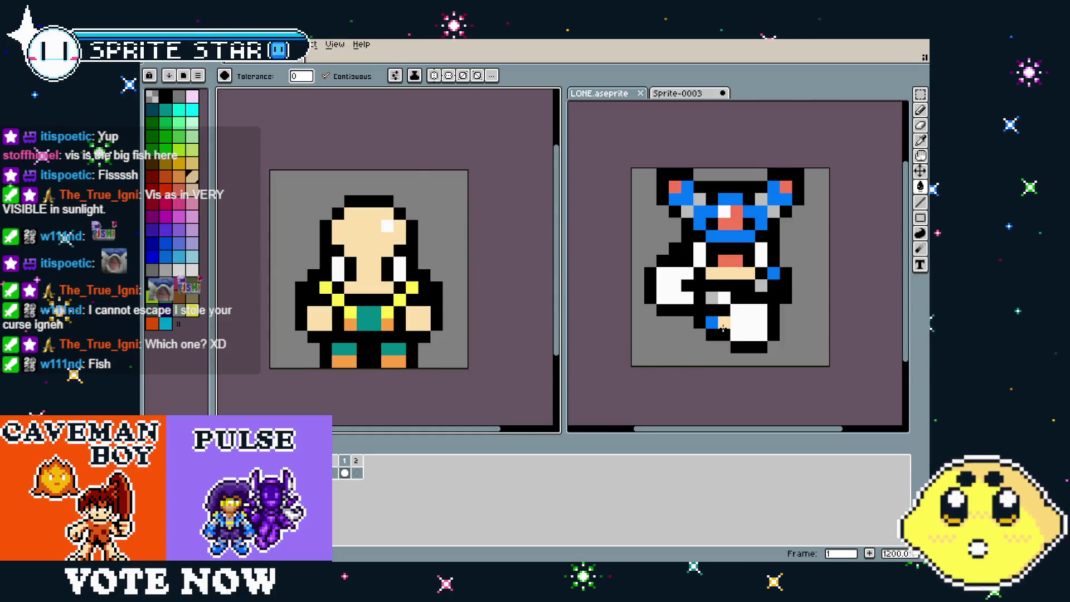
Copy the robot's side pose and paste it into the worker's second frame
left_click(722, 327)
key("ctrl+a")
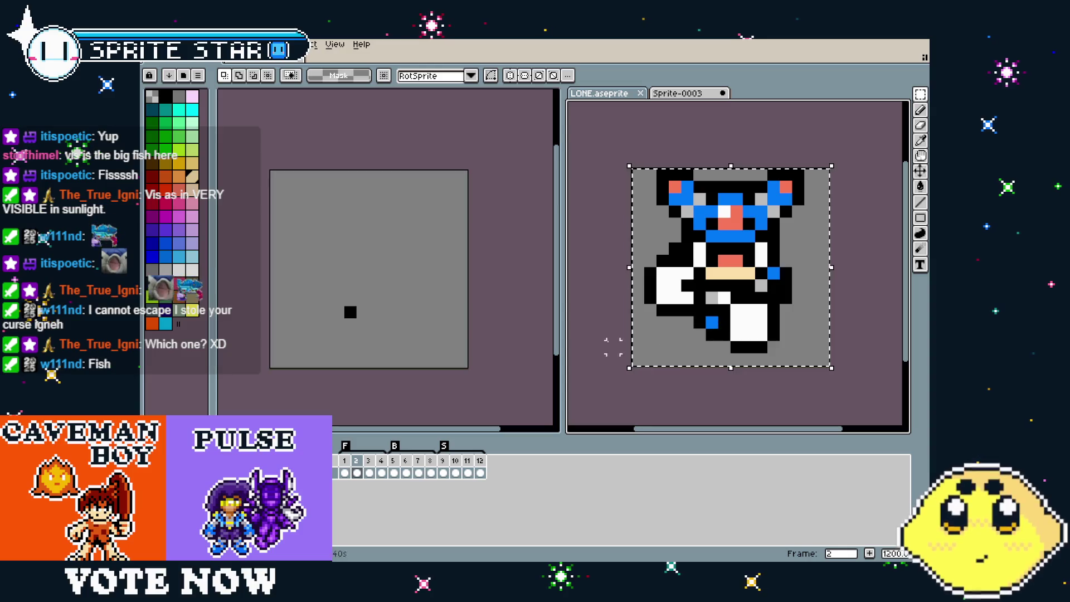
key("ctrl+c")
left_click(383, 334)
key("ctrl+v")
key("Return")
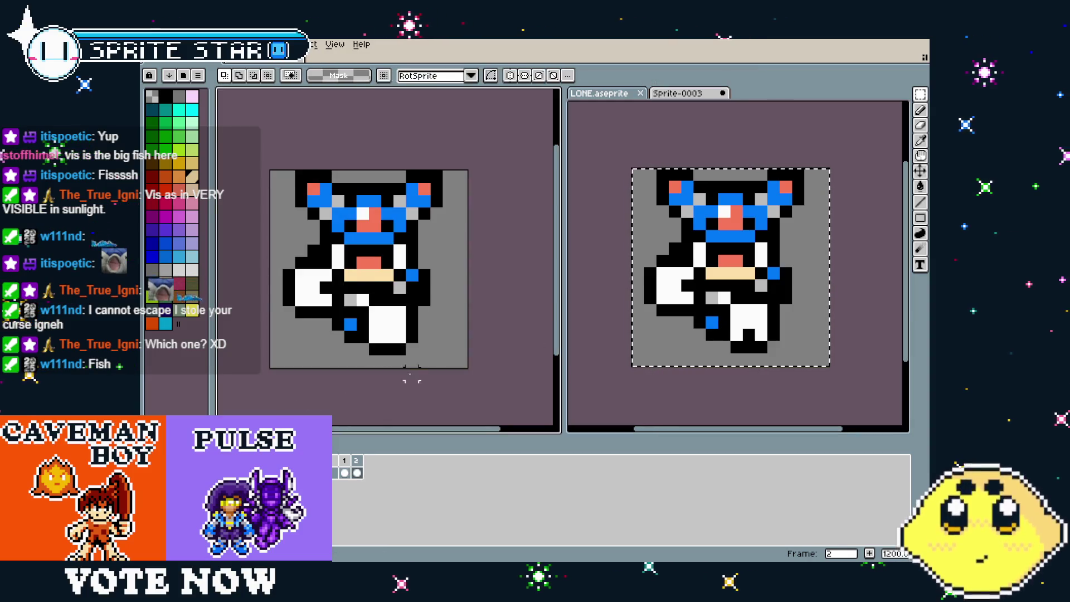
key("Left")
key("i")
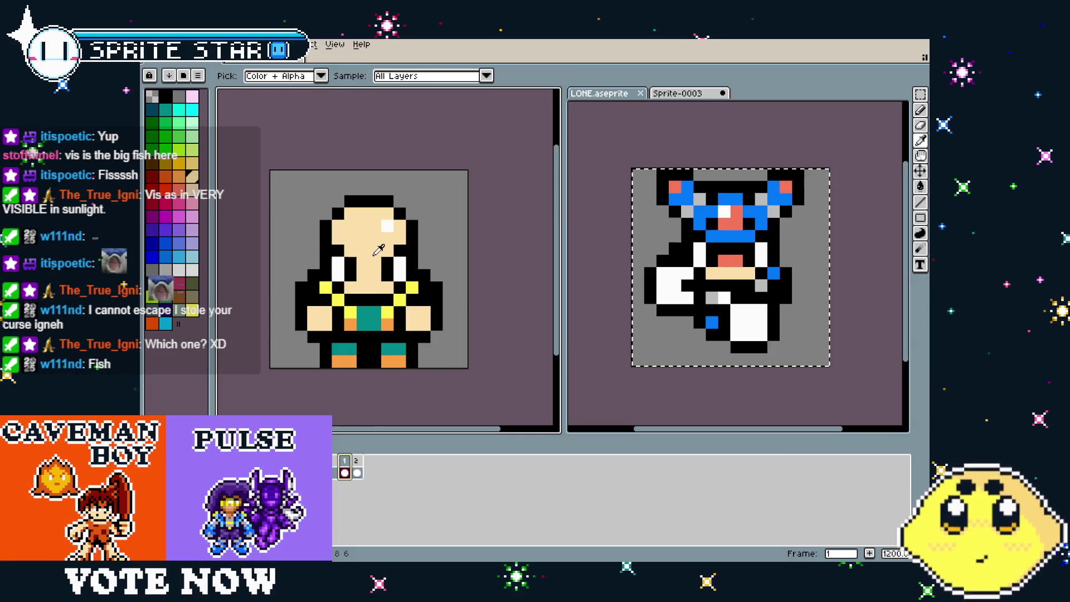
key("Right")
Repaint the blue band under the face and the row above it in skin tone
key("g")
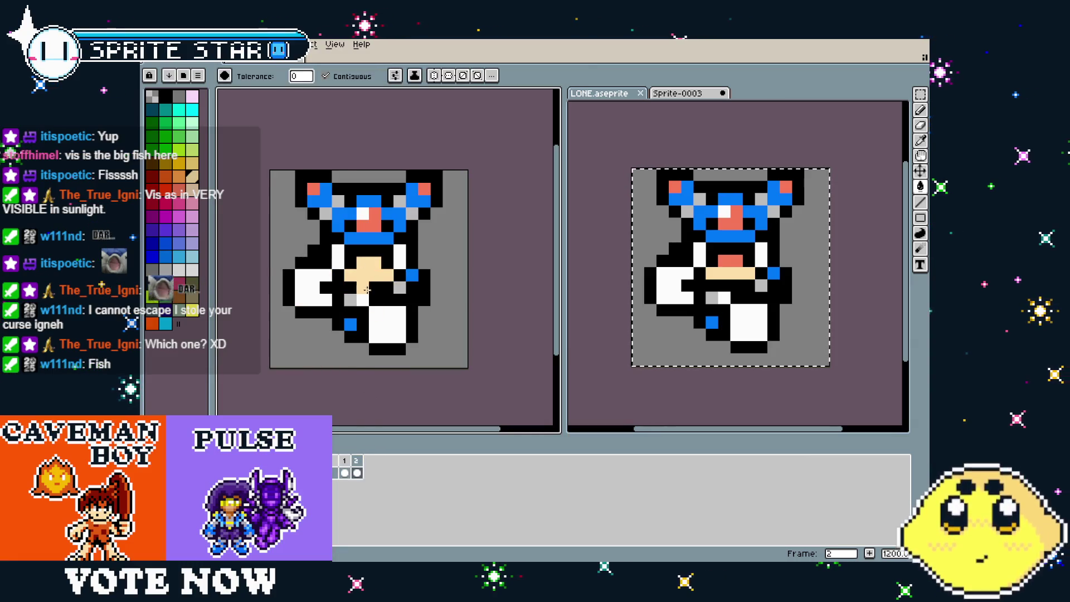
key("b")
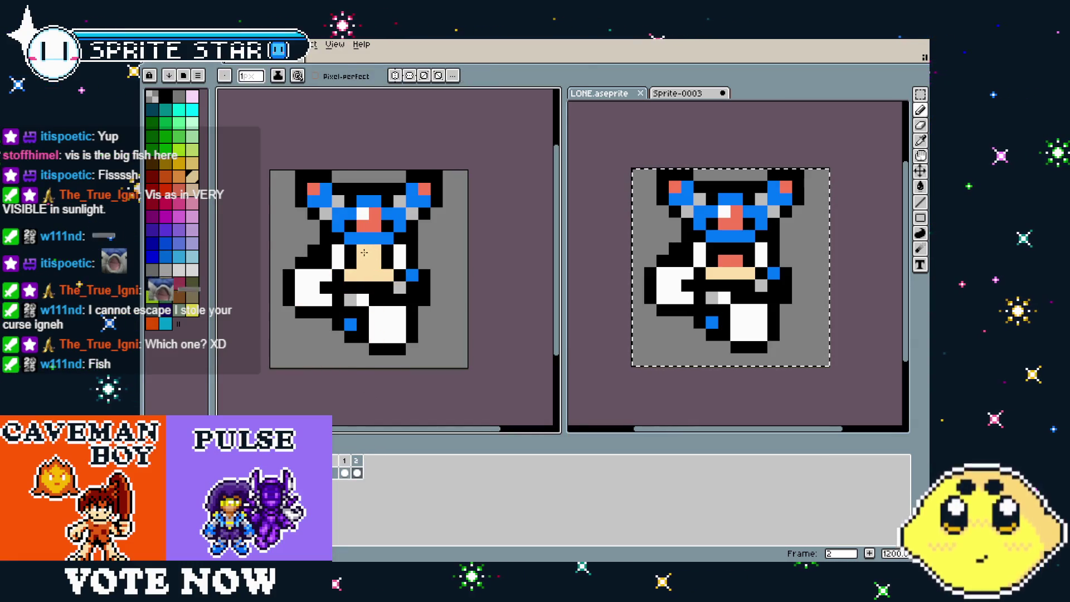
mouse_move(349, 239)
left_mouse_down()
mouse_move(391, 239)
mouse_move(338, 227)
left_mouse_up()
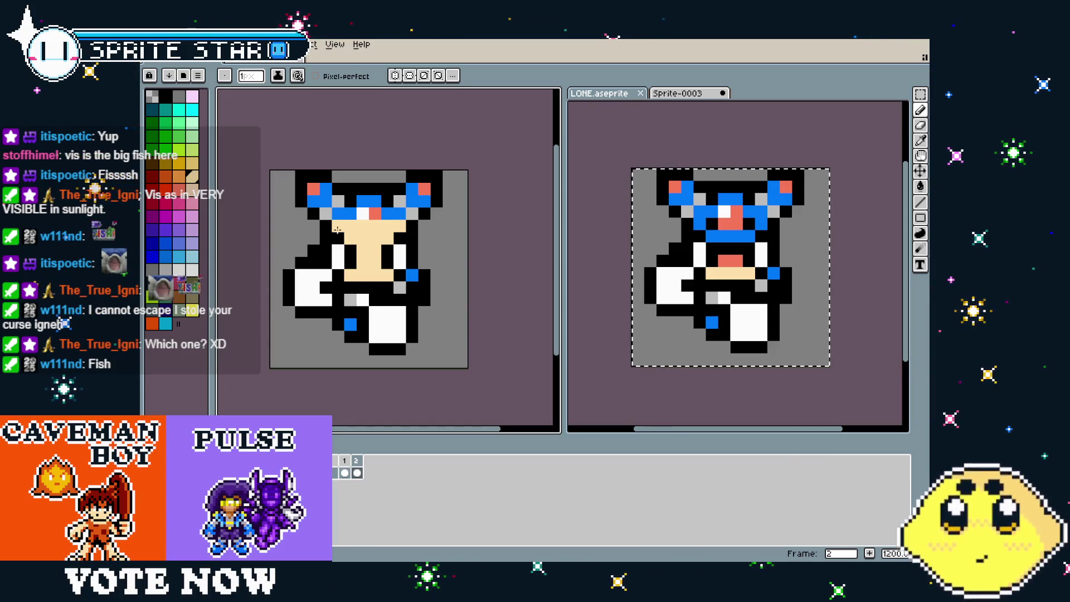
left_click_drag(334, 214, 402, 216)
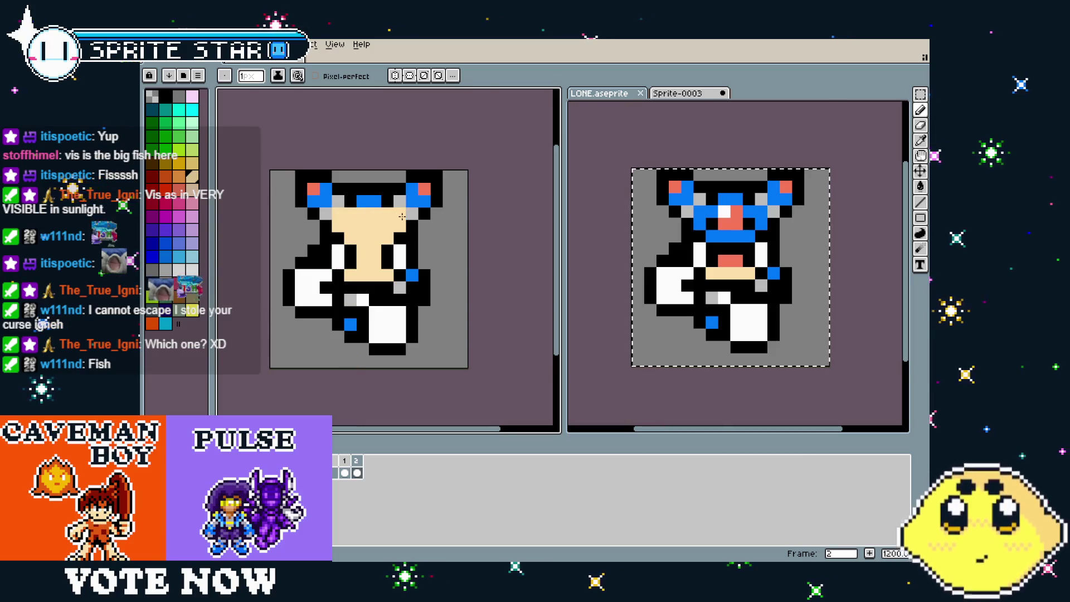
key("x")
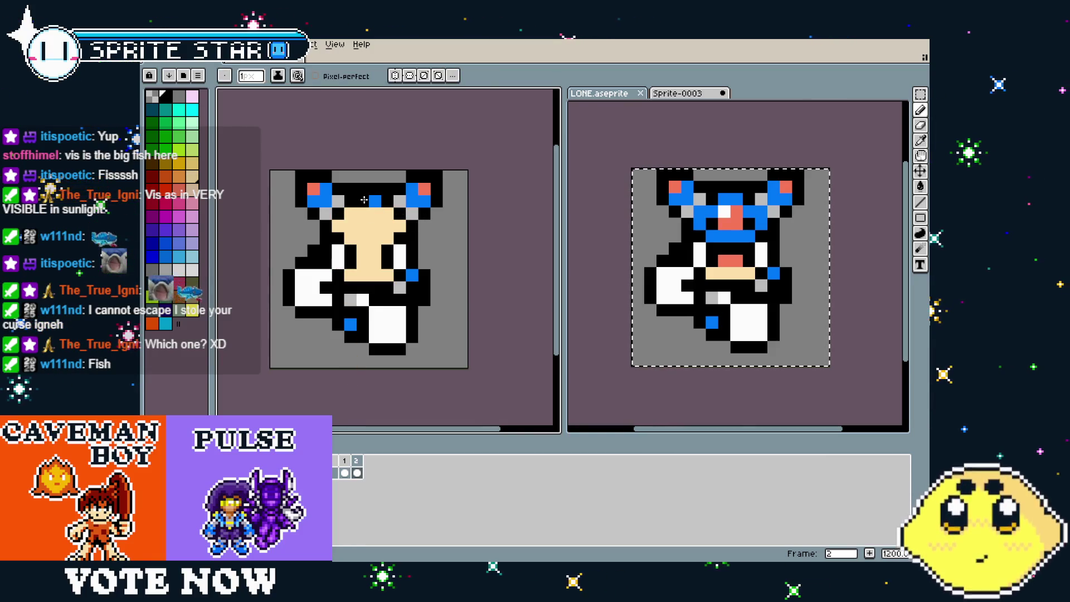
Try erasing headgear pixels at the top of the head with an enlarged eraser
key("e")
key("plus")
key("plus")
key("plus")
left_click_drag(287, 174, 322, 184)
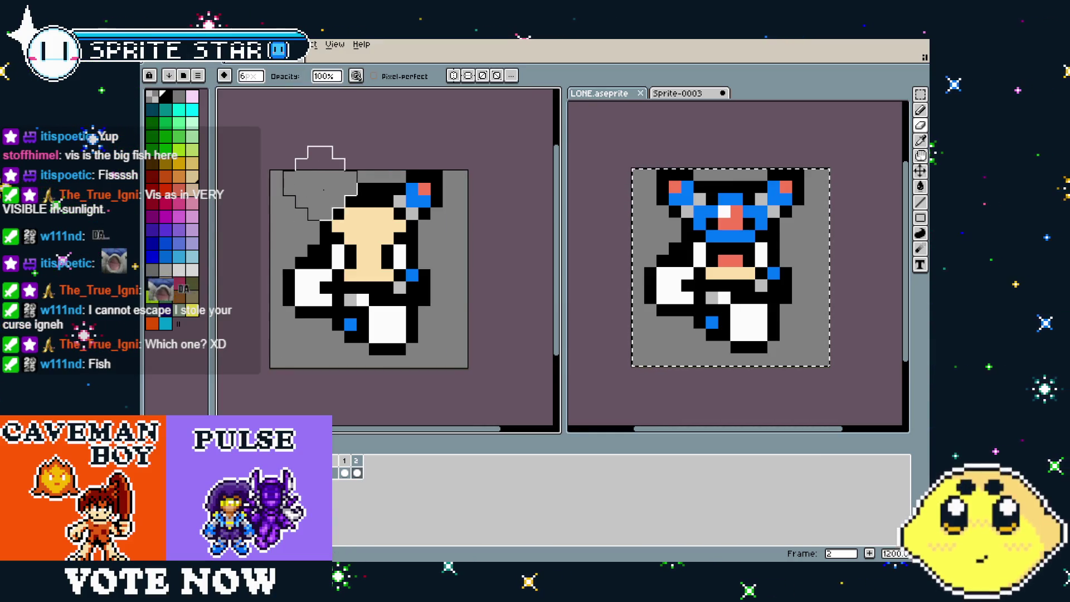
key("ctrl+z")
left_click_drag(409, 167, 395, 167)
key("ctrl")
key("ctrl+z")
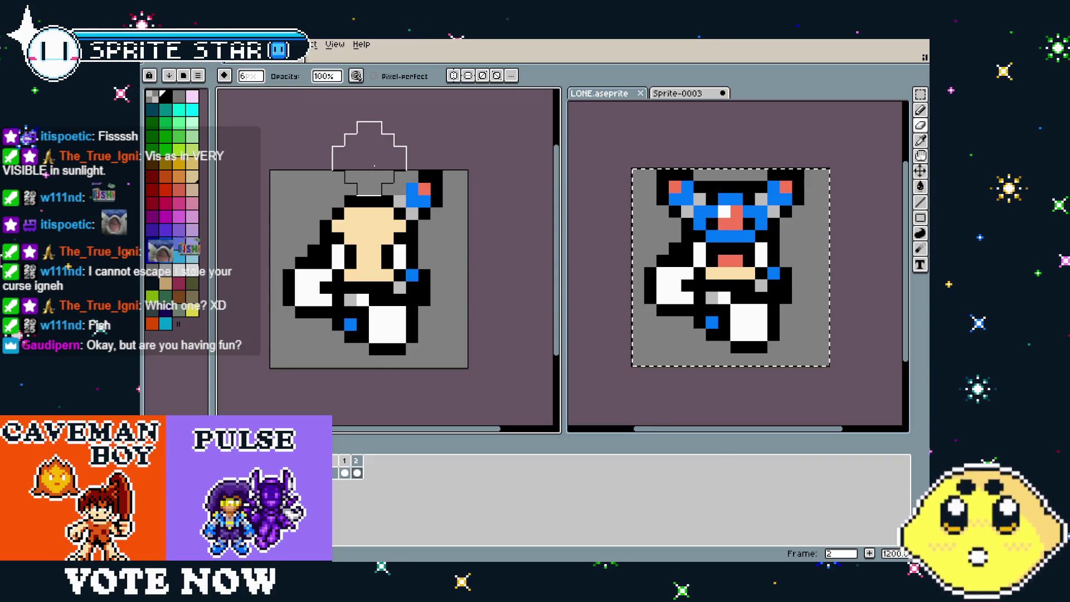
Turn off the Stabilizer in brush Dynamics and erase the headgear from the head's top
left_click(355, 77)
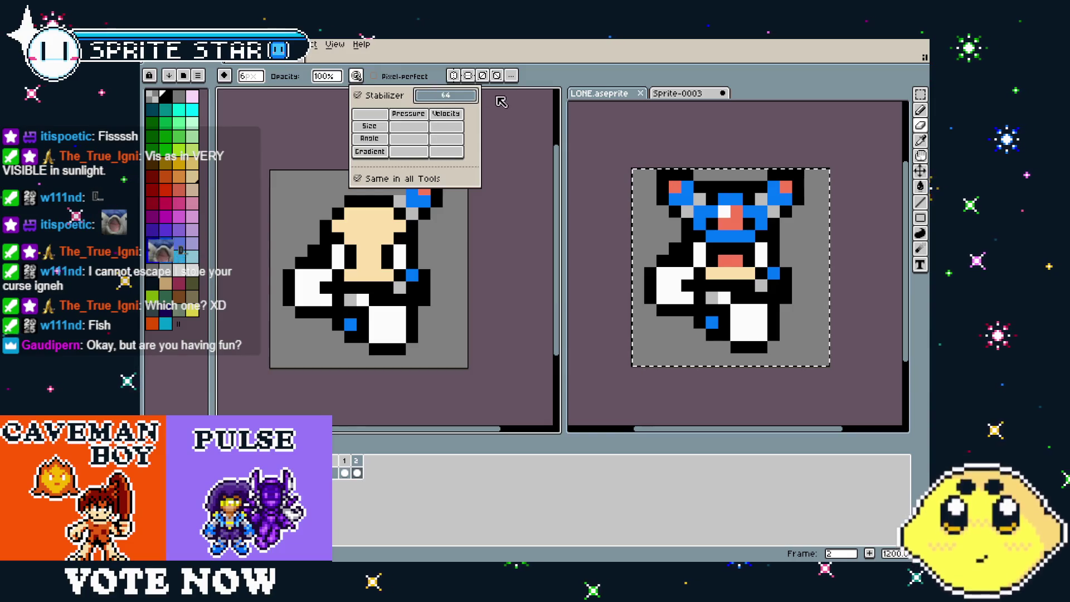
left_click(471, 235)
left_click_drag(426, 168, 371, 165)
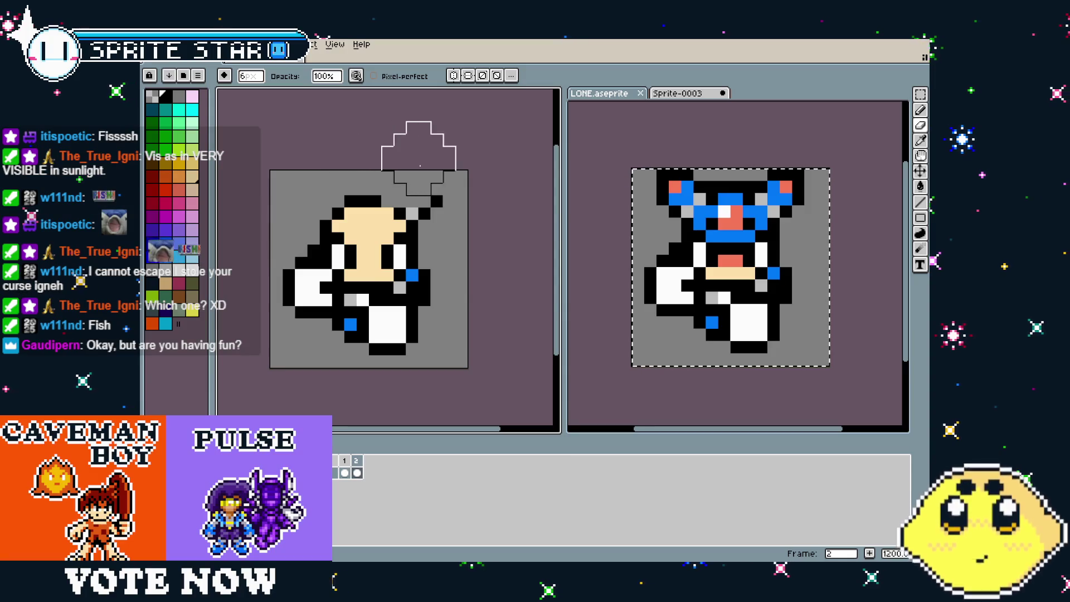
key("ctrl+z")
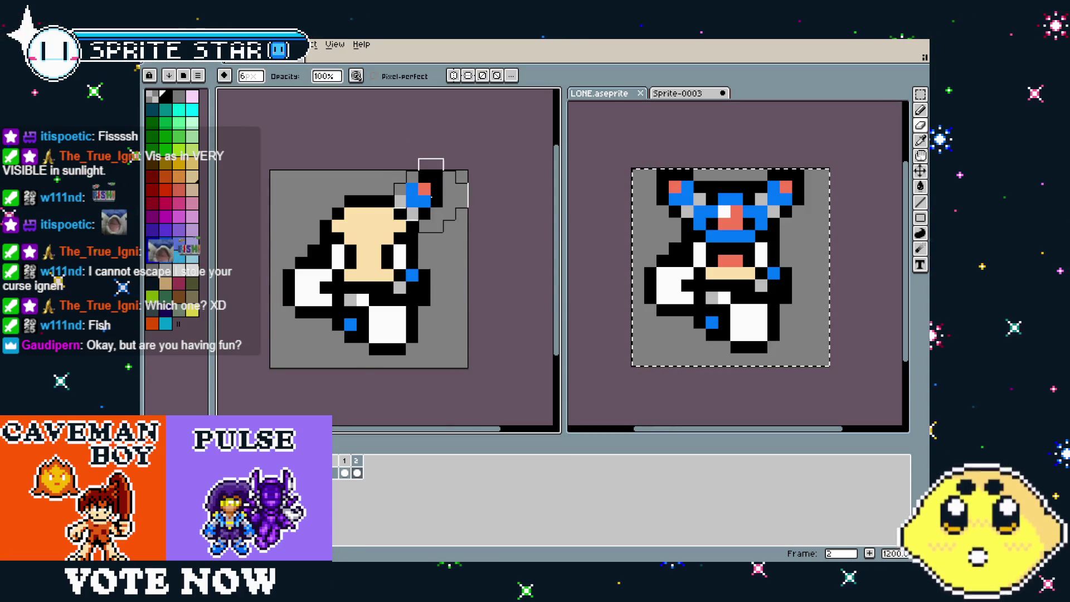
left_click(356, 77)
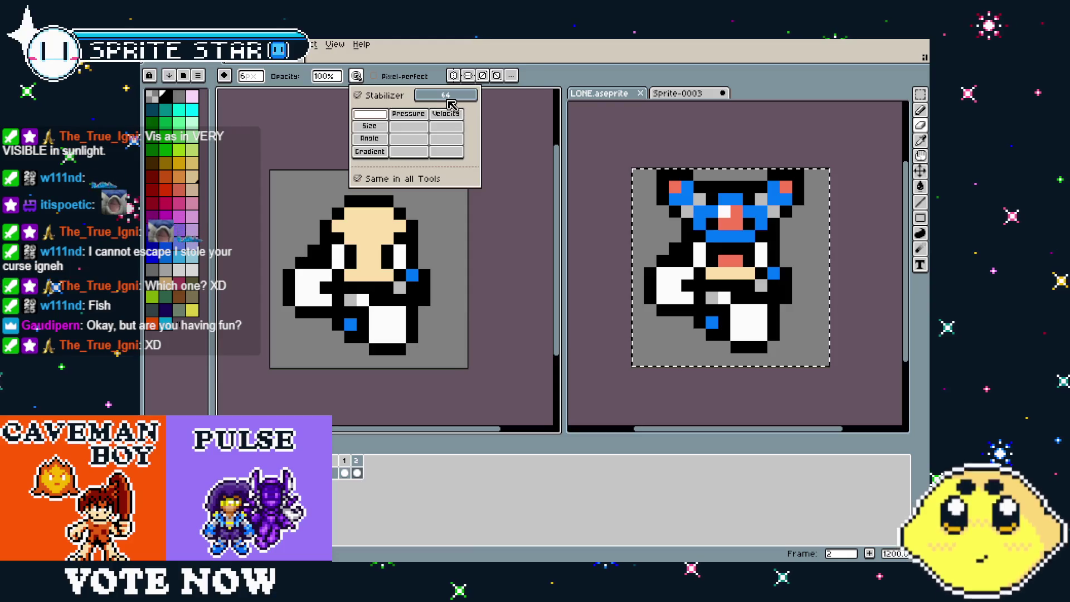
left_click_drag(452, 105, 418, 104)
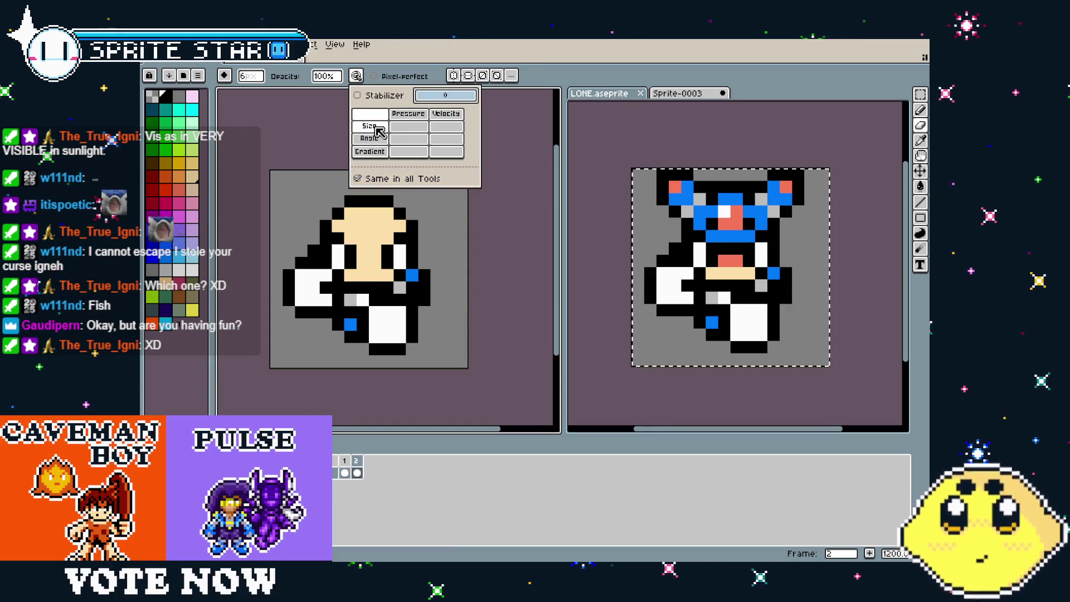
left_click_drag(459, 280, 466, 280)
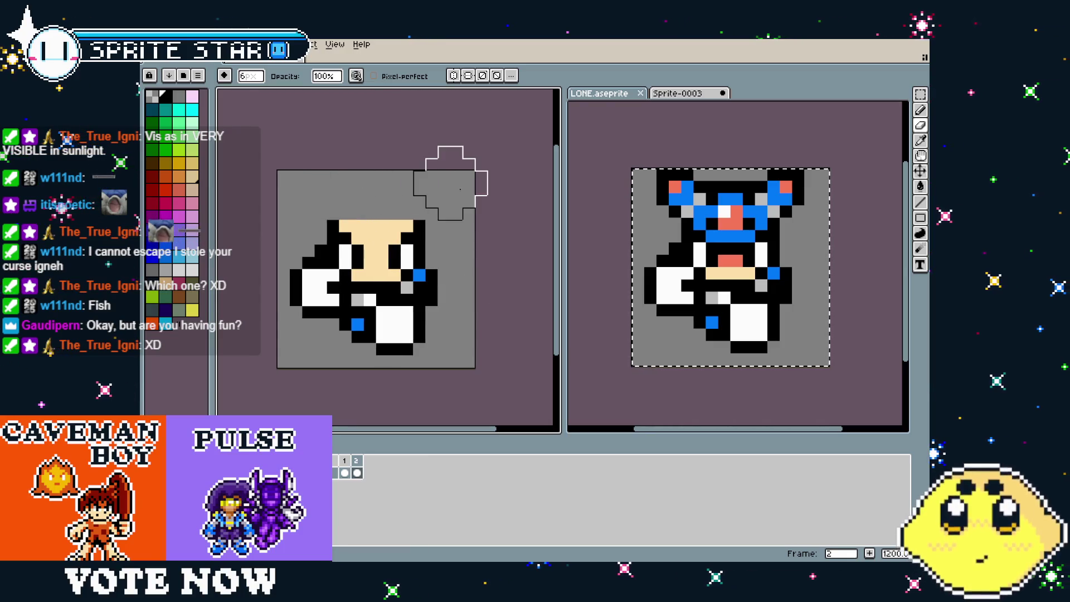
key("ctrl+z")
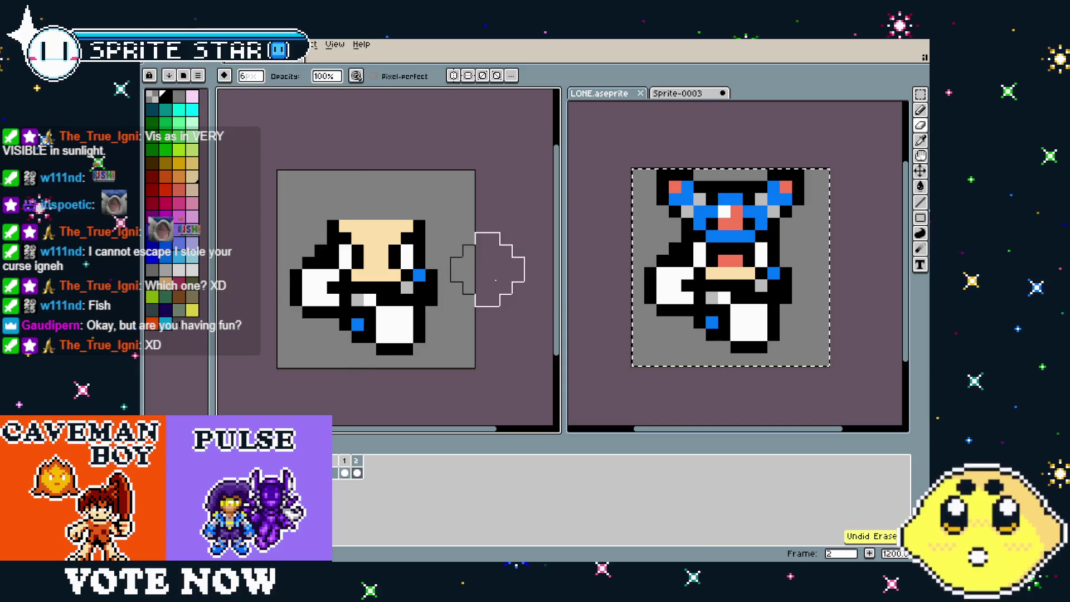
Fill the head's top corners in skin tone and redraw its black top outline
left_click(345, 467)
left_click(357, 467)
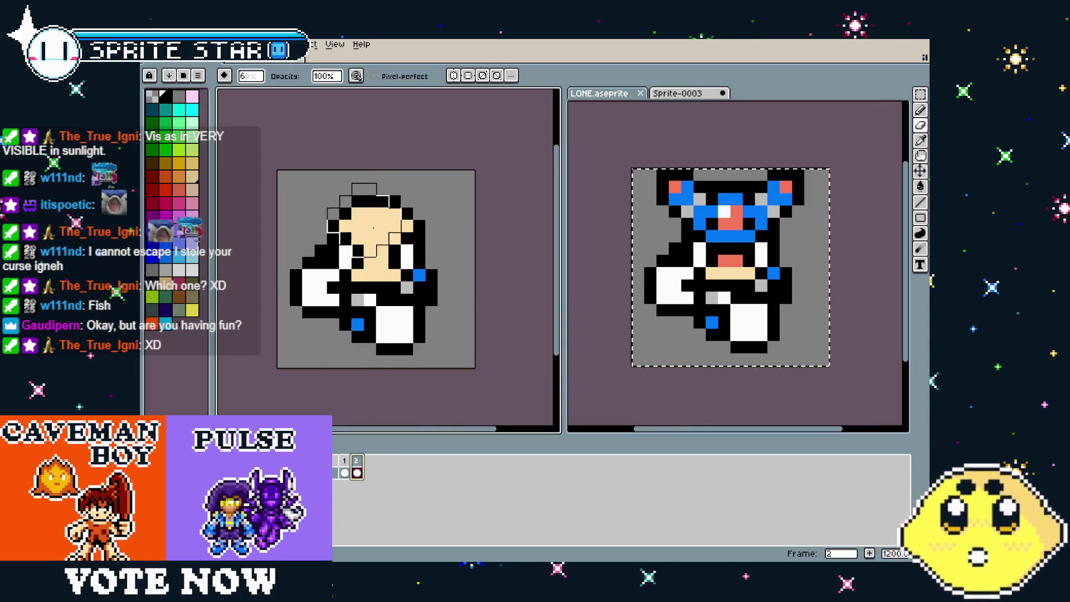
key("b")
left_click_drag(340, 221, 419, 213)
key("i")
left_click(423, 222)
key("b")
left_click(333, 213)
left_click(345, 201)
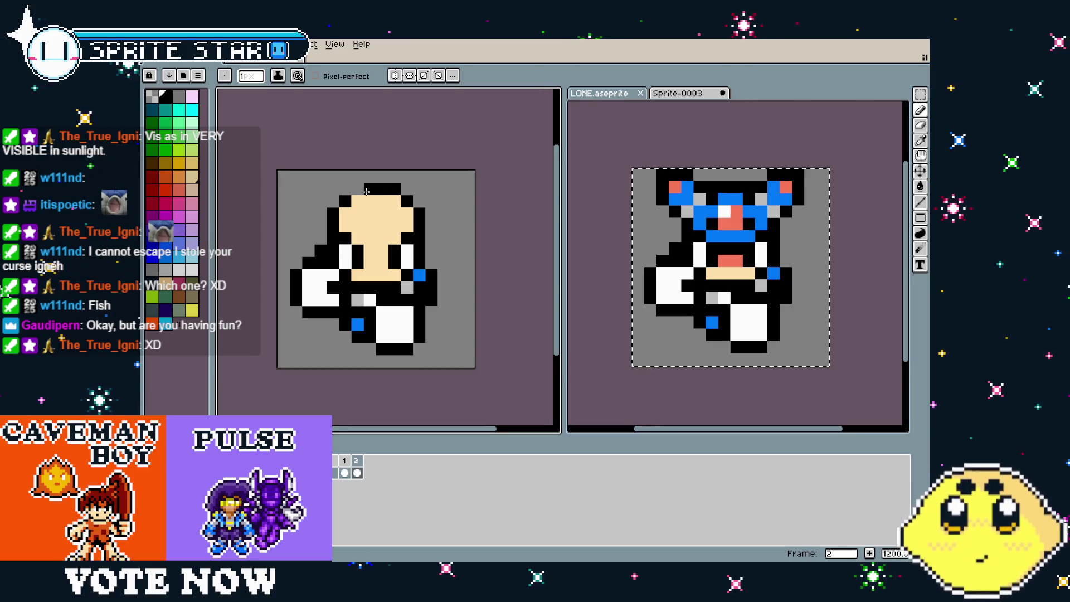
scroll(440, 283, "right", 1)
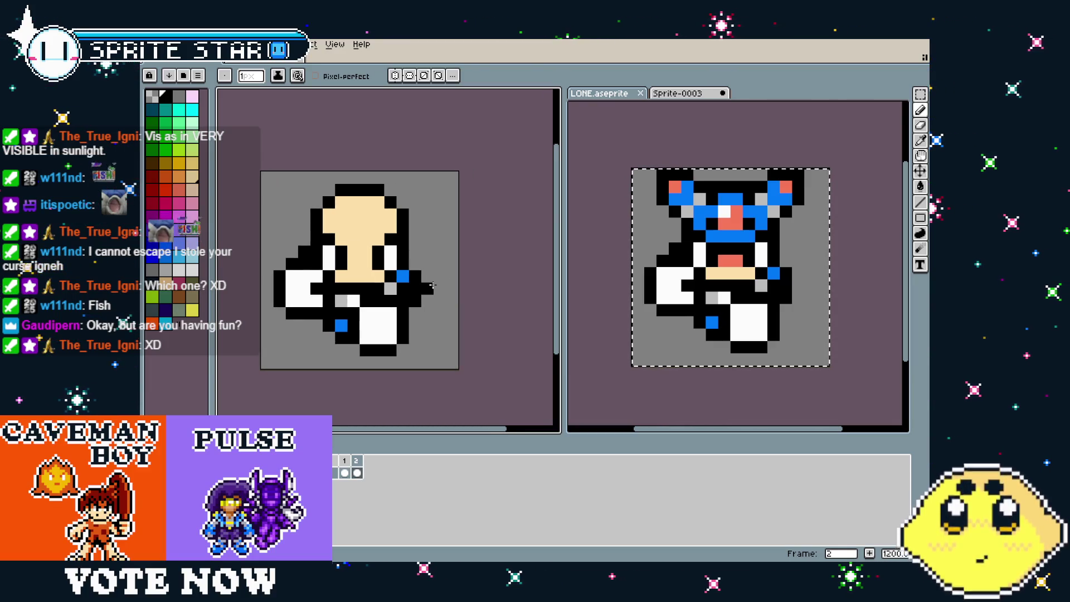
Place a blue pixel on the side-view worker's lower body, undoing a stray black one
scroll(432, 286, "left", 1)
scroll(399, 312, "up", 1)
left_click(398, 336)
key("ctrl+z")
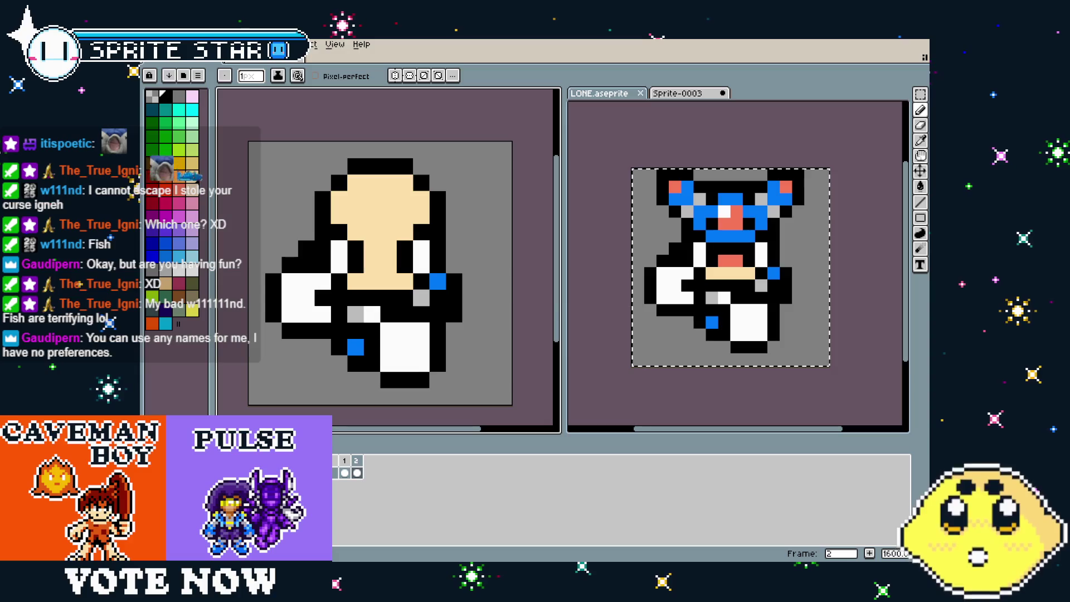
mouse_move(376, 330)
left_mouse_down()
mouse_move(420, 329)
mouse_move(363, 332)
mouse_move(379, 331)
left_mouse_up()
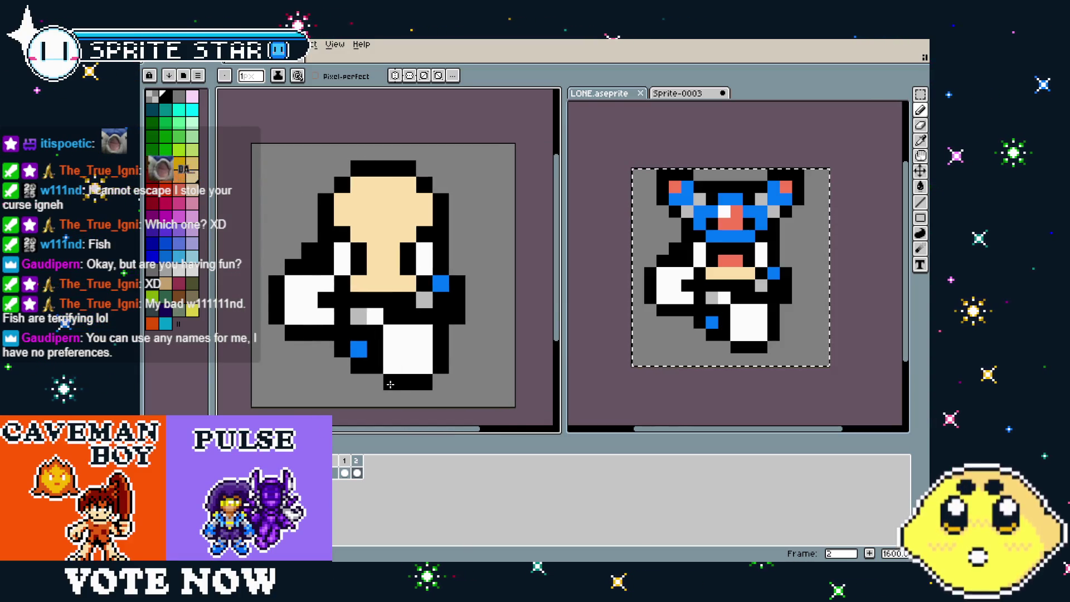
left_click(352, 345)
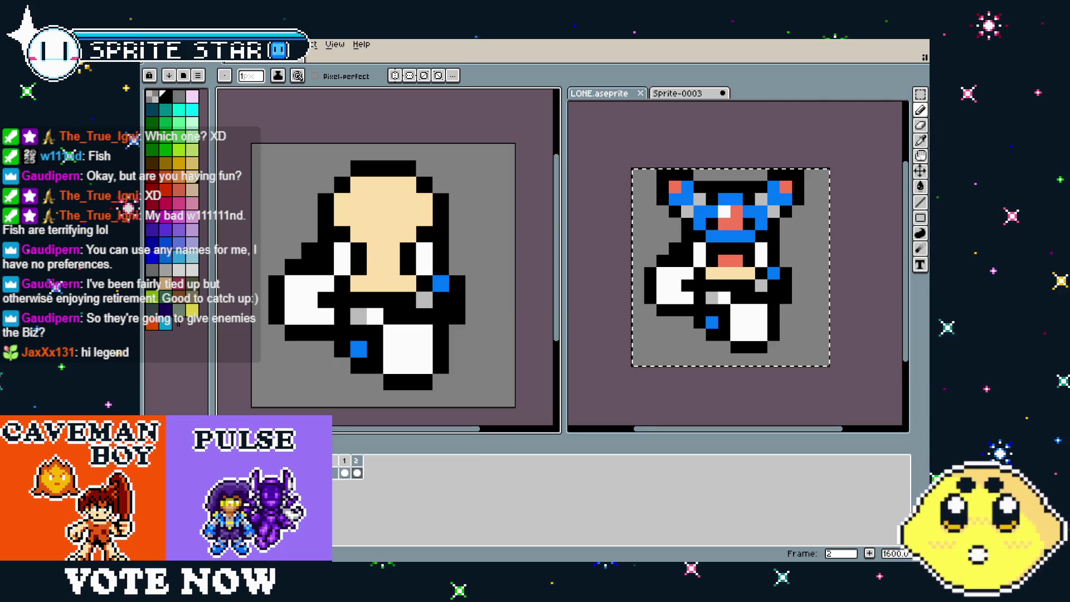
left_click_drag(358, 414, 396, 421)
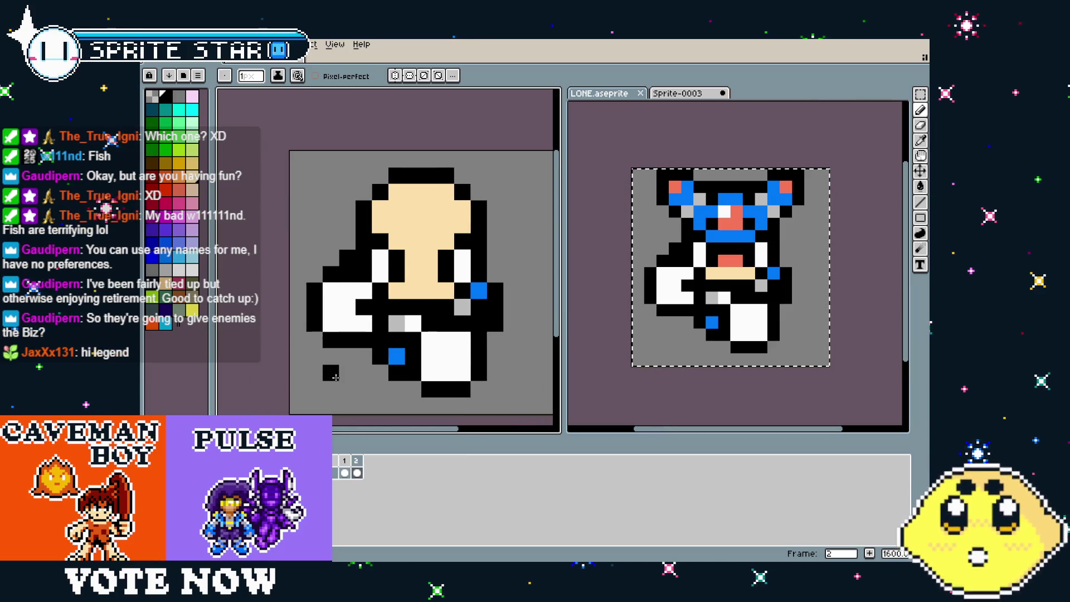
Fill the side-view hand with the front frame's skin colour
left_click_drag(583, 372, 585, 376)
left_click_drag(467, 374, 461, 372)
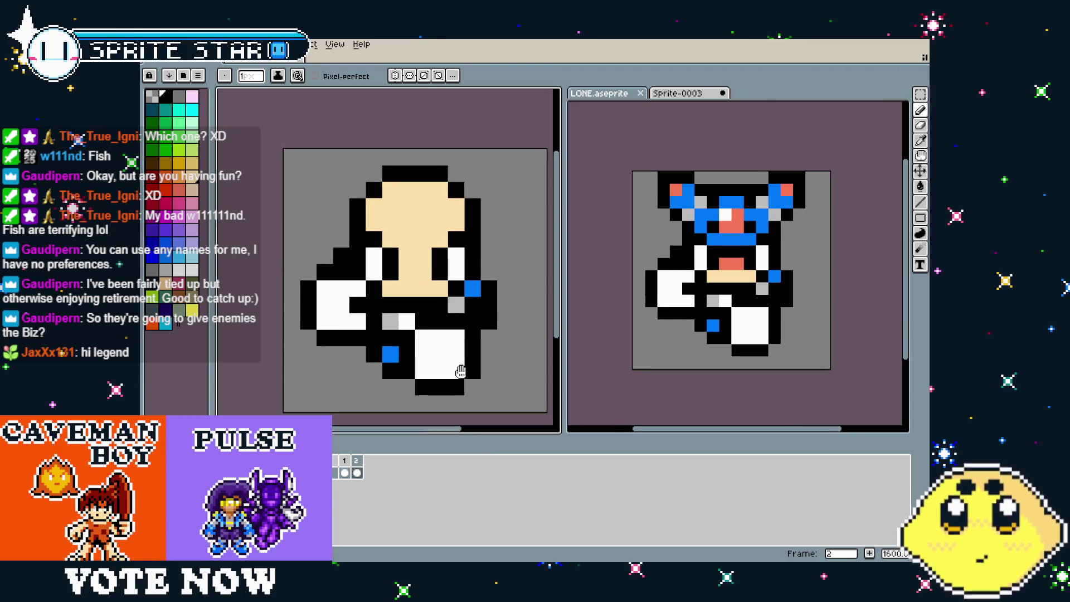
left_click(349, 465)
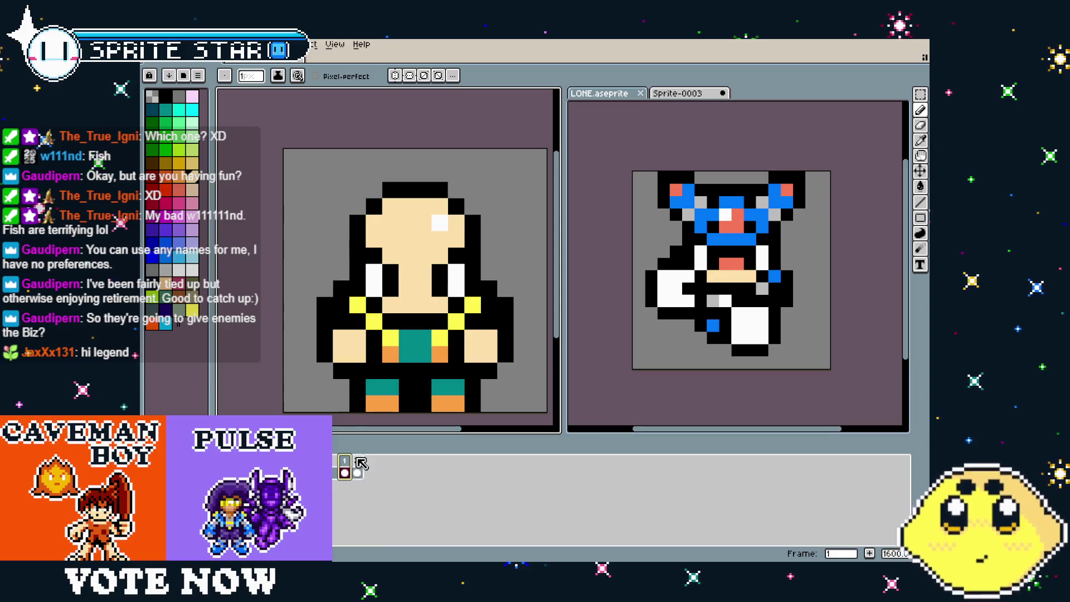
left_click(357, 460)
key("g")
left_click(343, 319)
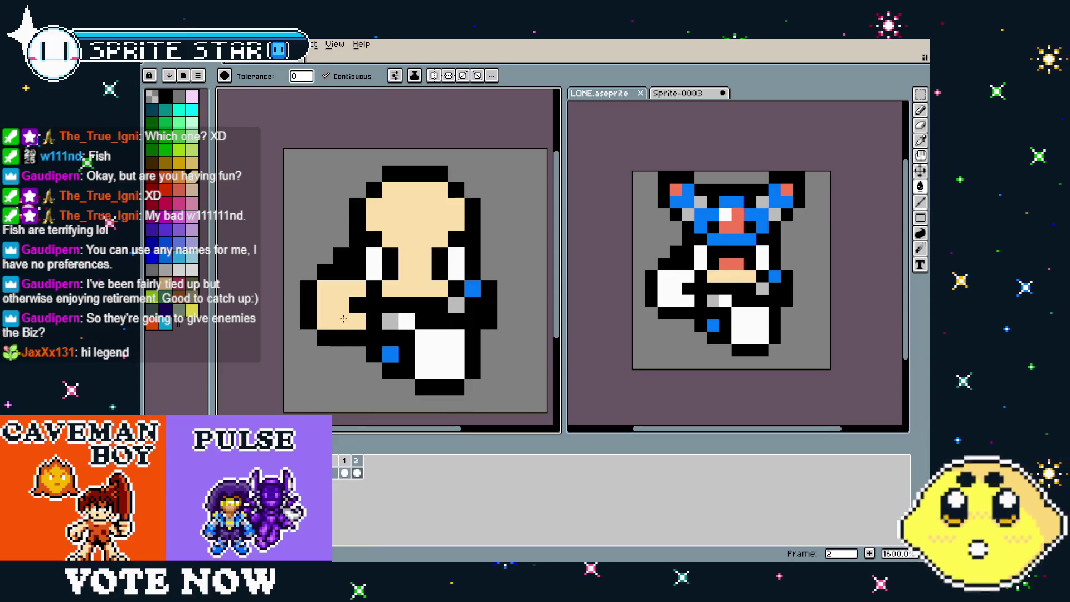
Fill the white lower body and a bottom pixel with orange
left_click(349, 471)
left_click(357, 471)
left_click(441, 386)
left_click(440, 367)
Turn the blue accent pixel teal and one outline pixel yellow using frame 1's colours
key("Left")
key("i")
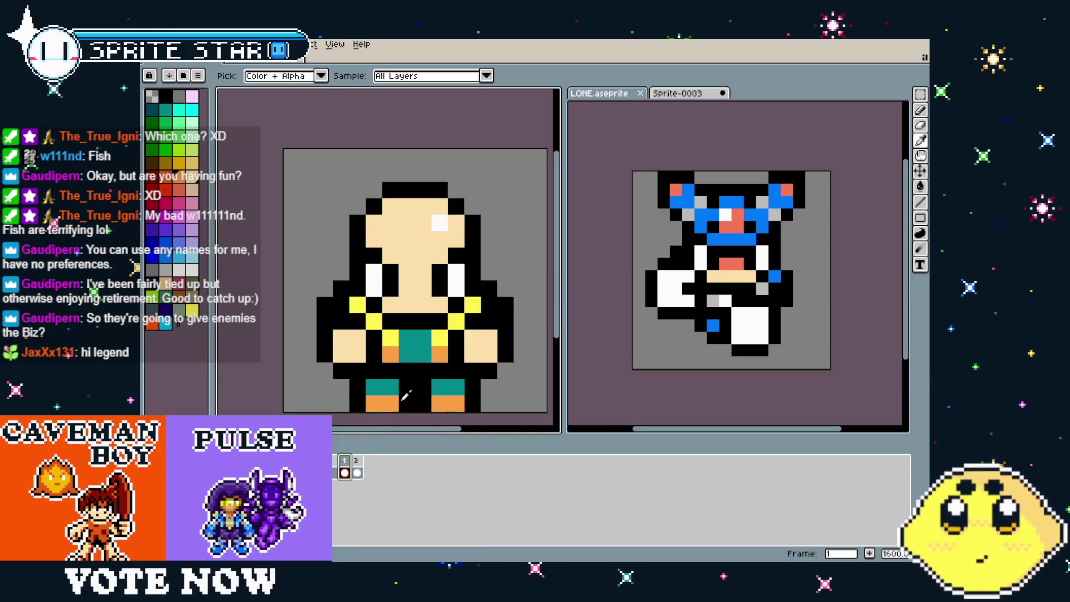
key("g")
left_click(355, 461)
left_click(390, 354)
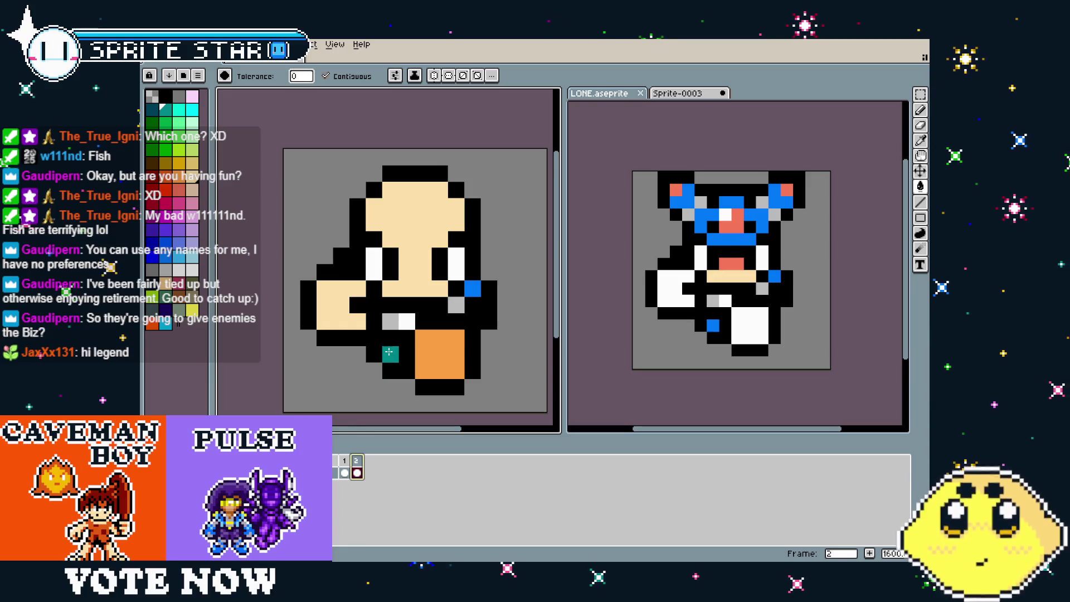
left_click(346, 467)
key("i")
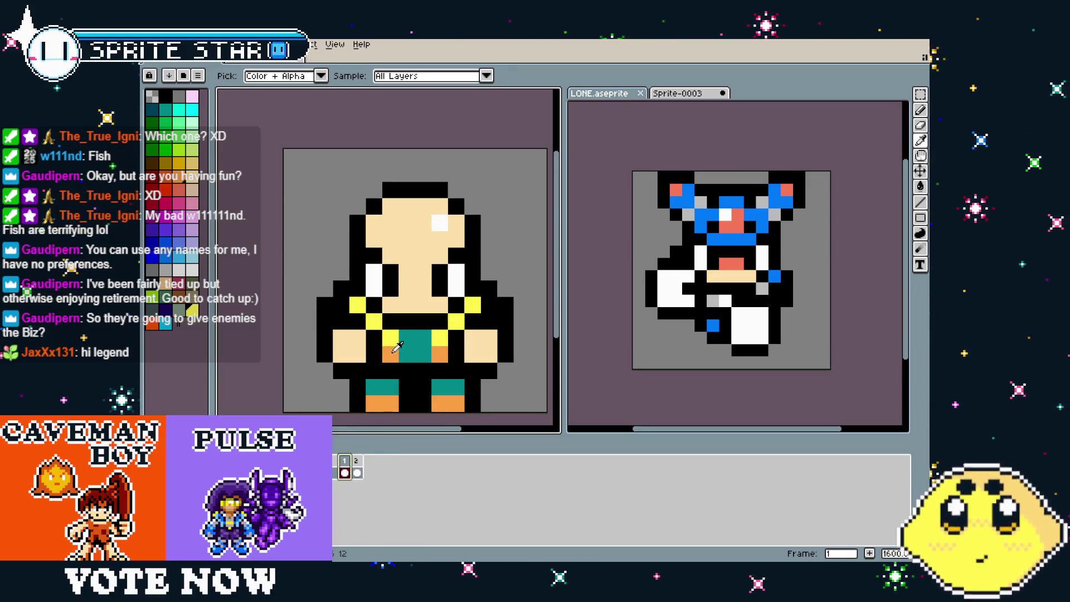
key("g")
left_click(356, 460)
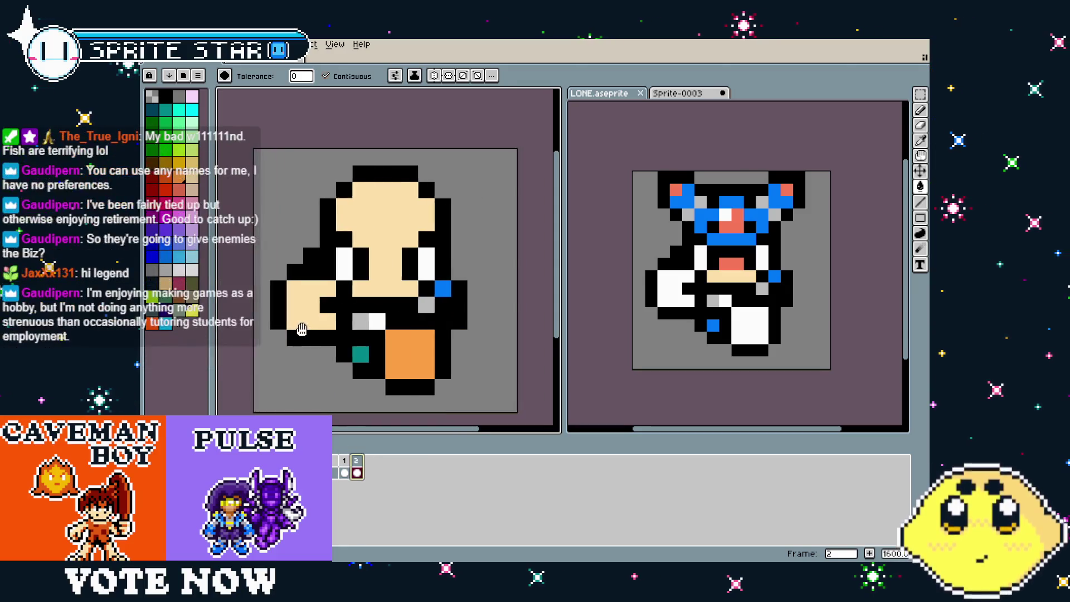
left_click(348, 344)
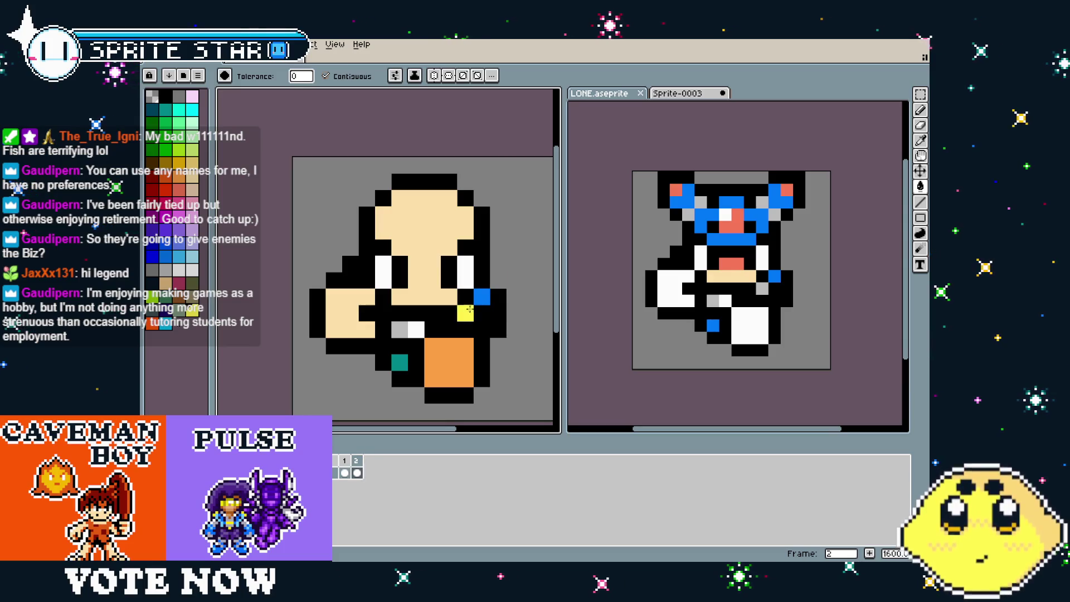
key("ctrl+z")
key("v")
key("b")
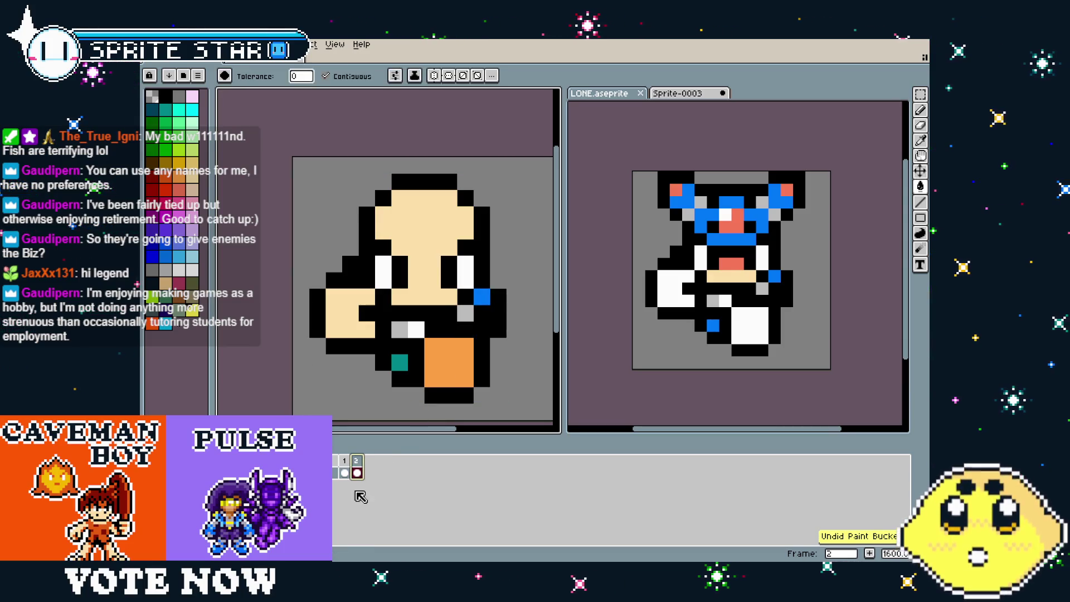
key("comma")
key("i")
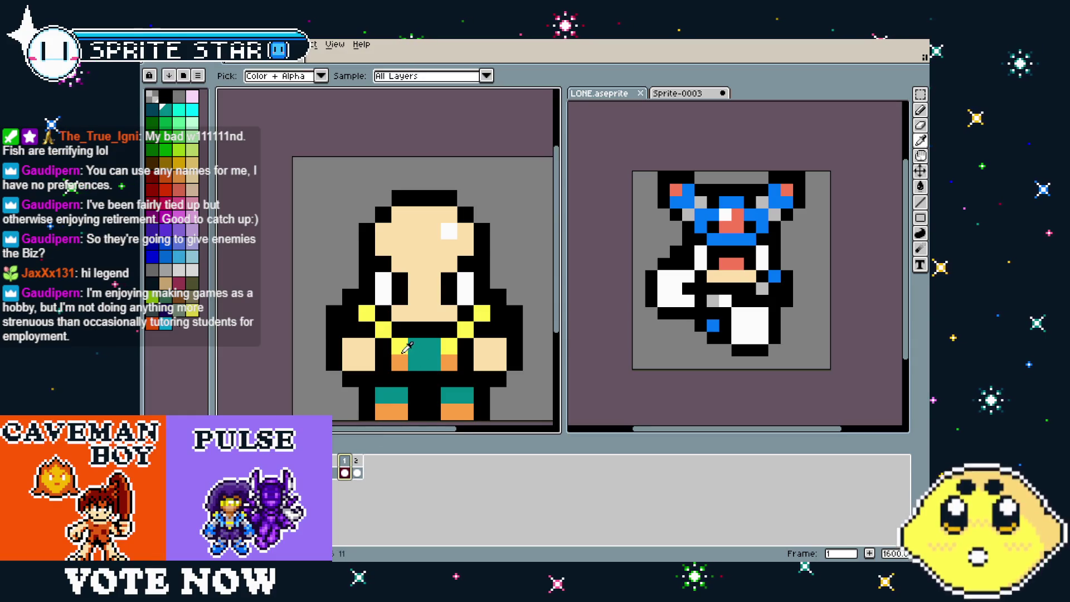
key("g")
key("period")
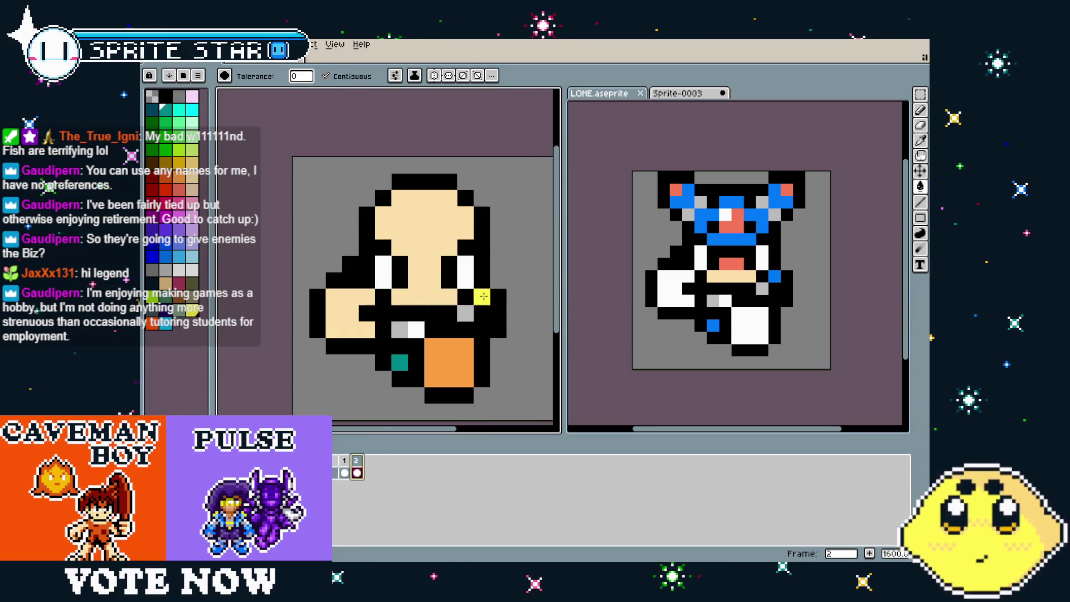
left_click(466, 315)
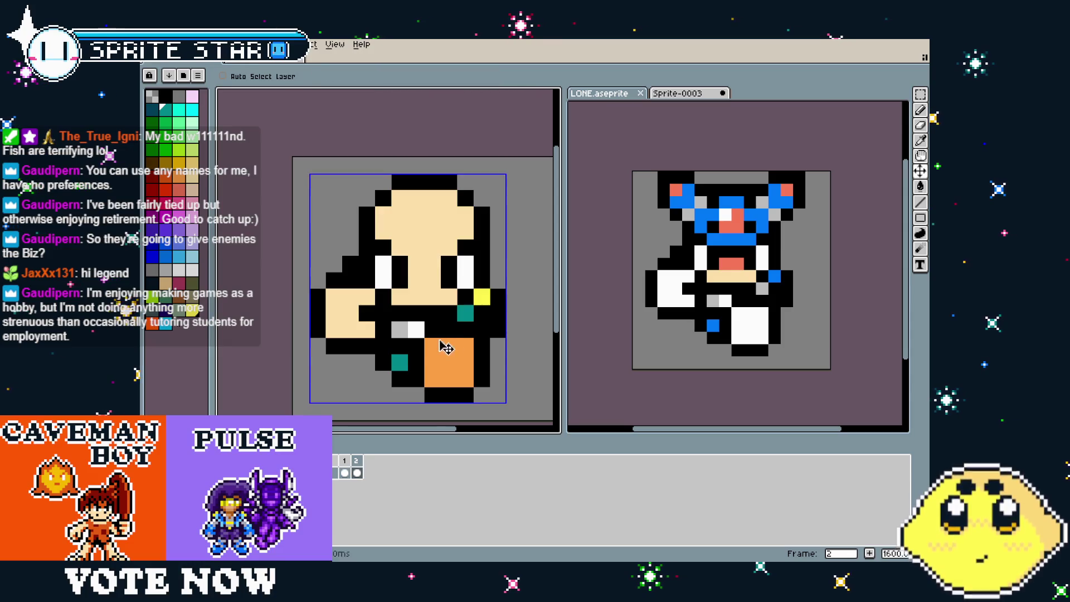
key("ctrl+z")
left_click(411, 329)
key("ctrl+z")
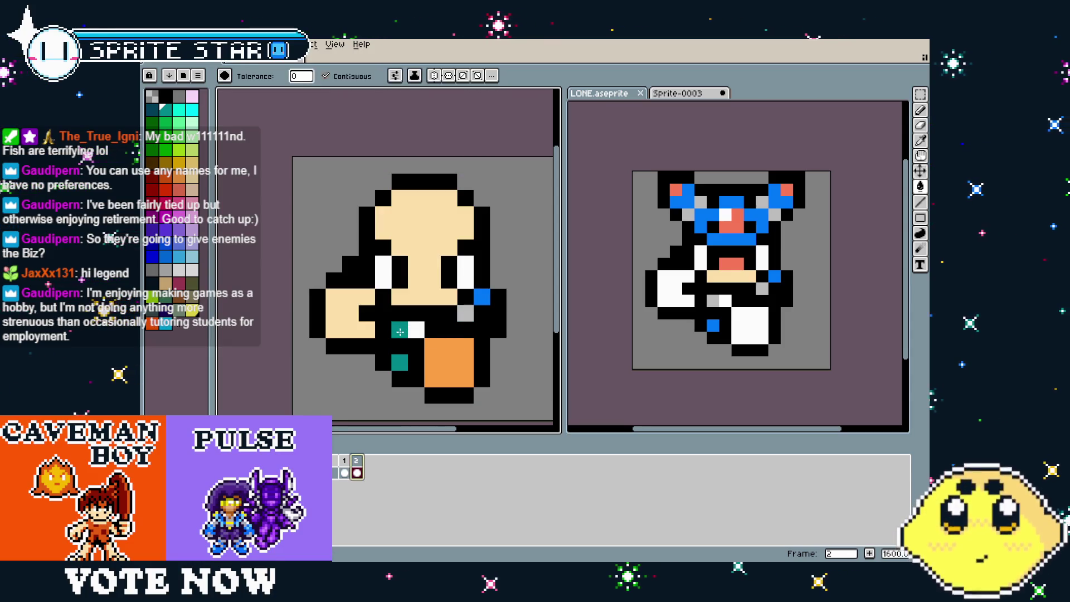
left_click(467, 310)
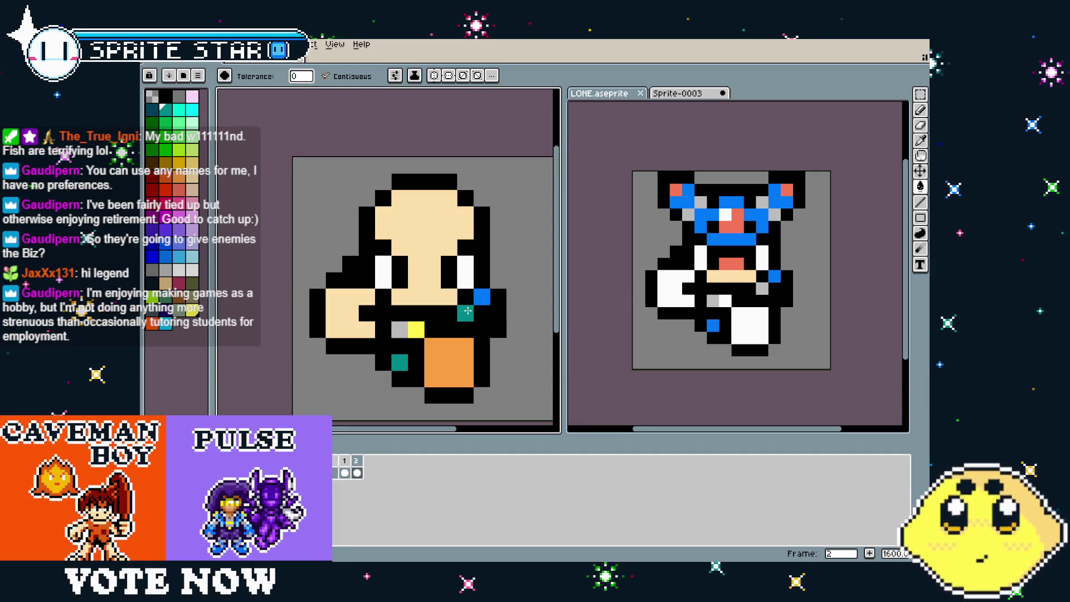
key("ctrl+z")
left_click(398, 334)
left_click(465, 313)
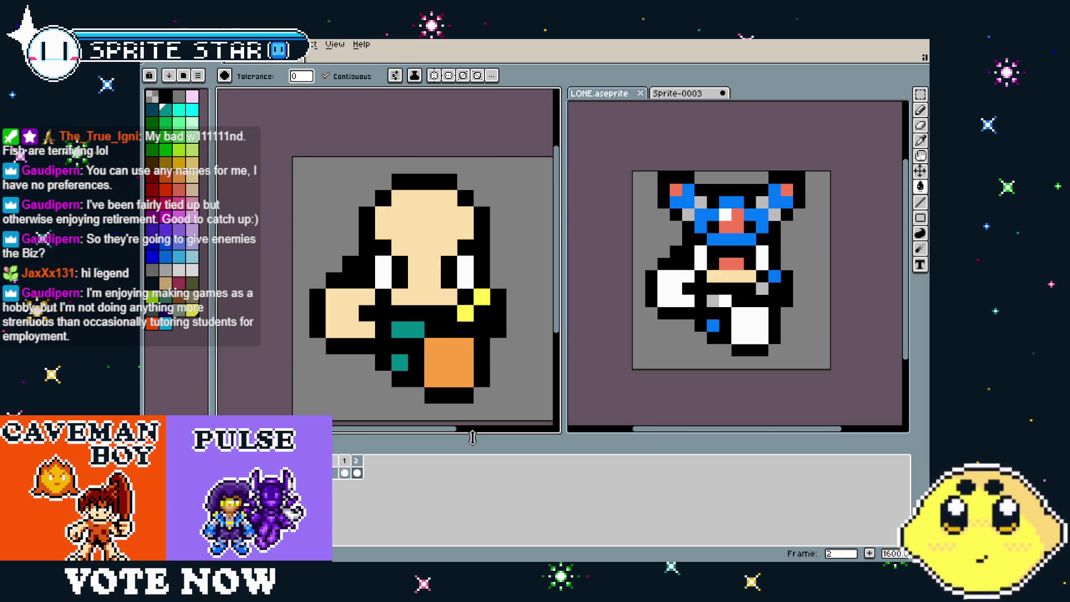
scroll(392, 401, "down", 5)
scroll(391, 401, "up", 4)
left_click(344, 469)
left_click(354, 468)
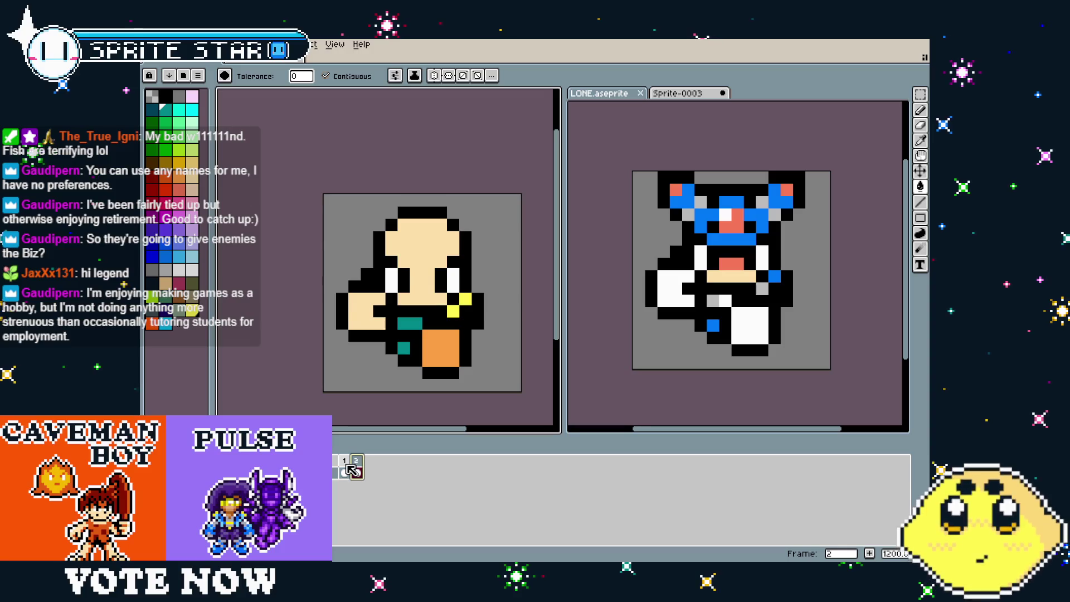
scroll(376, 347, "down", 1)
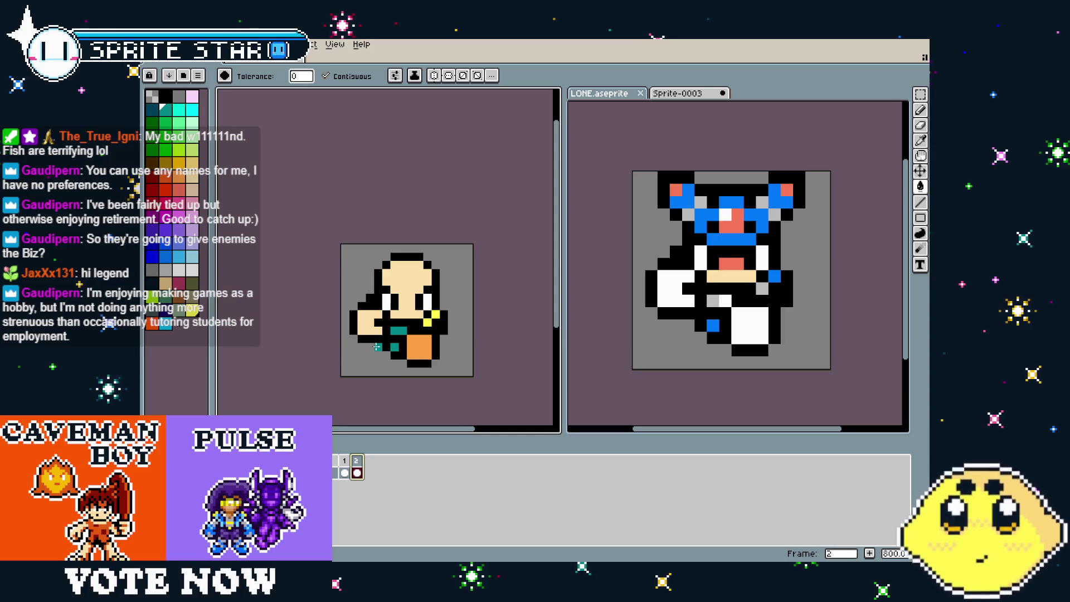
scroll(383, 316, "up", 3)
left_click_drag(383, 316, 260, 337)
left_click(454, 259, "alt")
left_click(431, 181)
key("ctrl+z")
key("b")
scroll(384, 303, "down", 3)
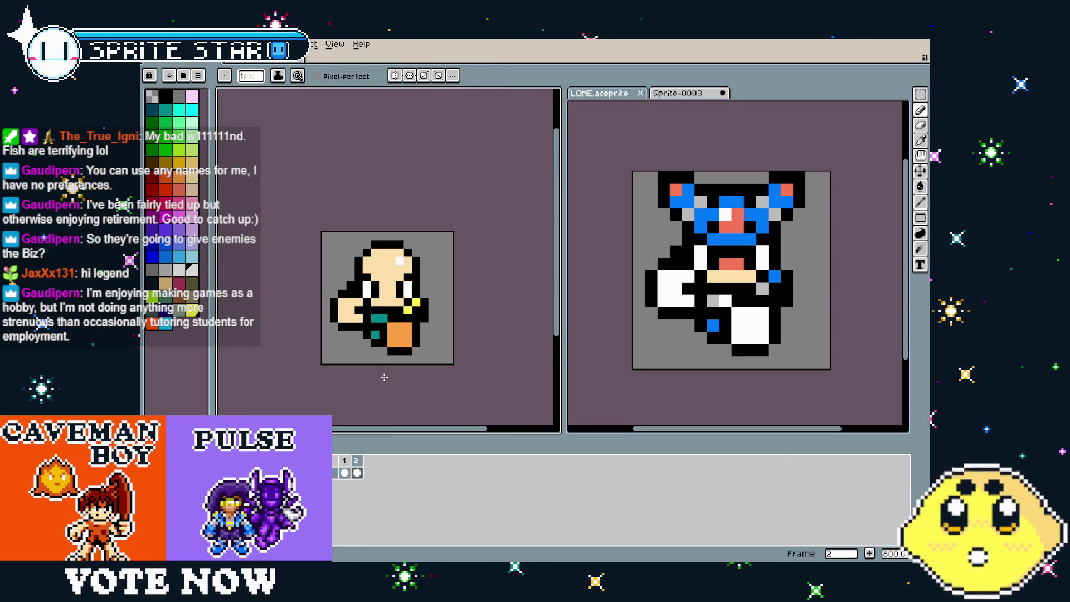
scroll(379, 334, "up", 2)
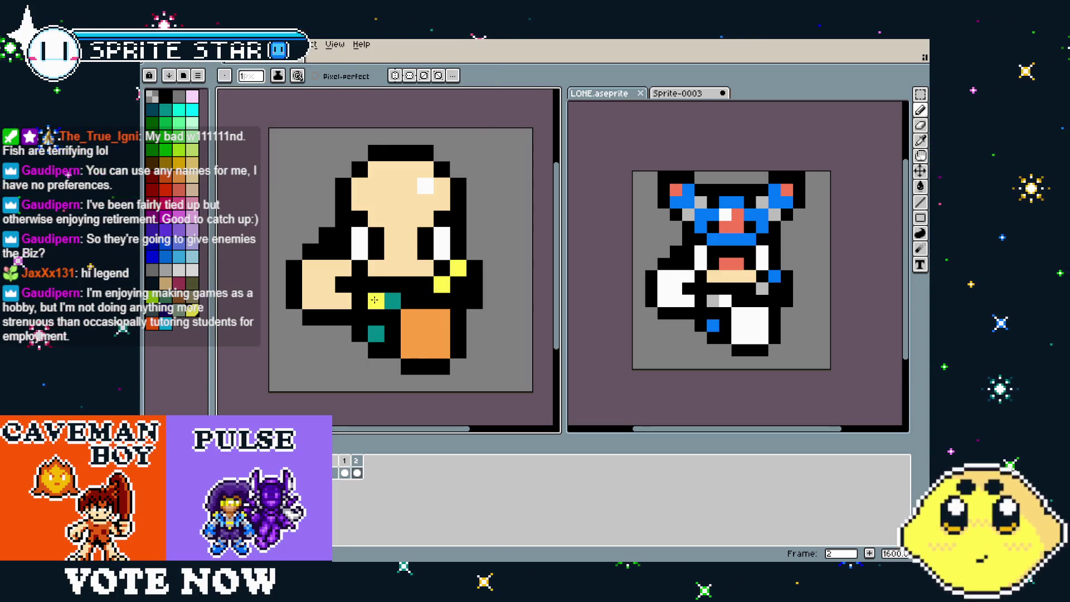
Compare the arm-raised side frame 2 against the standing front frame 1
scroll(341, 389, "down", 3)
scroll(341, 389, "up", 3)
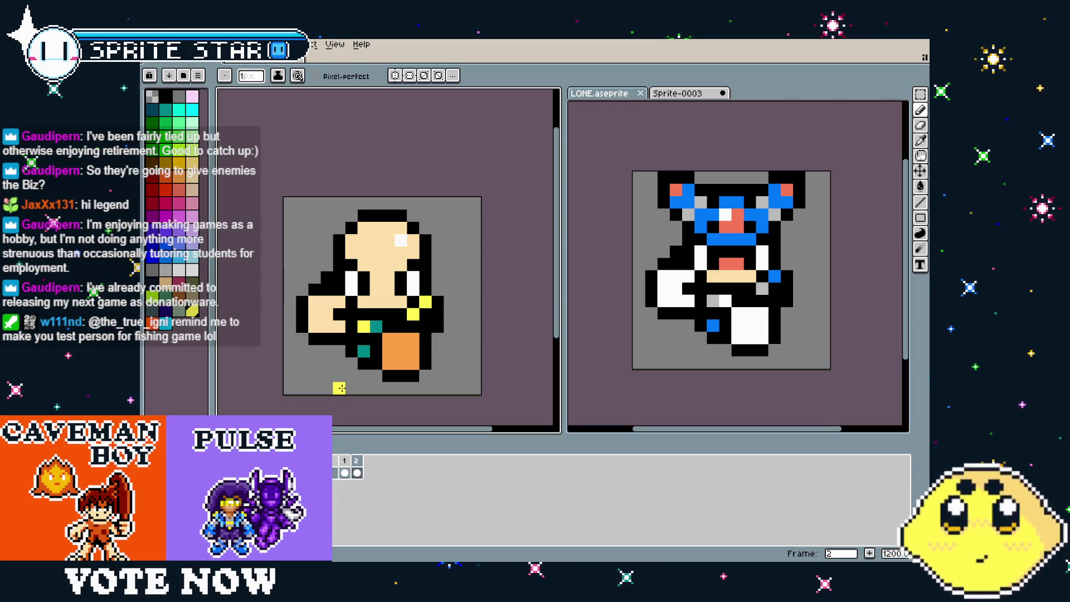
scroll(339, 388, "up", 1)
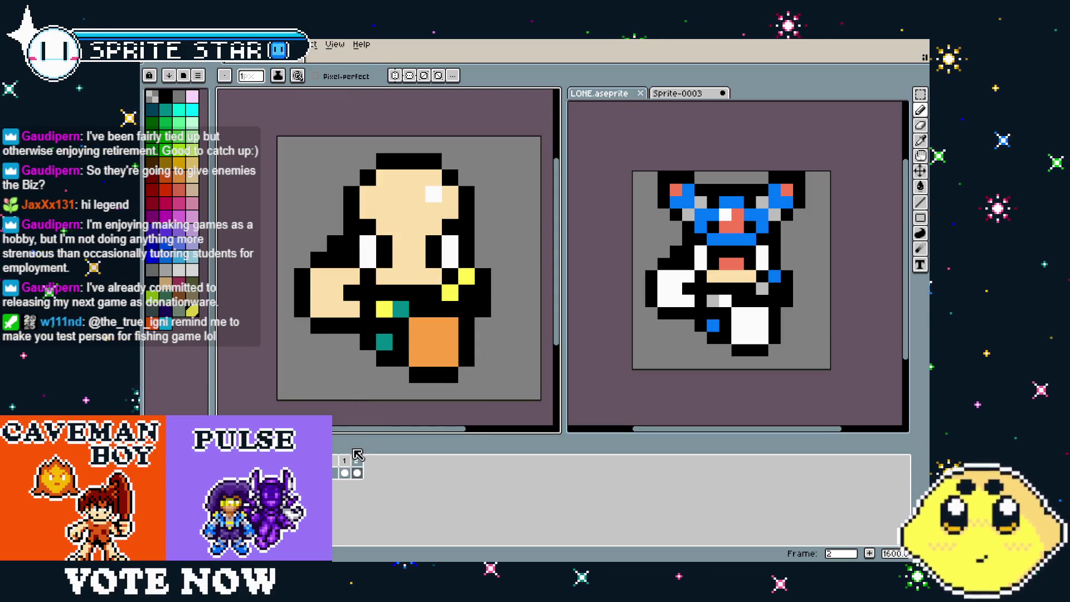
left_click(358, 473)
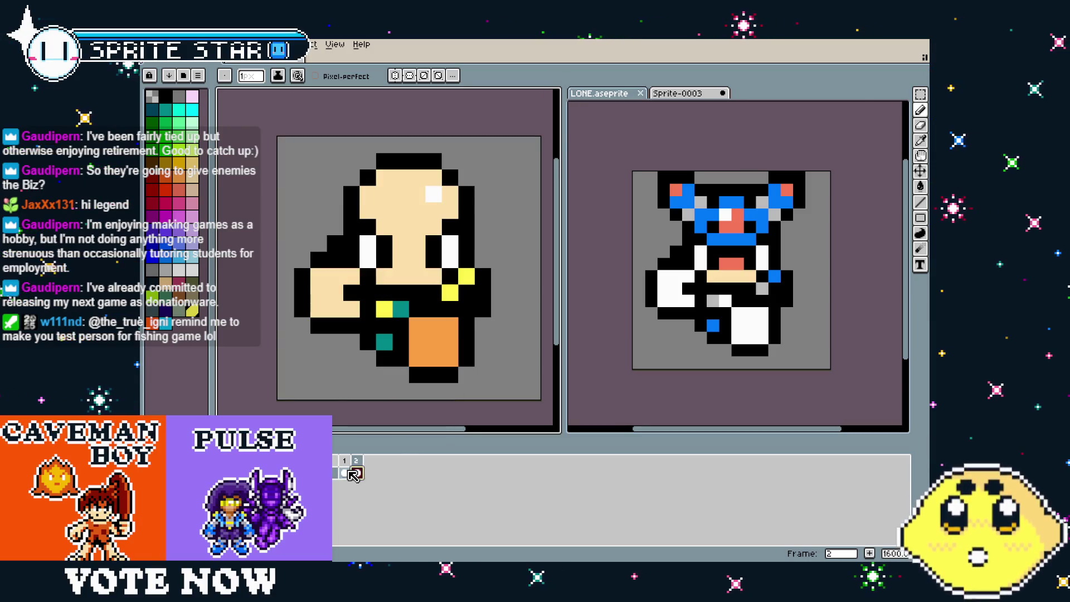
left_click(344, 473)
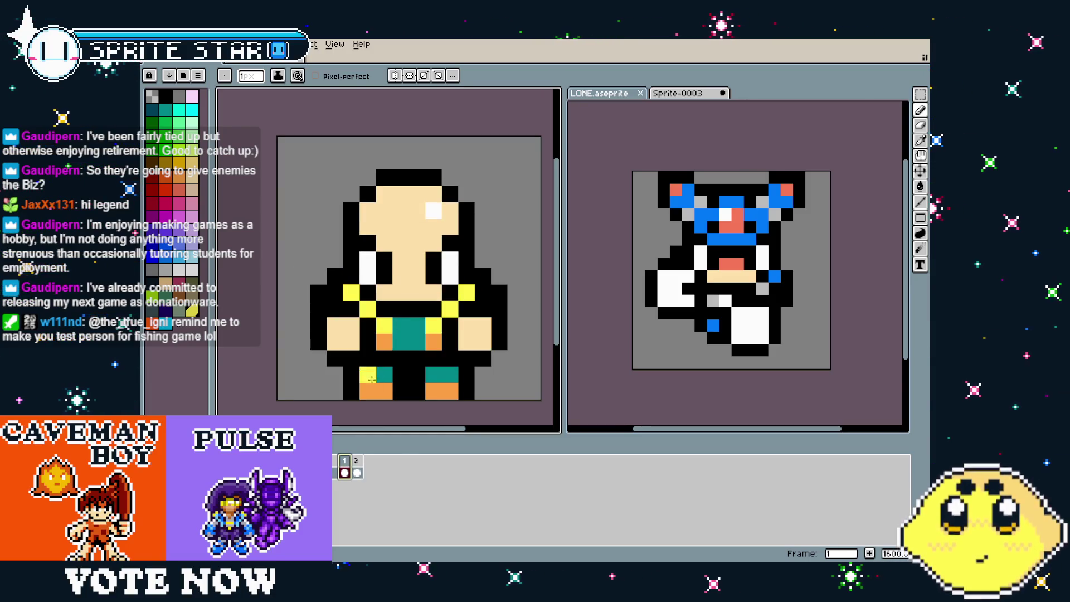
left_click(361, 460)
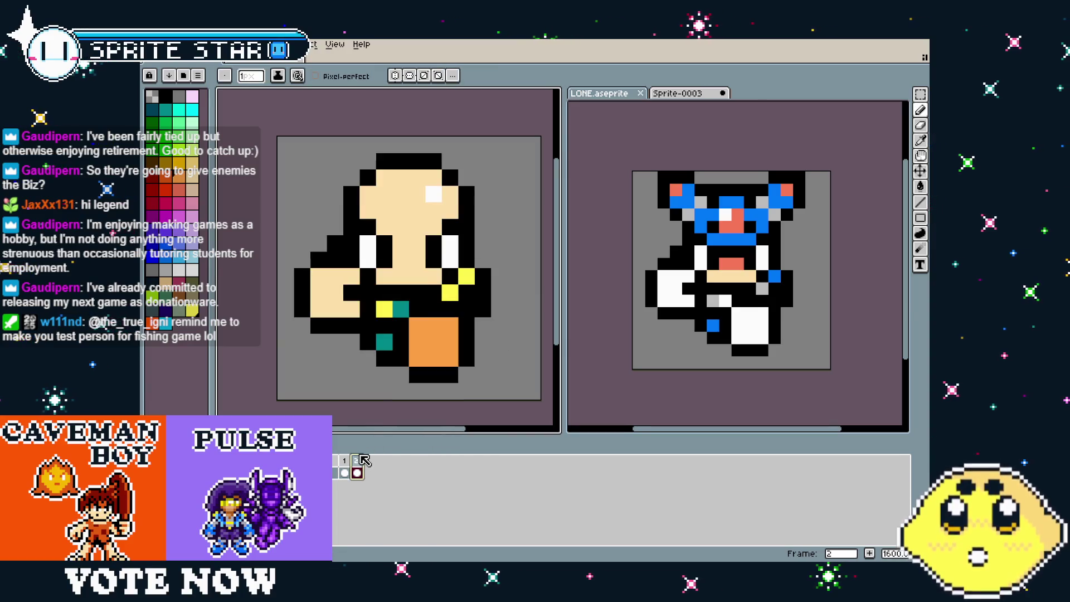
scroll(316, 411, "down", 4)
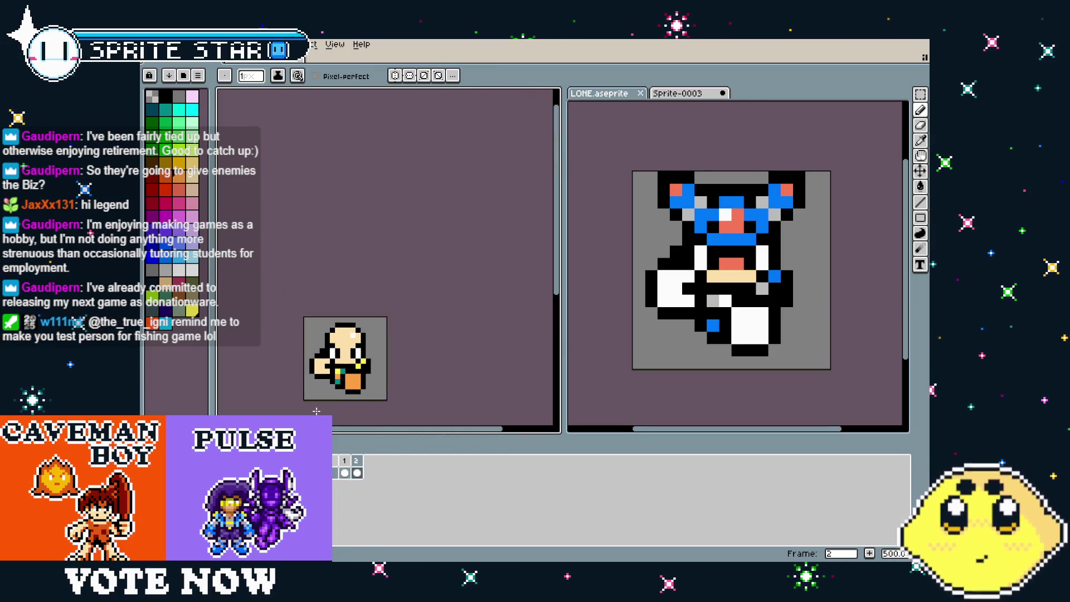
scroll(316, 410, "up", 4)
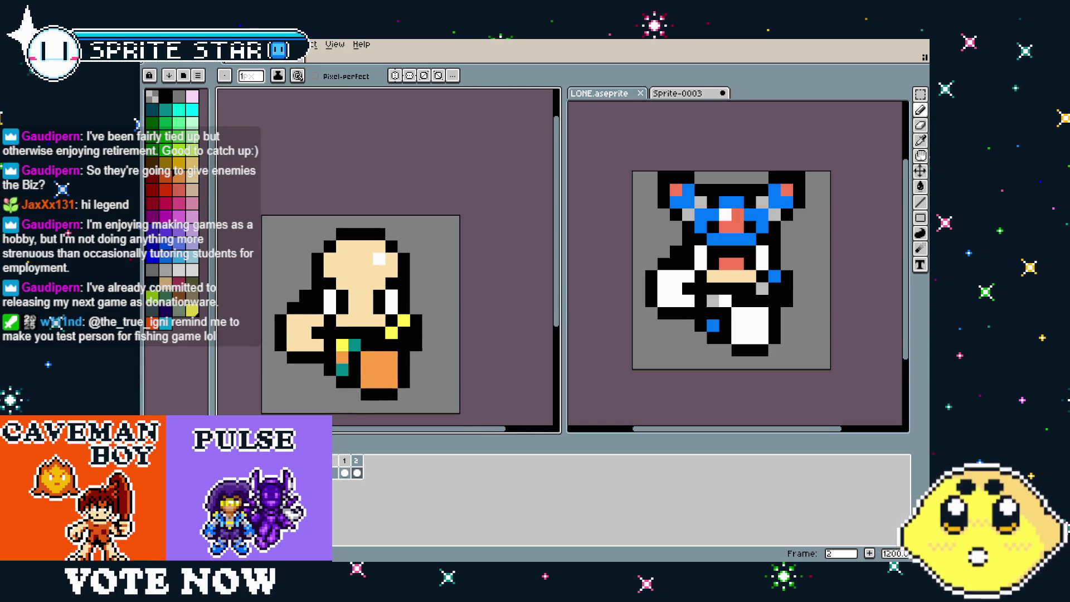
left_click_drag(378, 364, 395, 366)
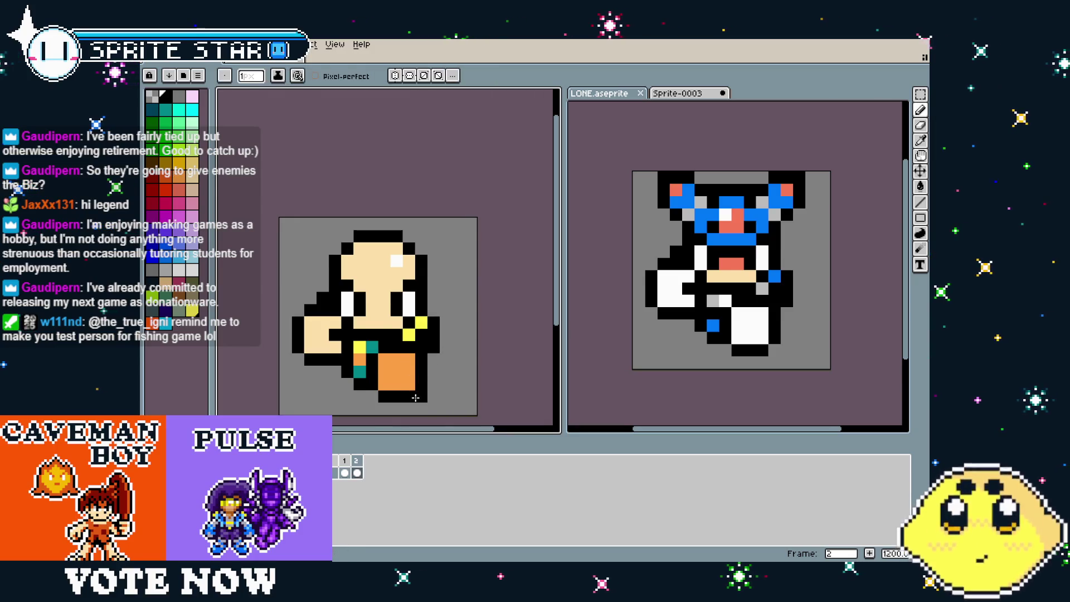
Flip between frames 1 and 2 once more, then activate the other character's sprite
scroll(415, 397, "down", 1)
left_click(344, 473)
left_click(357, 471)
left_click(344, 473)
left_click(357, 470)
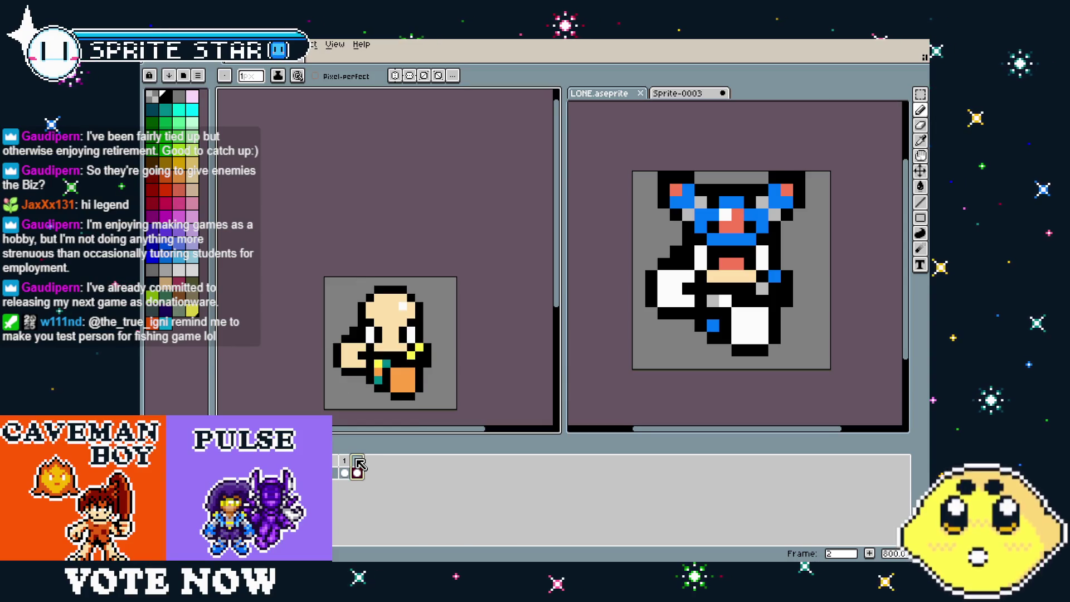
scroll(318, 374, "up", 2)
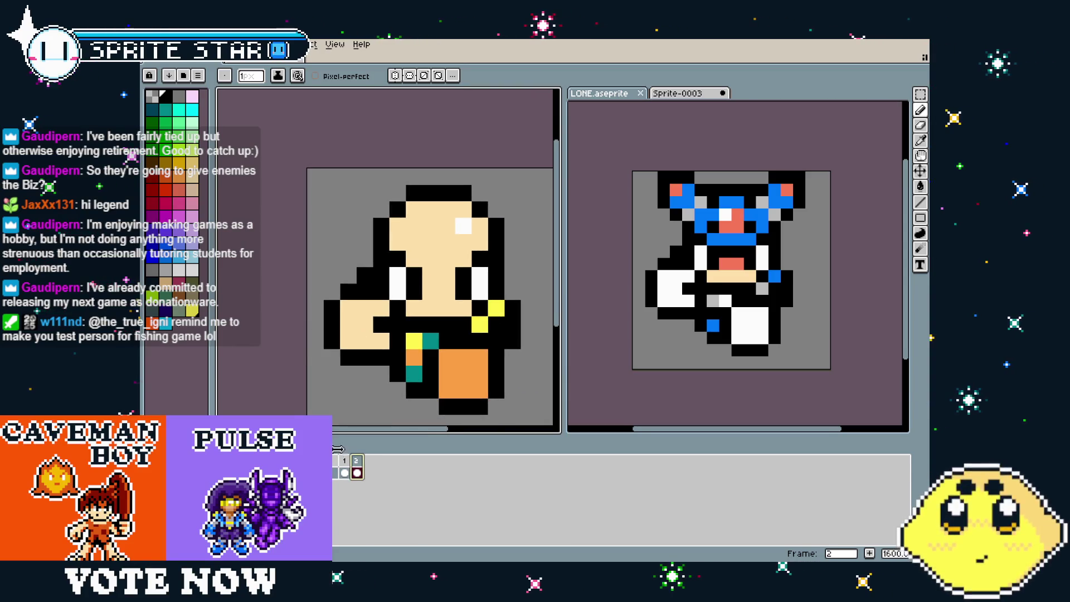
left_click(574, 373)
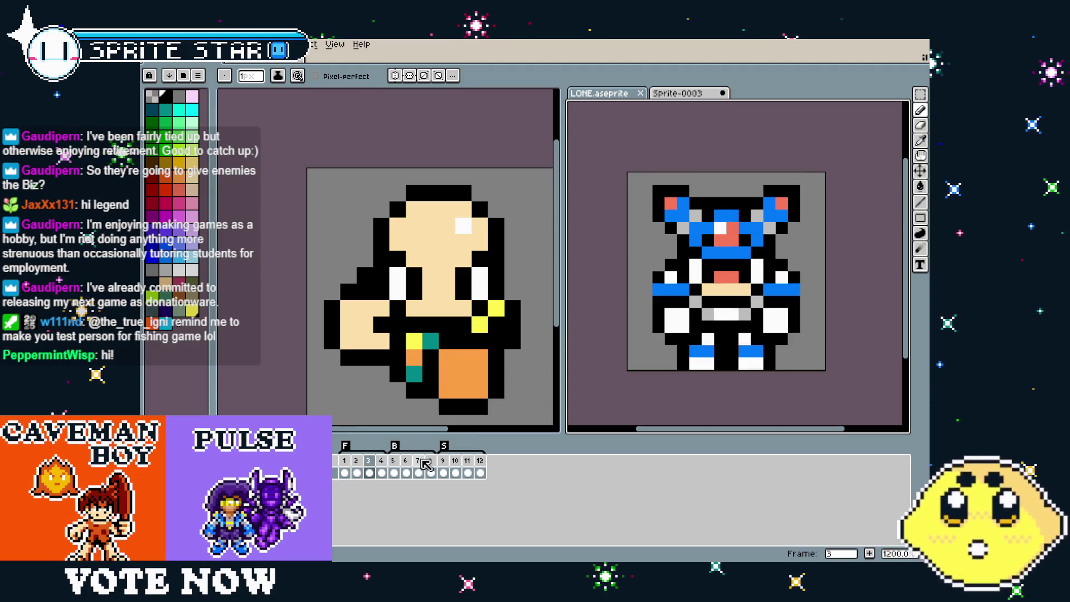
Add a new third frame after the worker's side-view frame 2
left_click(370, 471)
left_click(349, 382)
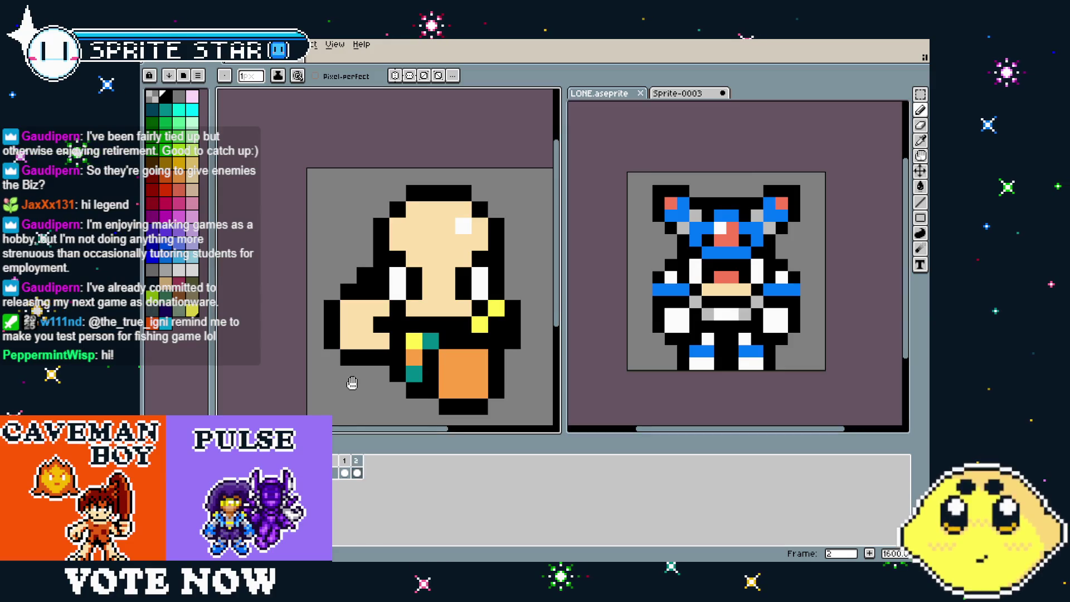
right_click(356, 461)
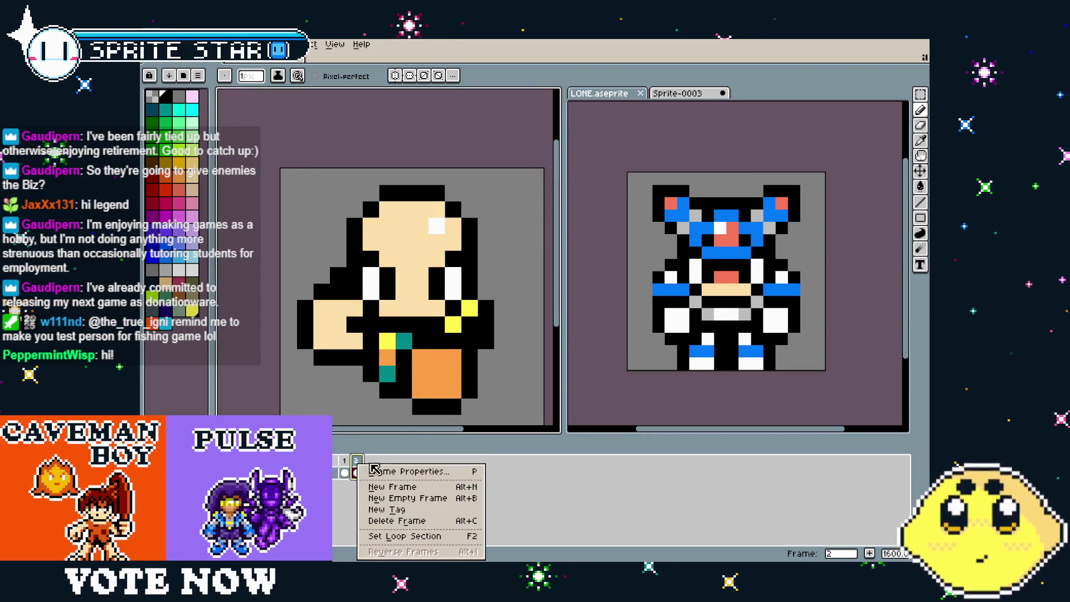
left_click(398, 487)
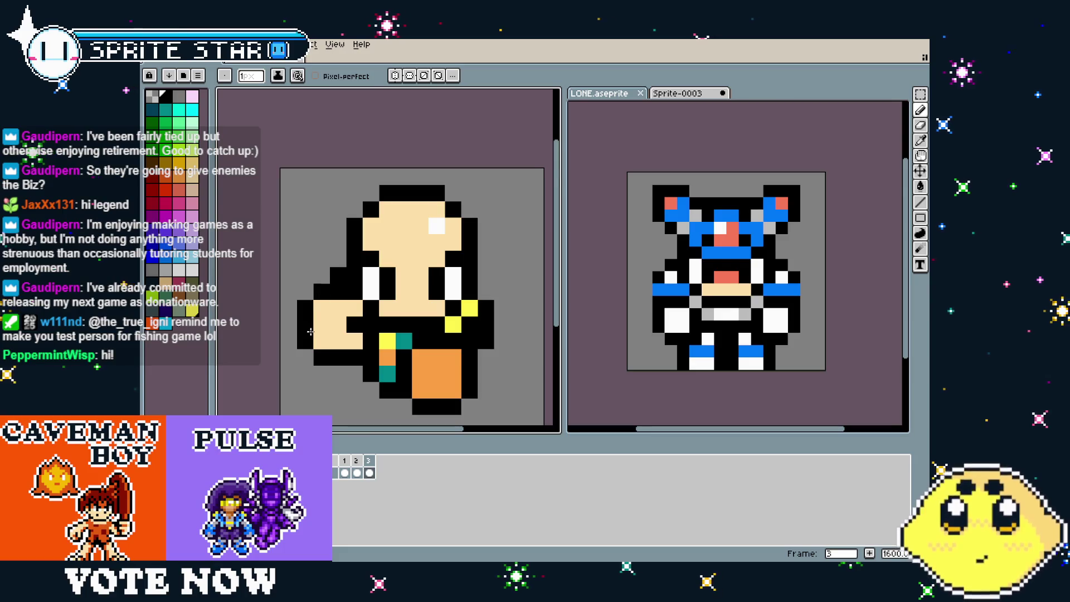
Recolour a hand pixel beige, then select the worker's head and stretch it taller
left_click_drag(318, 330, 337, 325)
key("m")
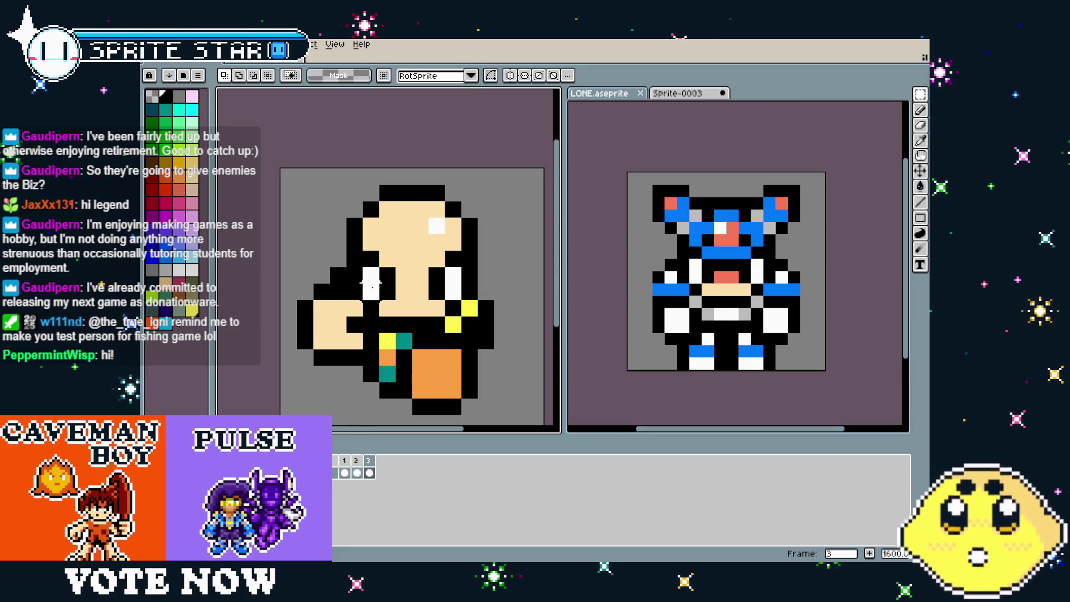
left_click_drag(328, 183, 496, 269)
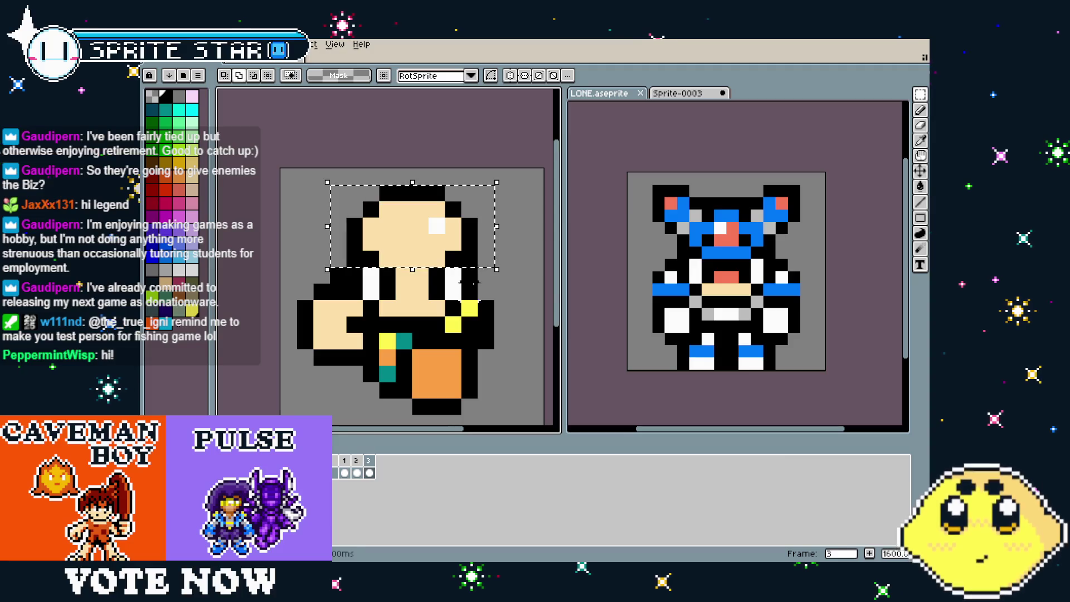
mouse_move(412, 269)
left_mouse_down()
mouse_move(390, 304)
mouse_move(413, 319)
left_mouse_up()
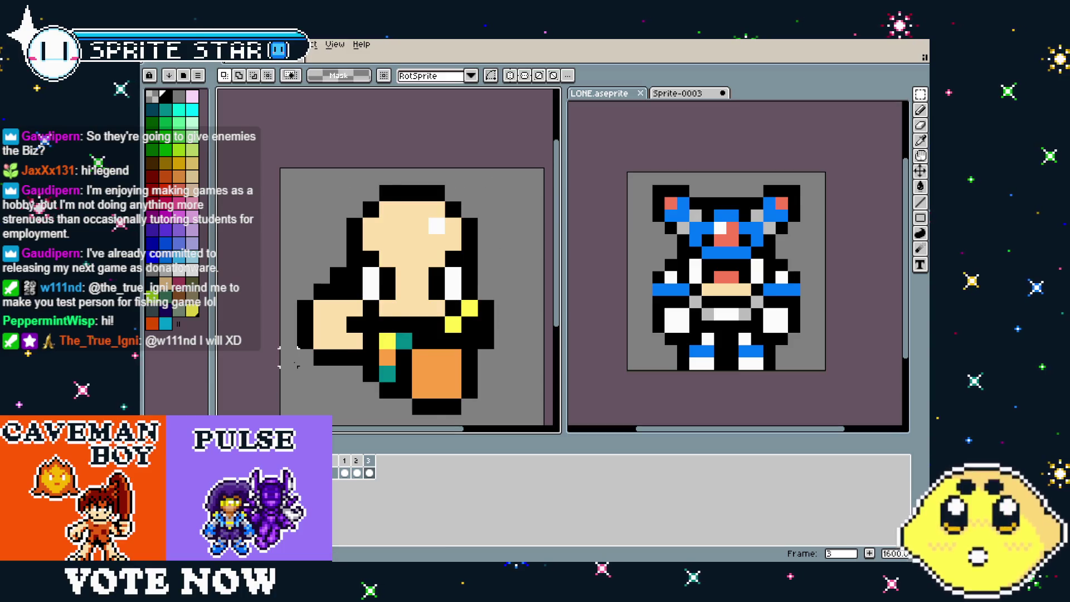
left_click_drag(289, 357, 324, 374)
key("Left")
key("Right")
Reposition the raised arm on side-view frame 2 and mirror the pose horizontally
left_click(360, 464)
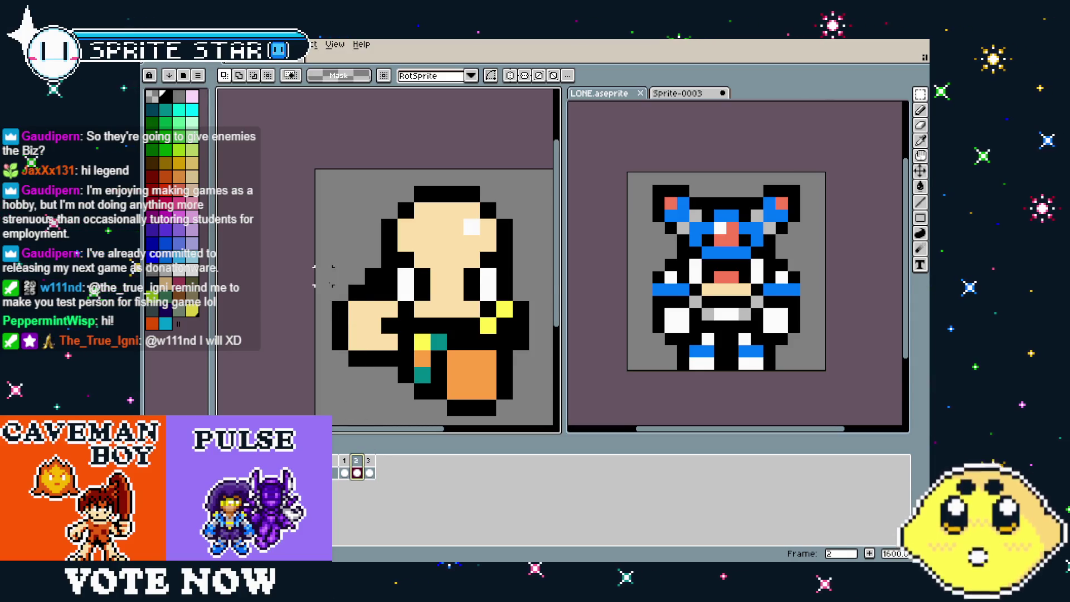
left_click_drag(356, 312, 365, 318)
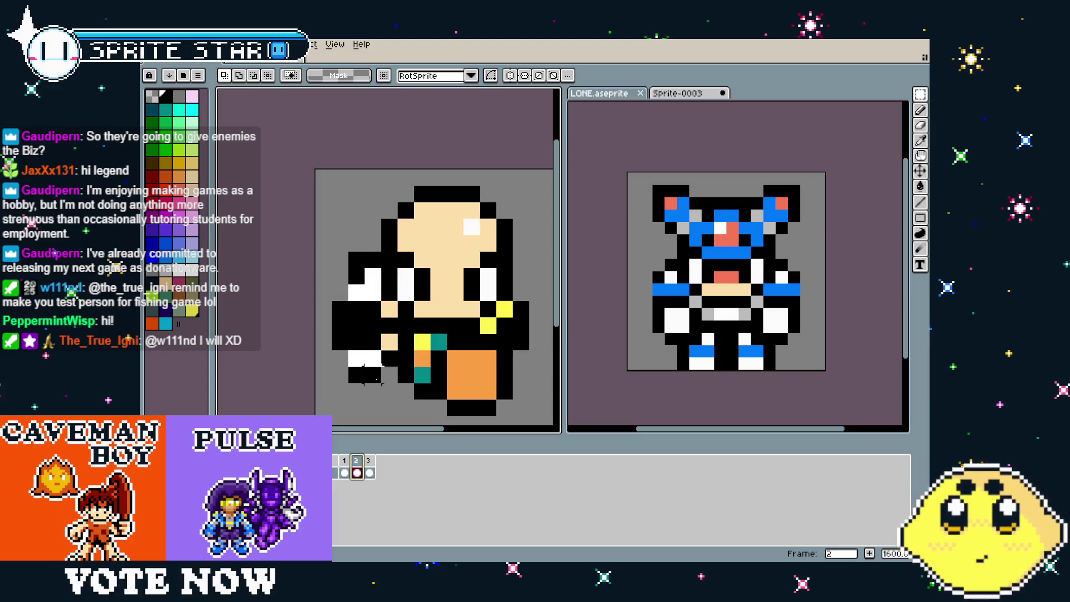
left_click(462, 319)
scroll(470, 324, "down", 1)
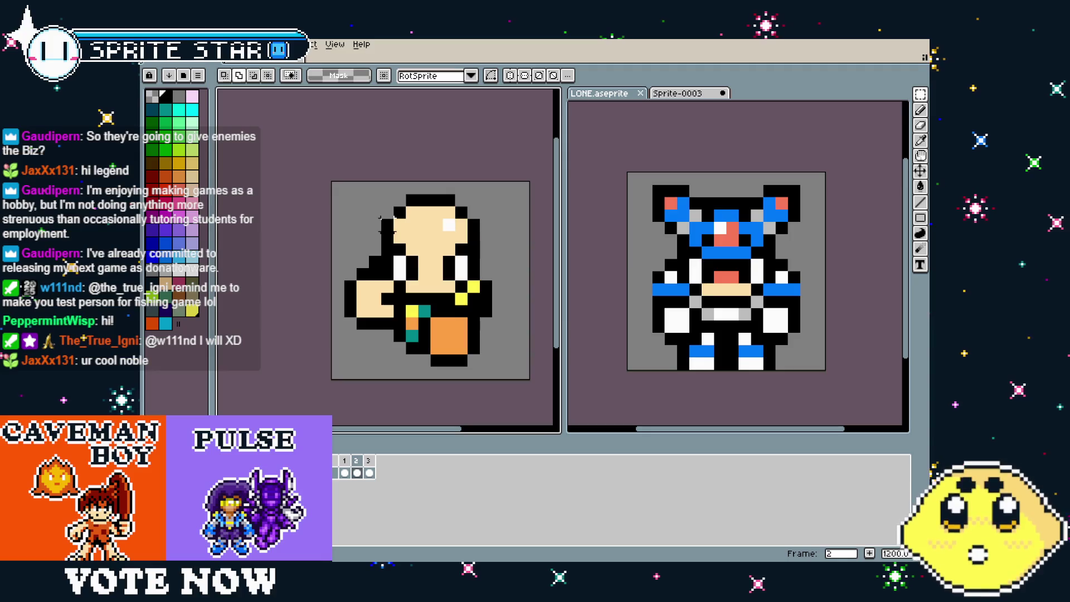
key("shift+h")
scroll(430, 238, "up", 1)
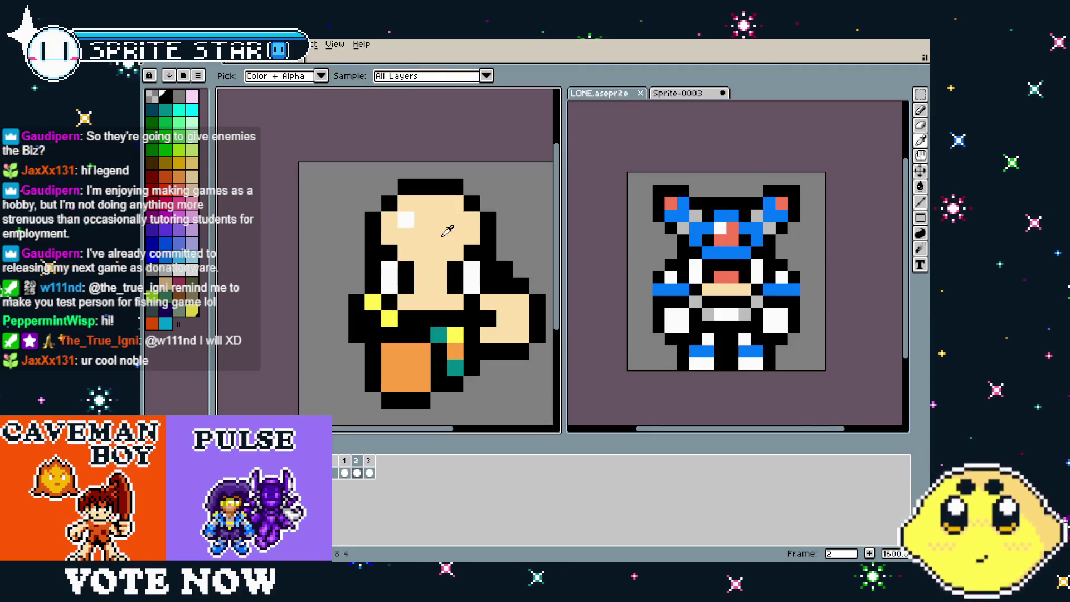
Recentre the sprite and flip between frames 1, 3 and 2 to compare poses
key("alt")
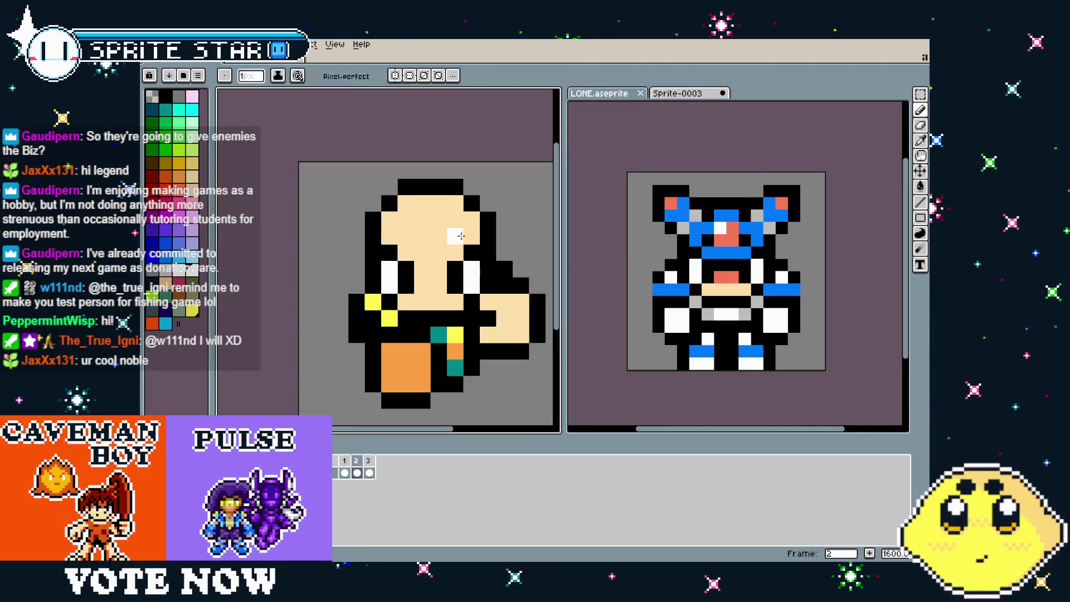
scroll(363, 286, "down", 2)
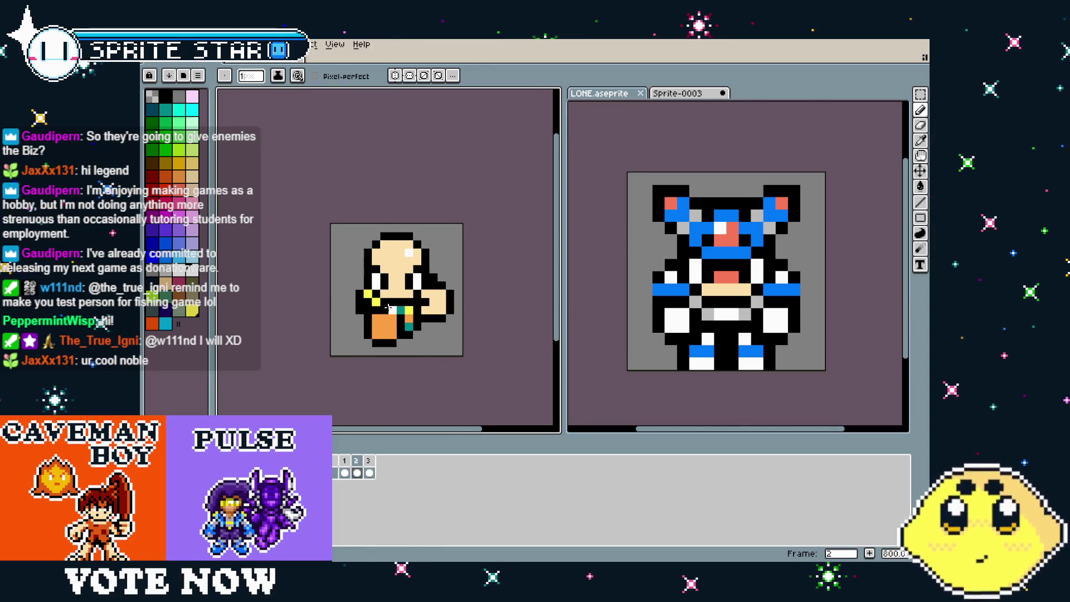
scroll(391, 310, "up", 1)
left_click_drag(383, 349, 371, 361)
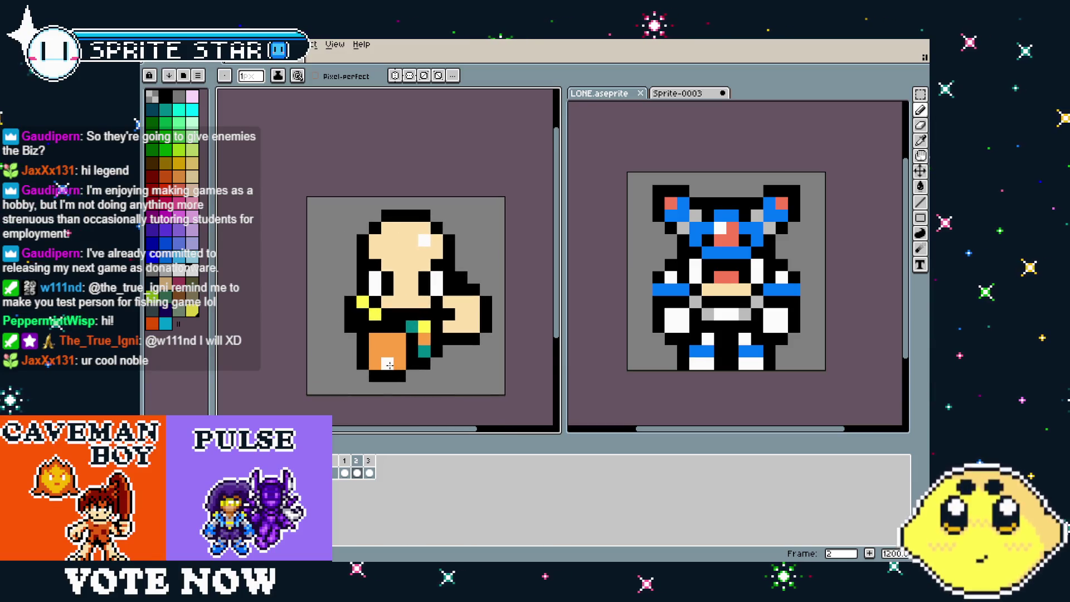
left_click(344, 462)
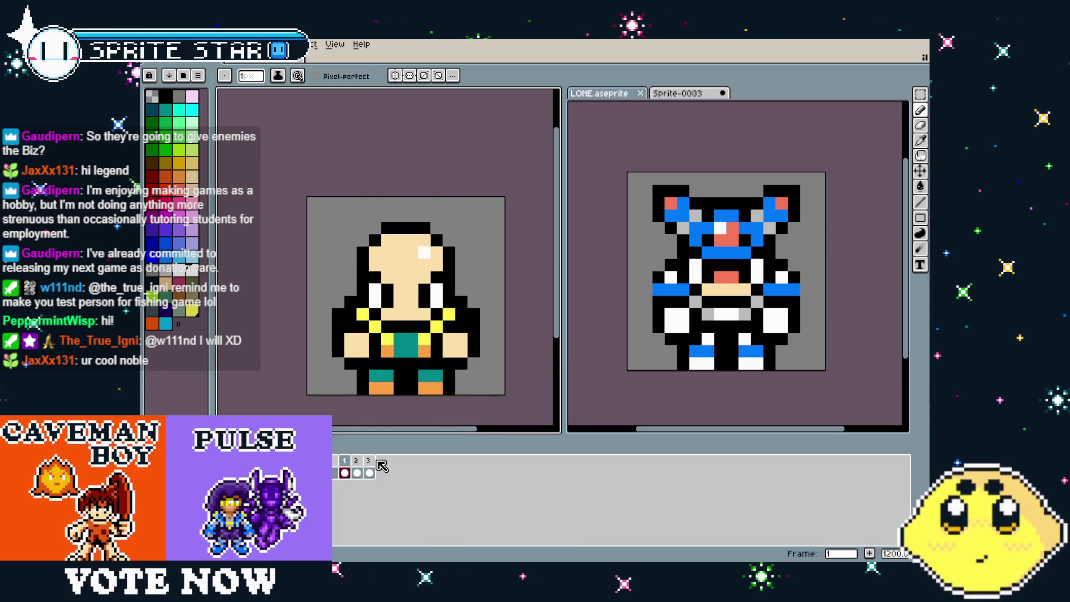
left_click(367, 467)
left_click(356, 462)
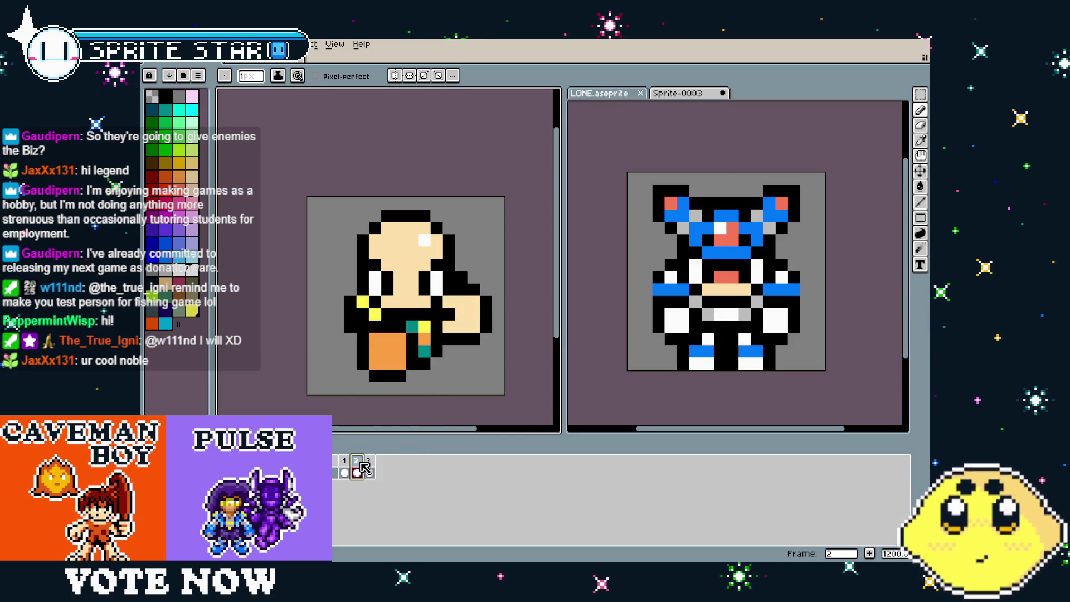
left_click(344, 462)
Insert a new frame after frame 1 and play the animation to check it
right_click(344, 462)
left_click(380, 487)
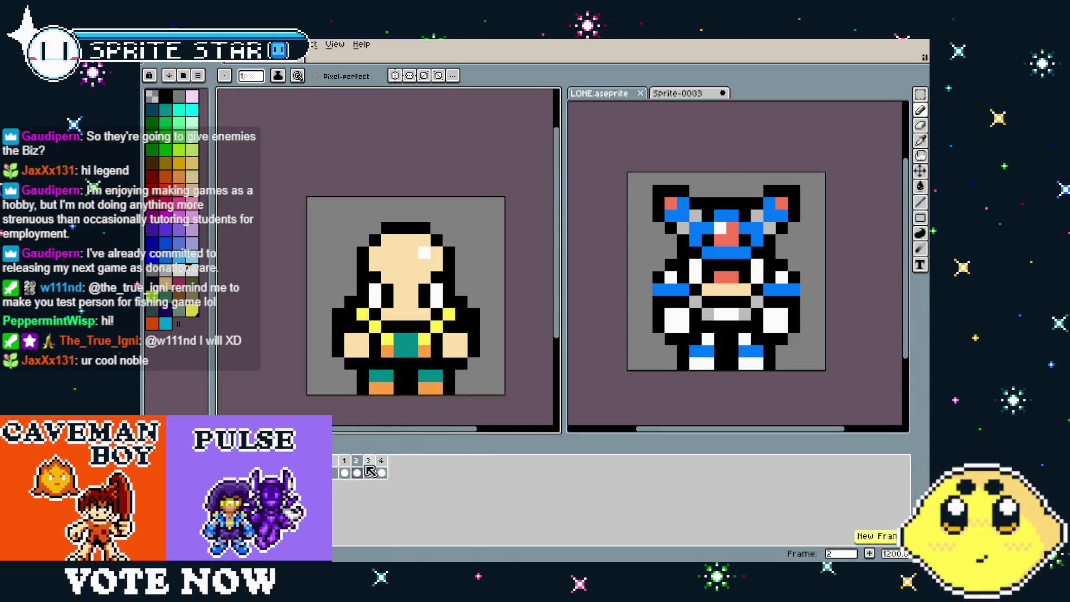
left_click(344, 462)
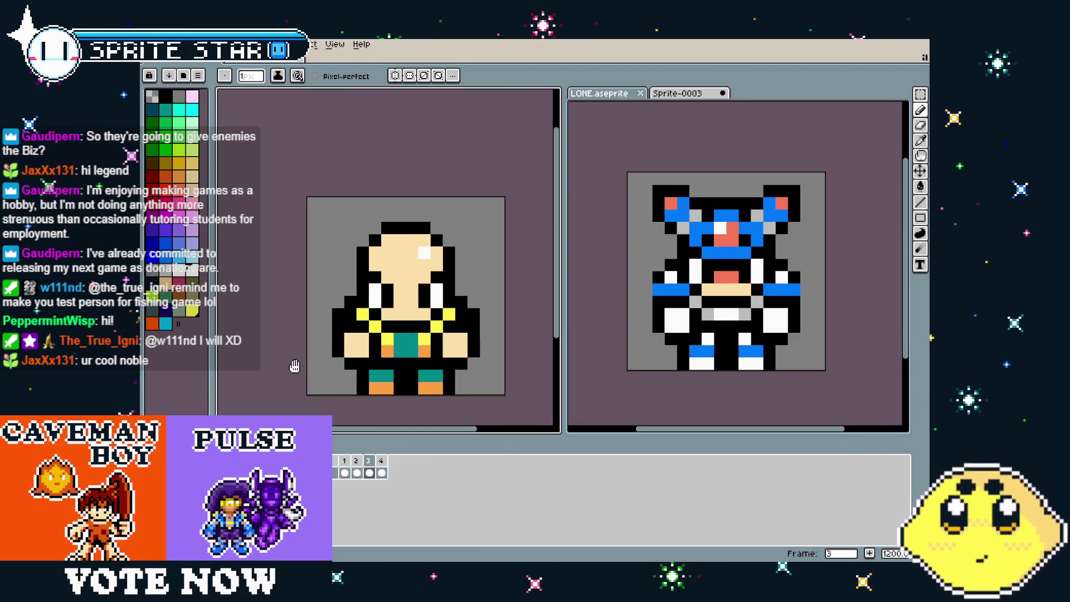
key("Return")
scroll(334, 313, "down", 2)
scroll(335, 313, "up", 2)
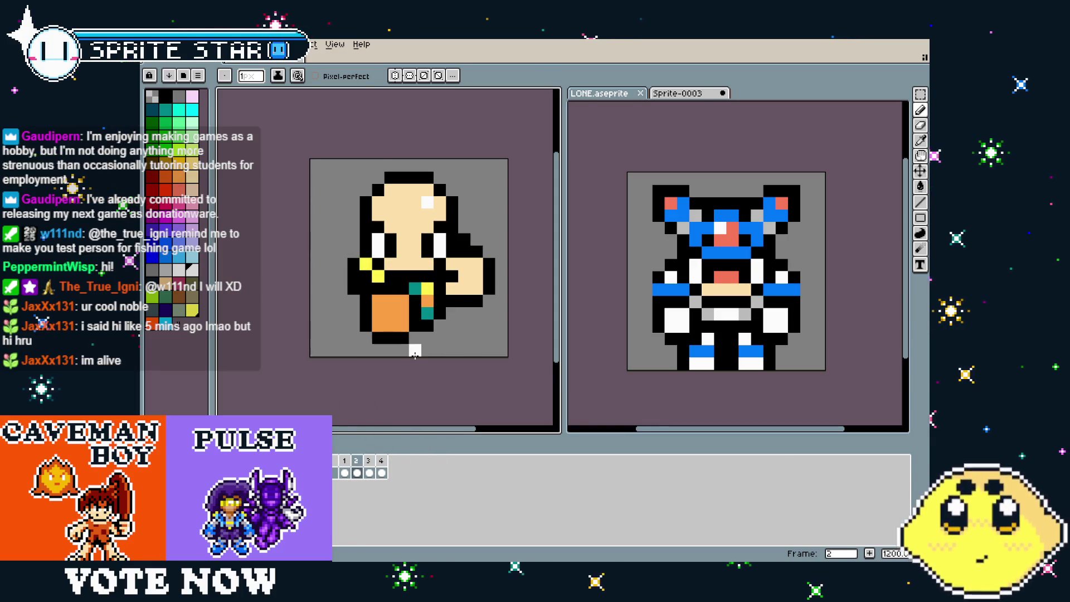
Select frames 1 through 4 in the timeline and open frame 4's options
left_click(348, 468)
left_click_drag(353, 467, 384, 467)
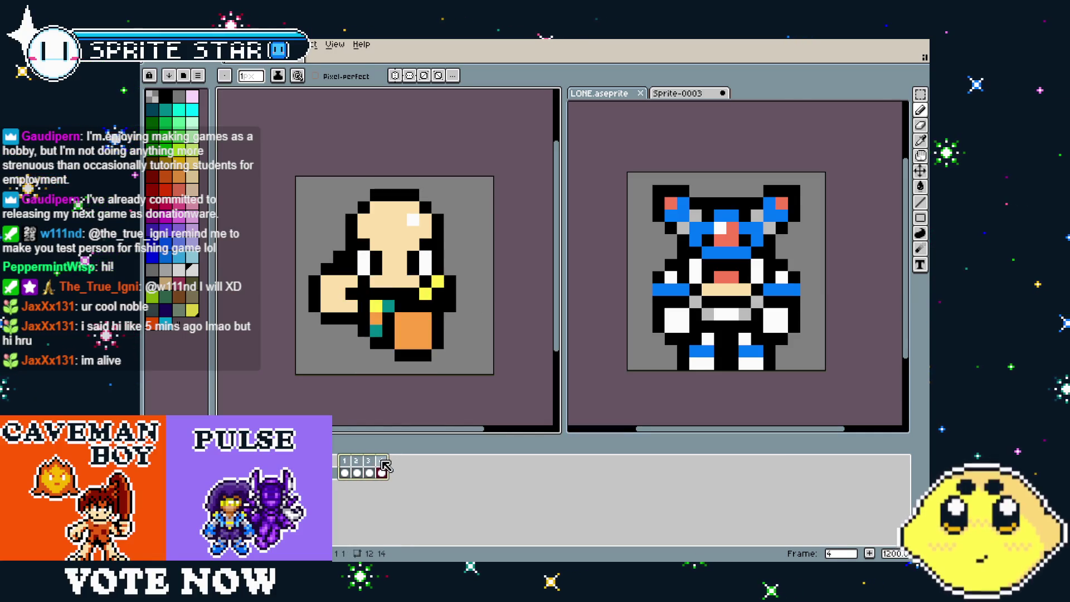
right_click(382, 461)
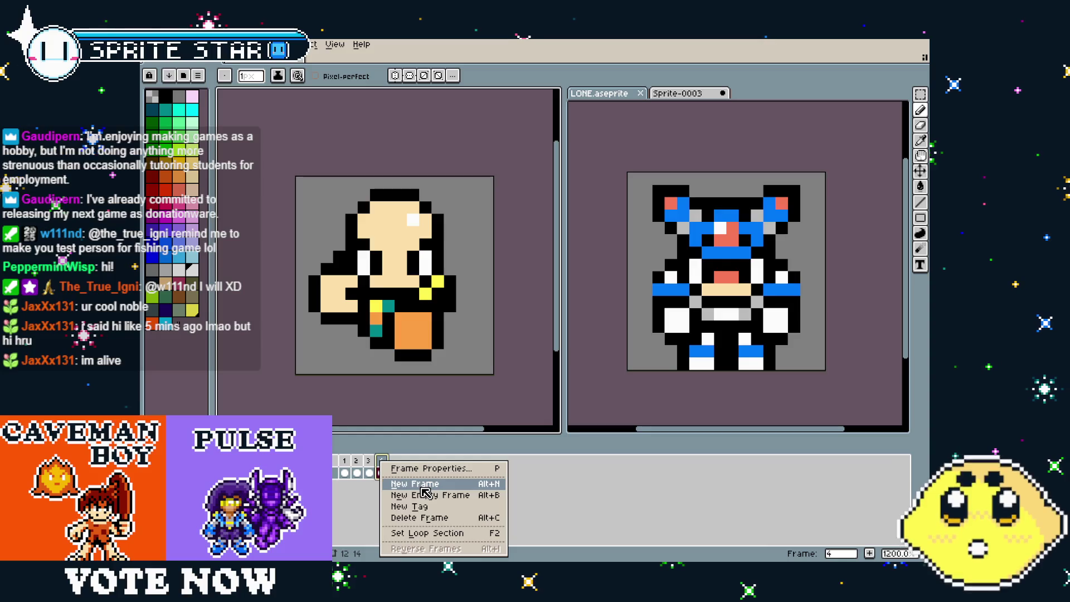
Select the whole blue back-view sprite on frame 5 of the other document
left_click(580, 373)
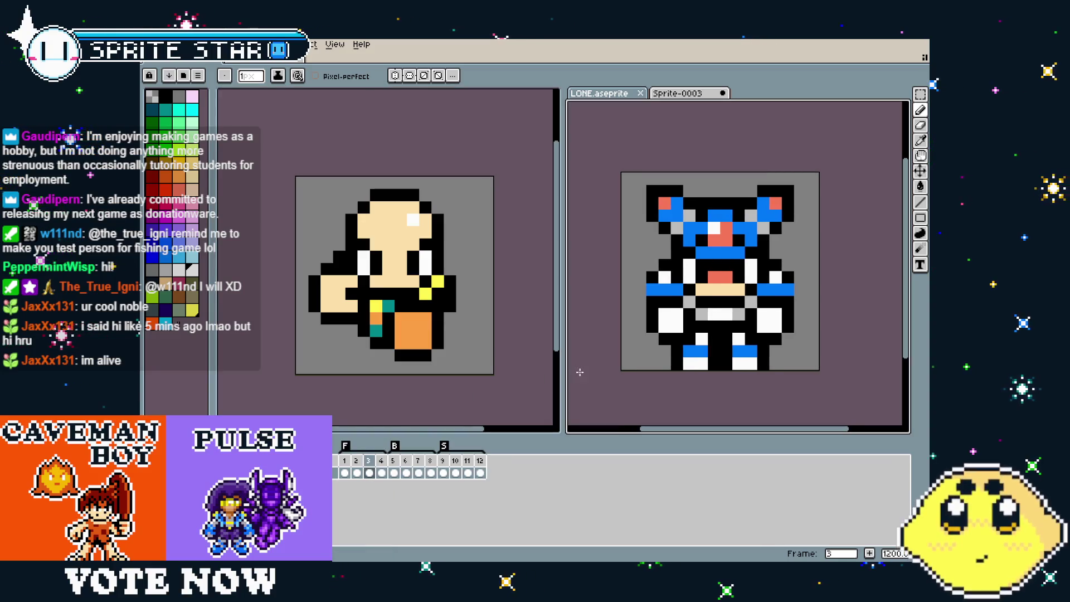
left_click(395, 463)
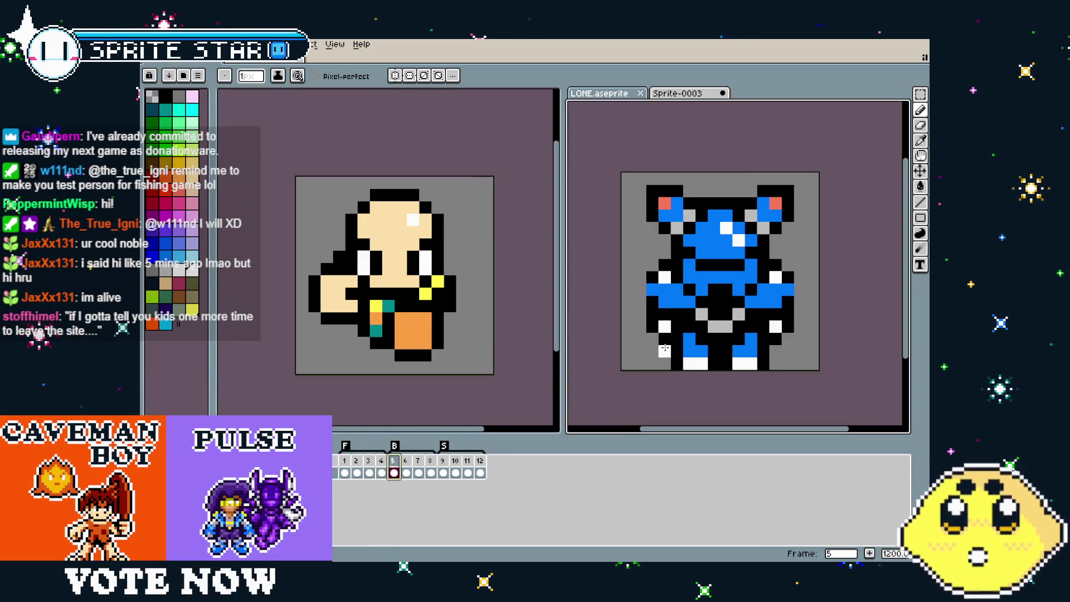
key("m")
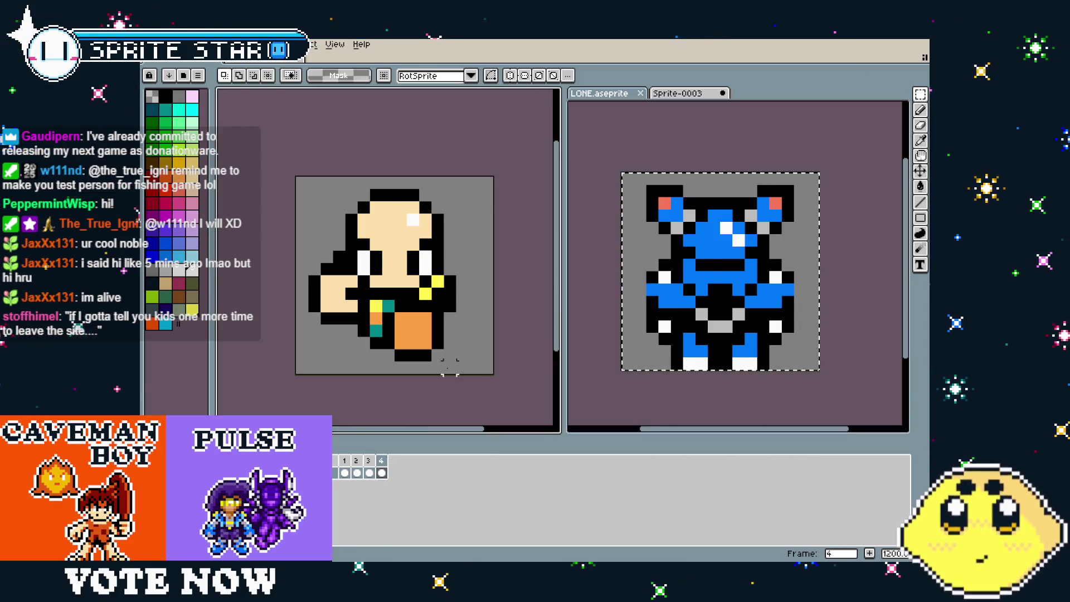
Add an empty frame after frame 4, paste the blue sprite in, then undo the paste
left_click(381, 463)
right_click(382, 463)
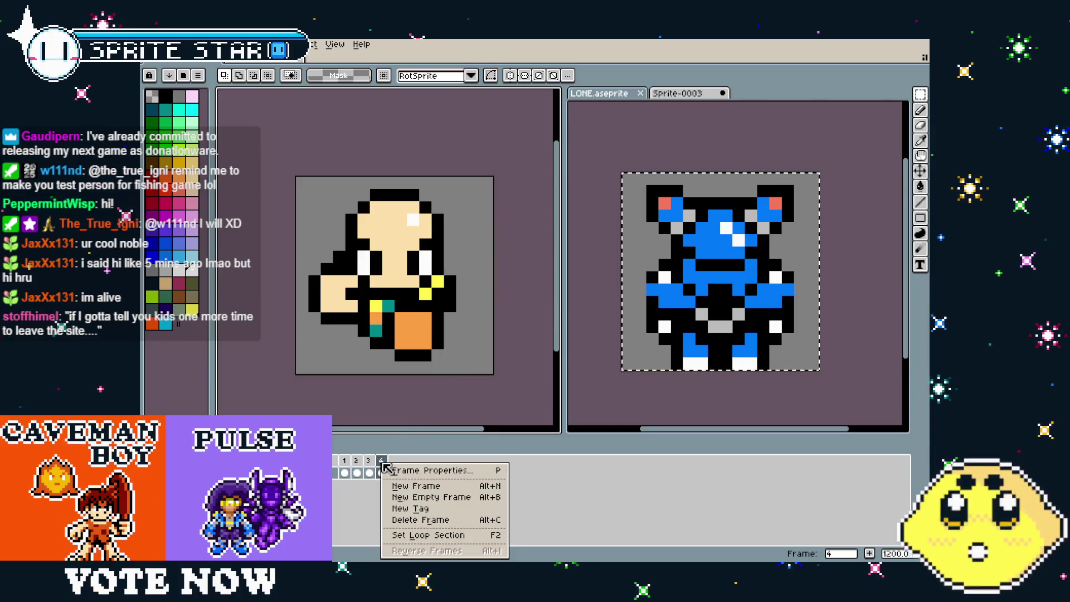
left_click(428, 502)
key("ctrl+v")
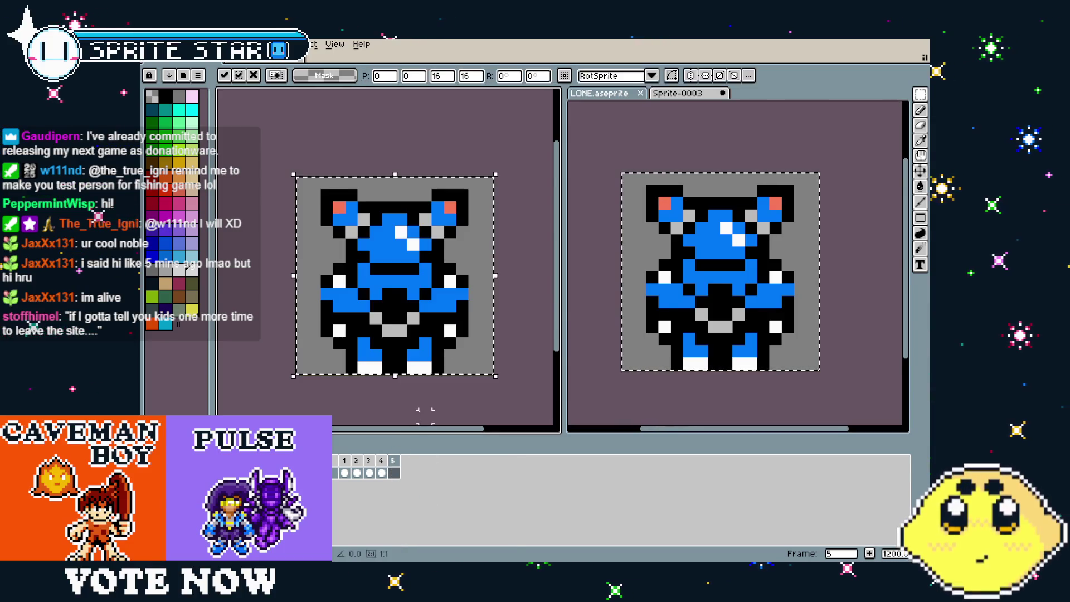
key("Return")
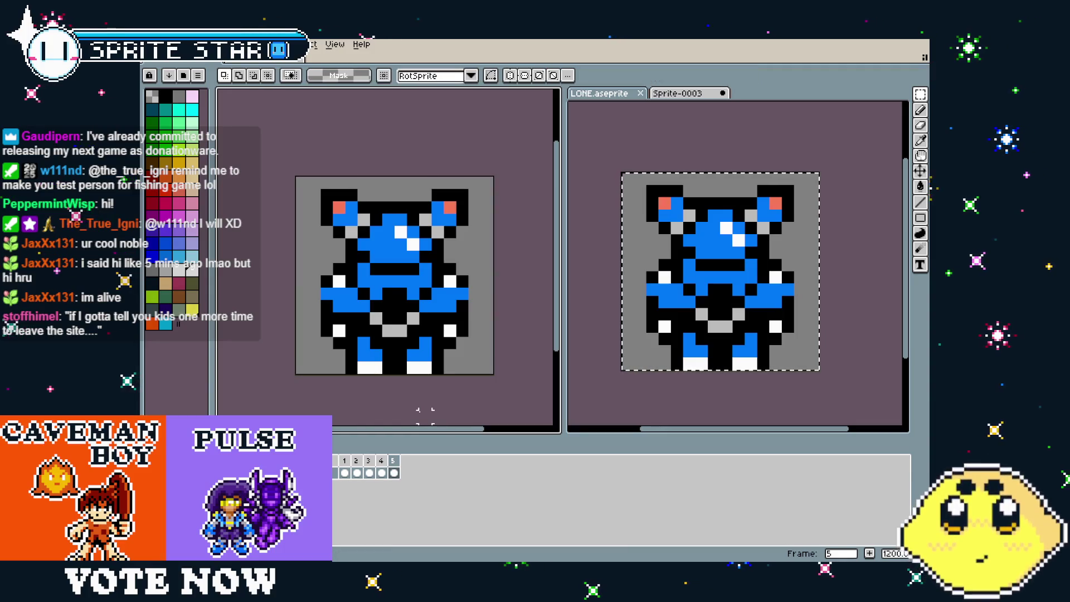
key("ctrl+z")
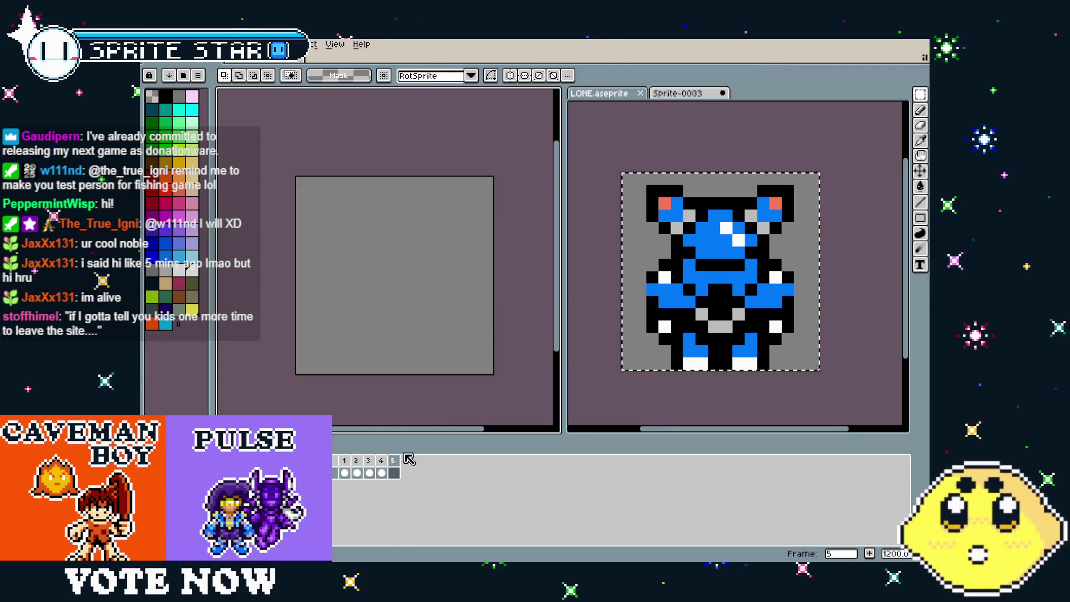
Copy the bald character from frame 1's cel and paste it into empty frame 5
left_click(382, 472)
left_click(393, 472)
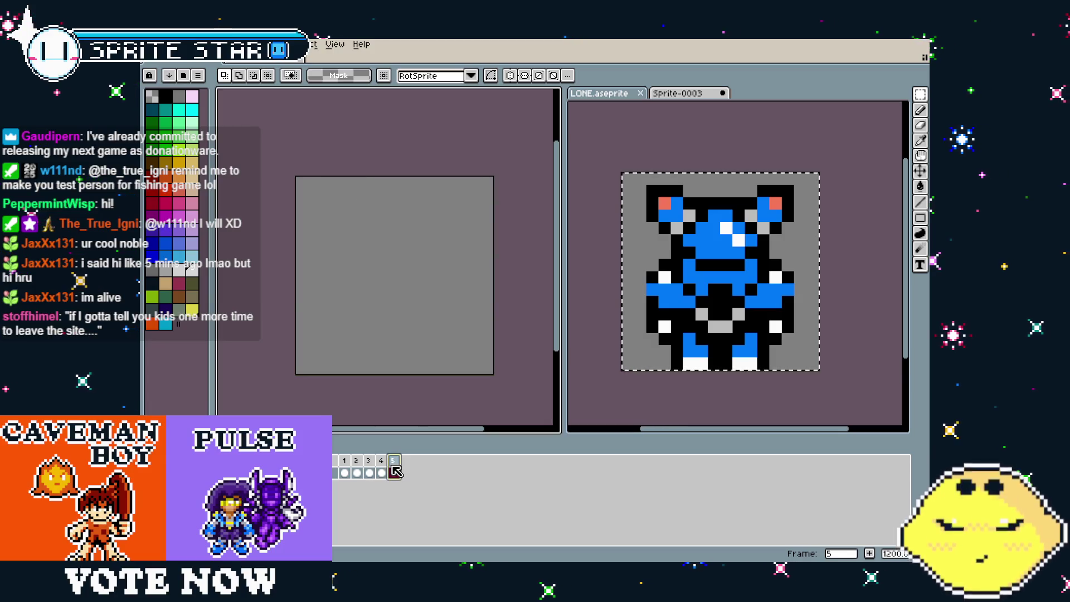
left_click(345, 471)
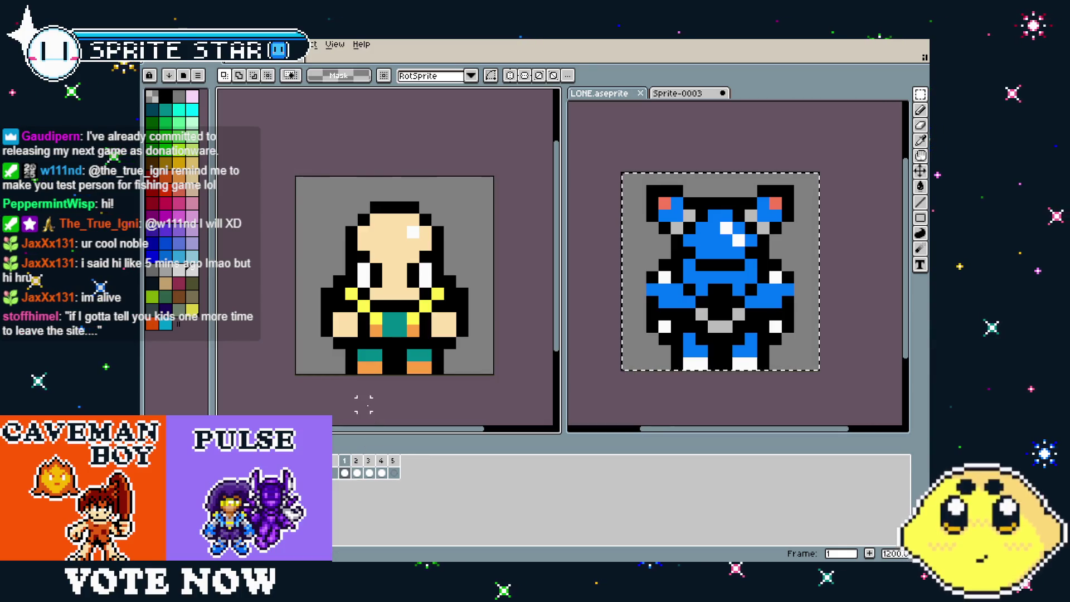
key("Delete")
key("ctrl+z")
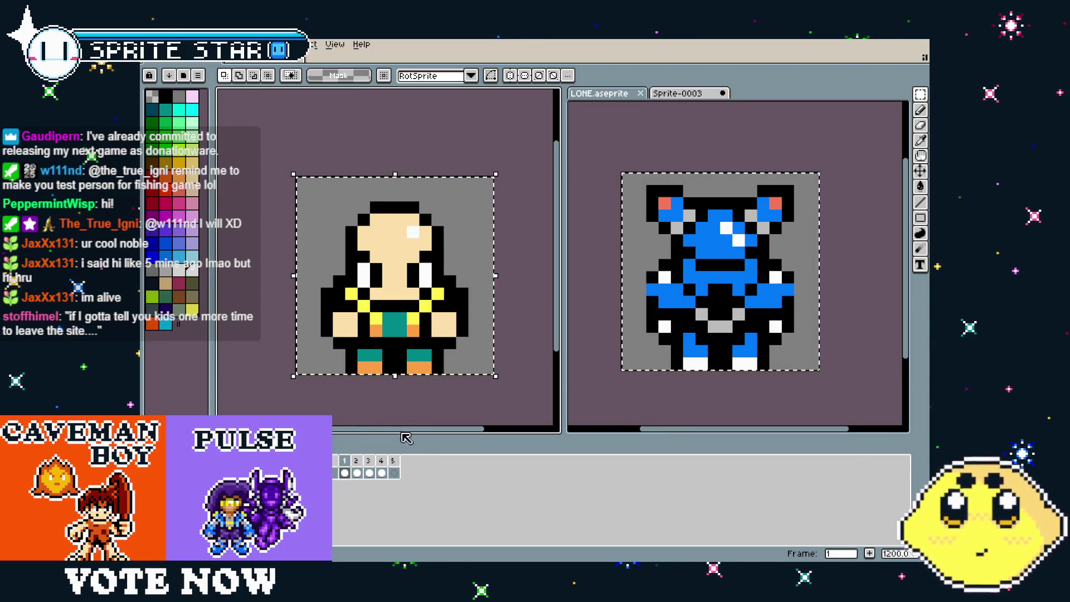
left_click(393, 461)
key("ctrl+v")
left_click(412, 415)
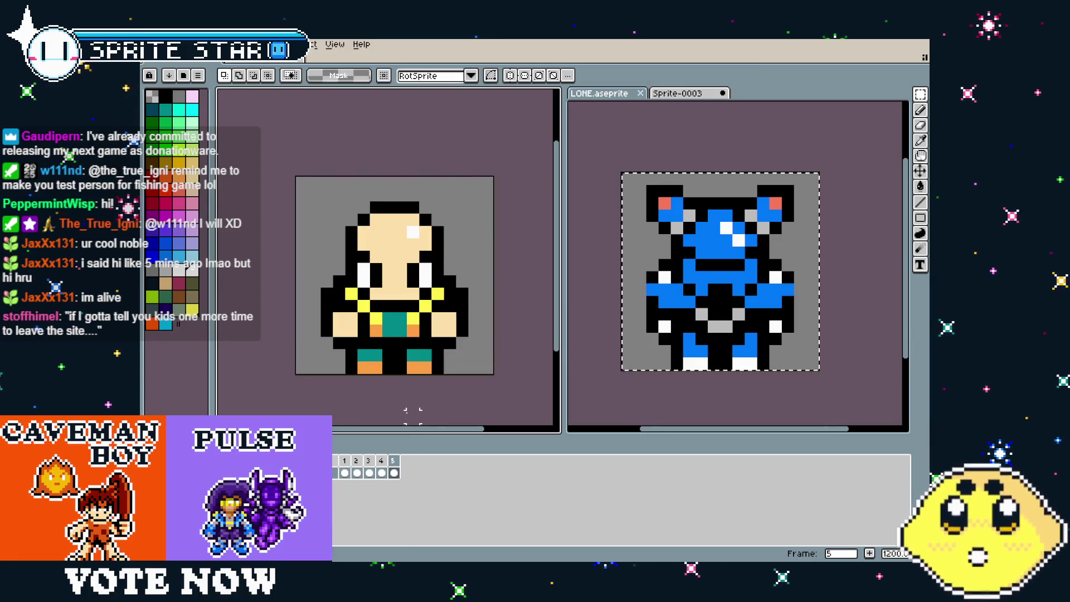
Recolour the teal waist row of frame 5 orange with the pencil
key("b")
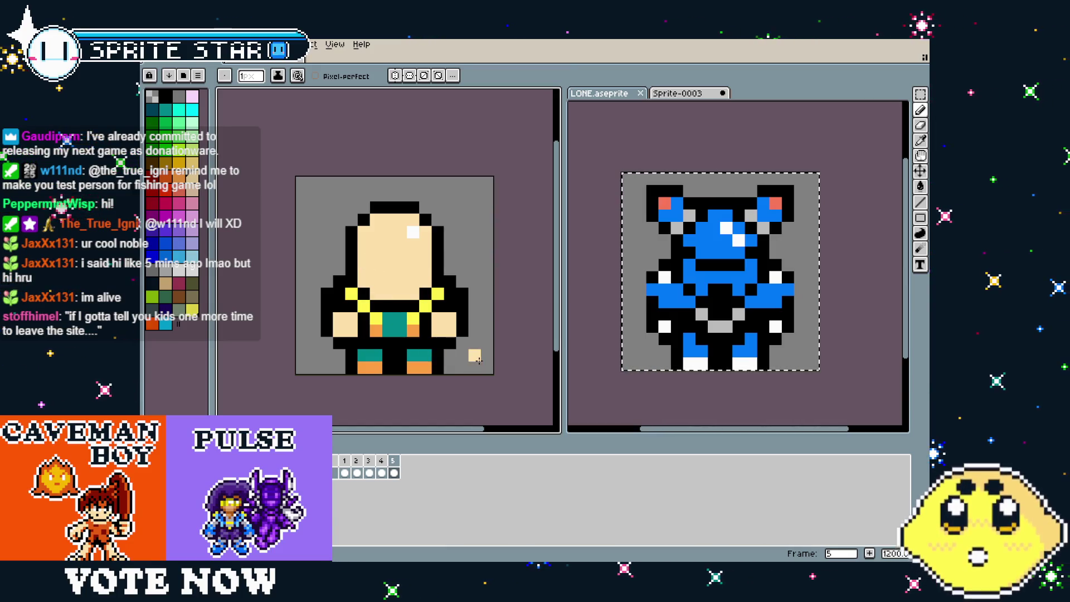
left_click_drag(408, 343, 395, 347)
key("i")
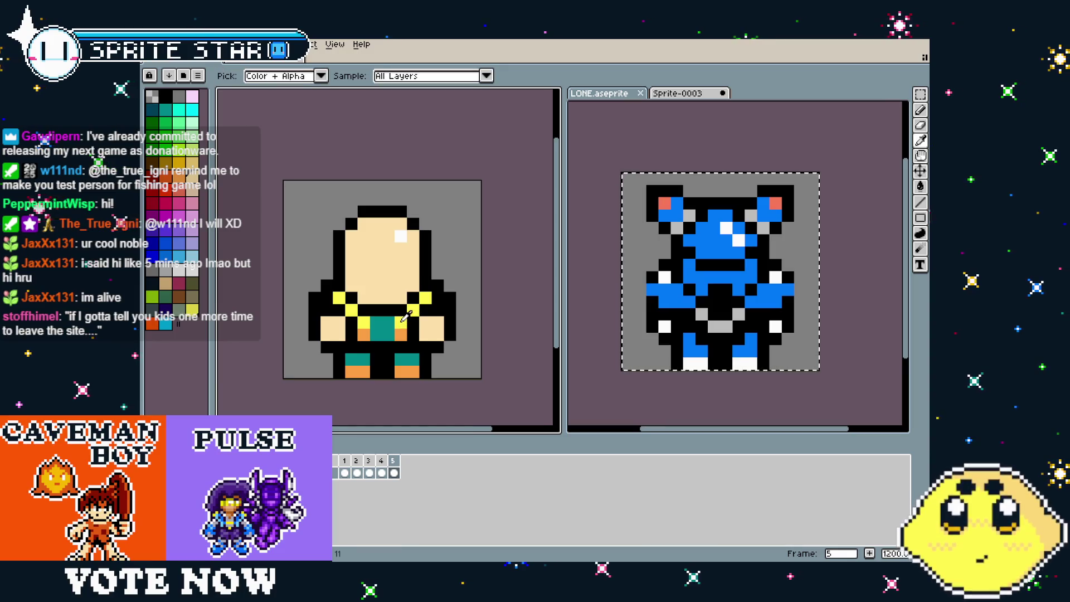
left_click(401, 321, "alt")
left_click(363, 335, "alt")
left_click_drag(372, 335, 377, 337)
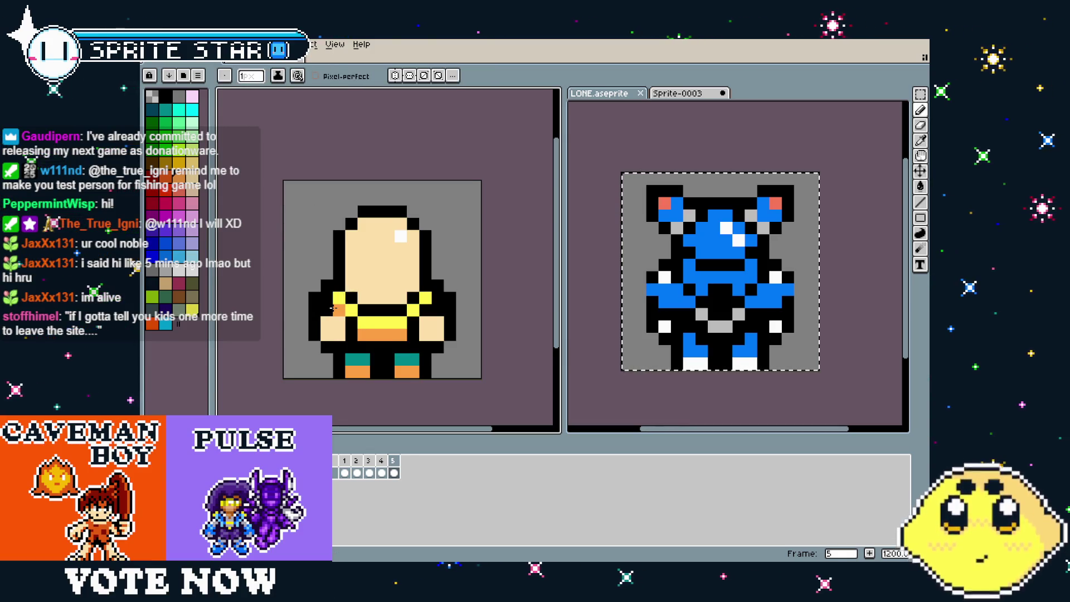
Sample the strap yellow and paint the pixel beside the belt yellow
left_click(326, 323, "alt")
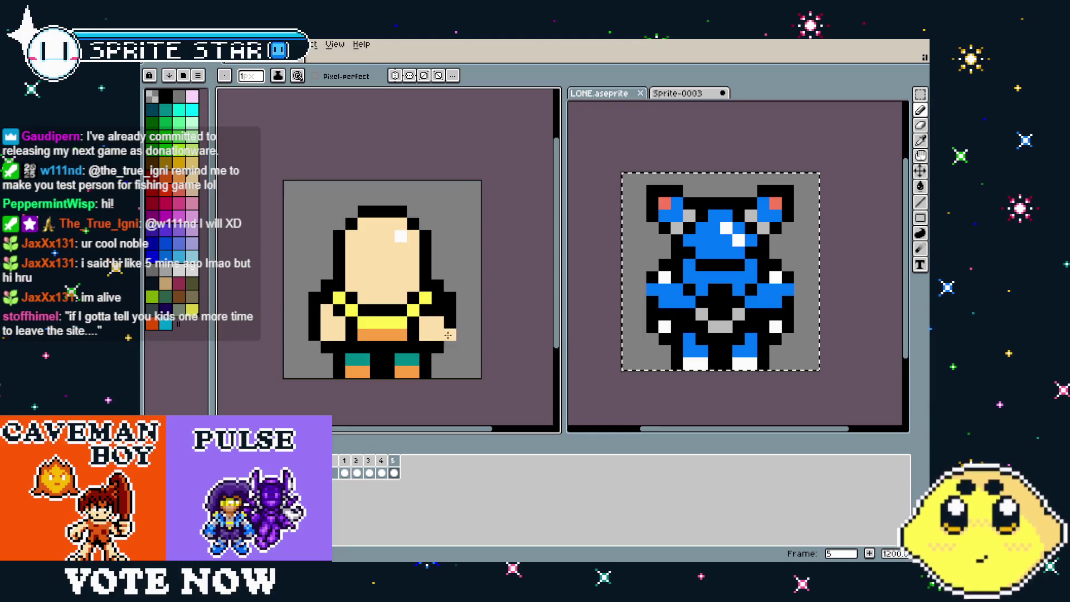
scroll(406, 391, "down", 5)
scroll(408, 390, "up", 3)
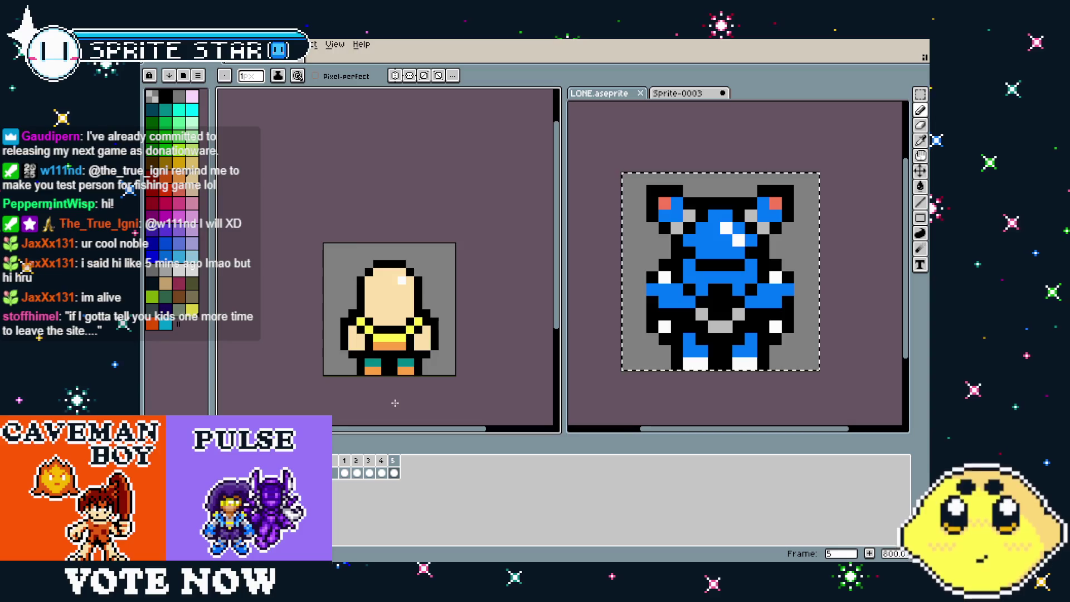
scroll(343, 324, "up", 2)
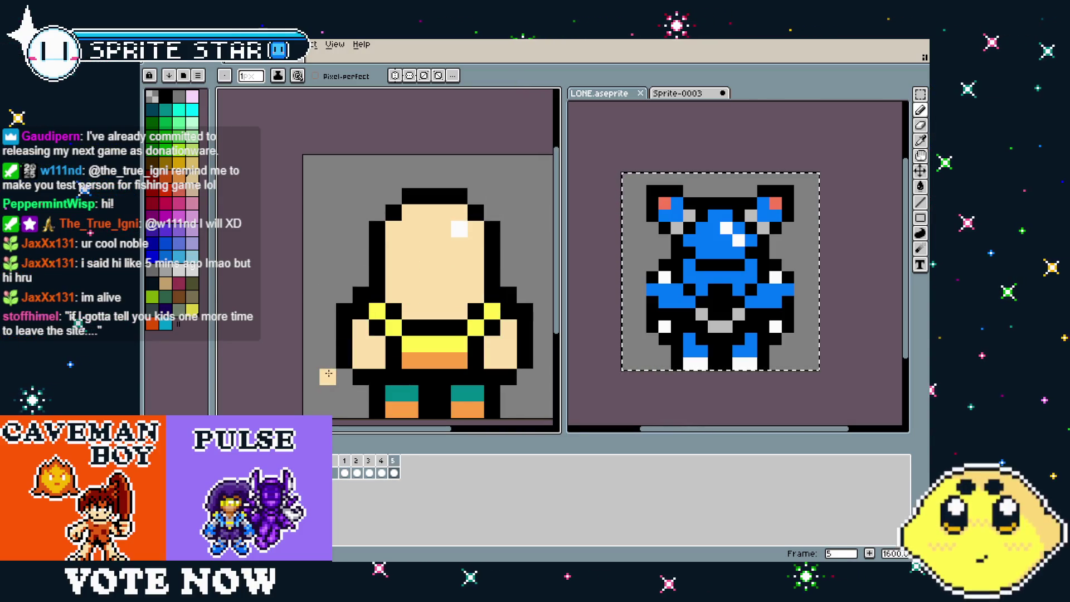
key("alt")
left_click(381, 329, "alt")
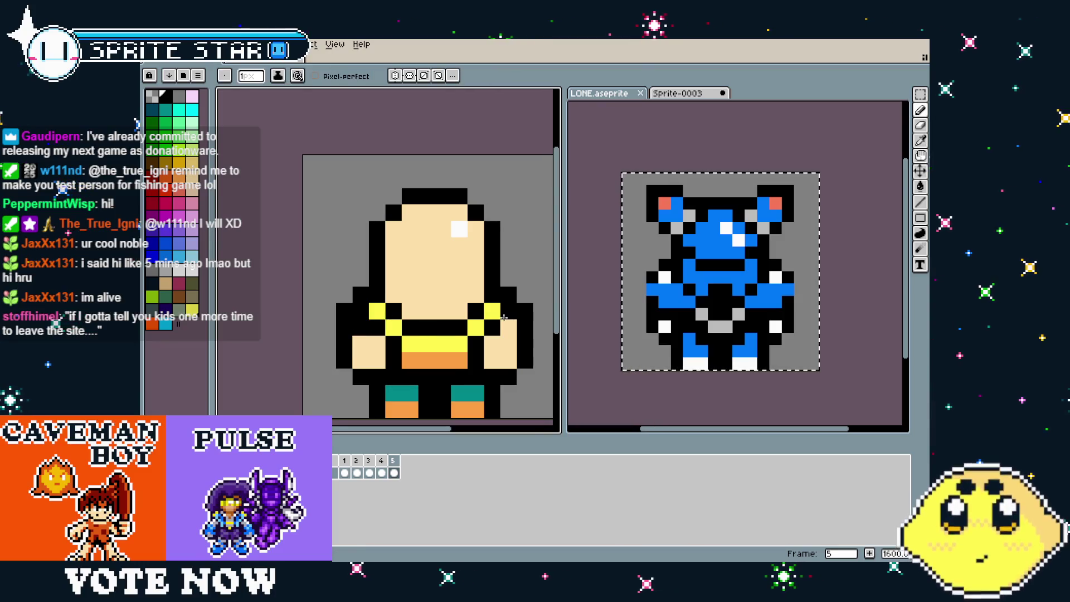
left_click(492, 310, "alt")
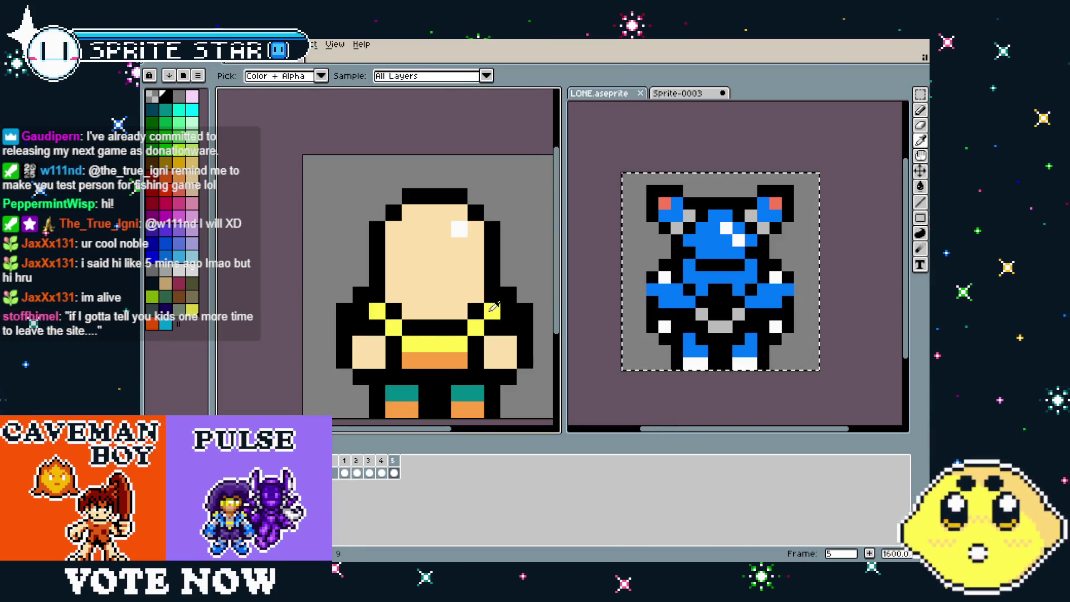
left_click(496, 332)
Paint the waist and belt-side pixels orange, undoing one stray pixel
left_click(463, 359, "alt")
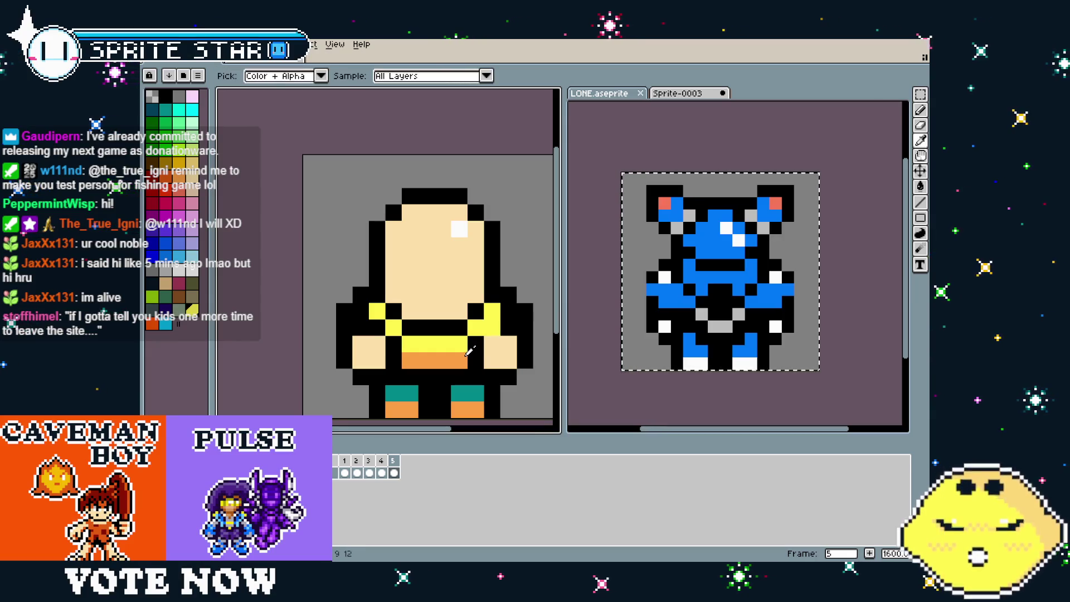
left_click(475, 344)
left_click(505, 326)
key("ctrl+z")
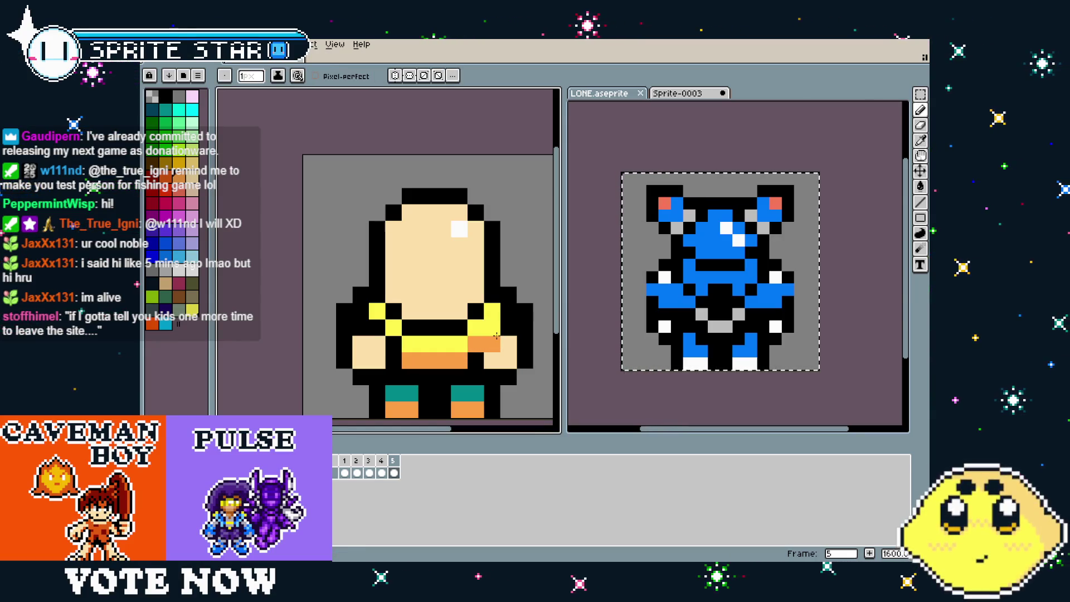
left_click(499, 324)
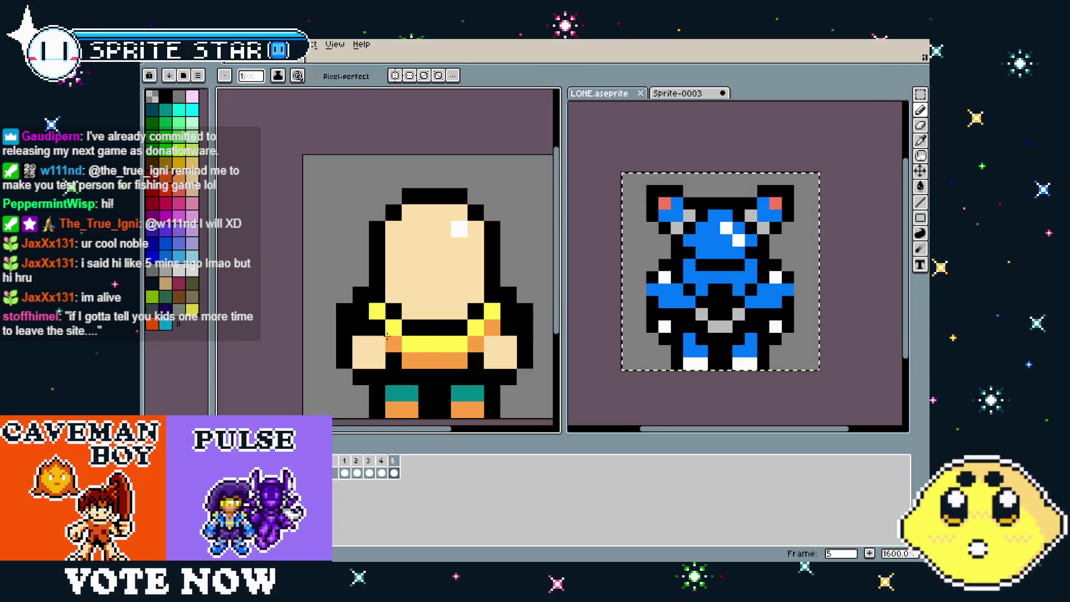
Recentre the character in the view and sample black from its outline
scroll(360, 369, "down", 4)
scroll(360, 385, "up", 4)
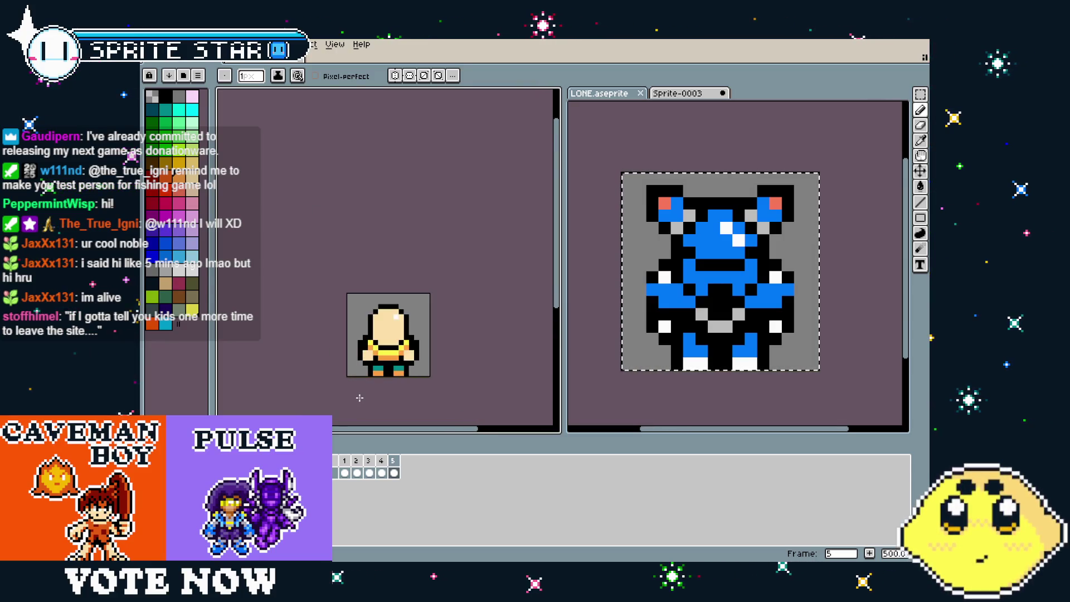
left_click_drag(360, 397, 356, 399)
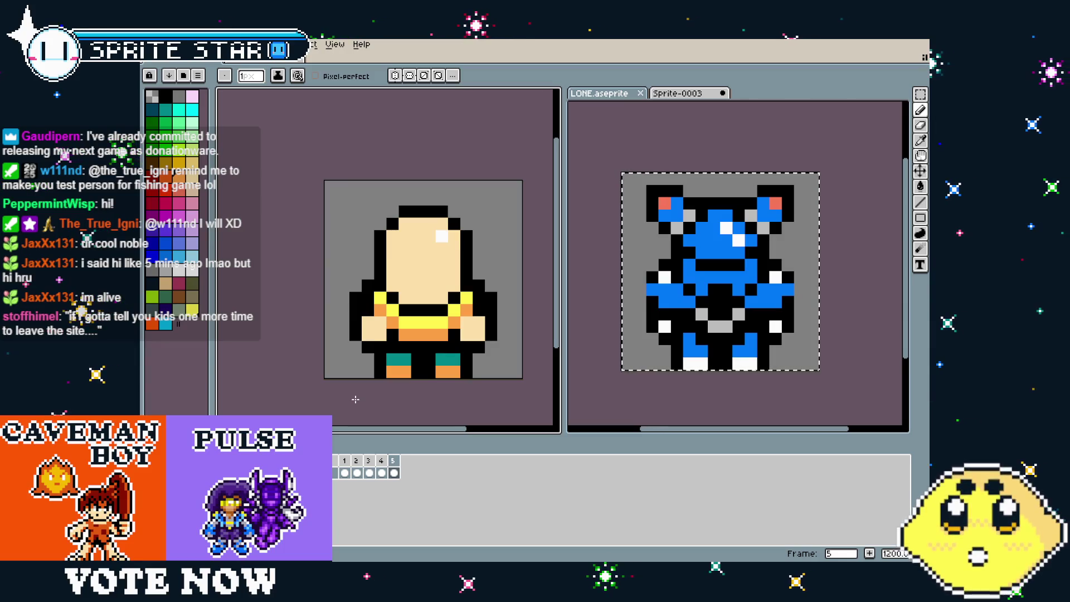
mouse_move(356, 399)
left_mouse_down()
mouse_move(321, 399)
mouse_move(339, 400)
left_mouse_up()
key("i")
left_click(478, 292, "alt")
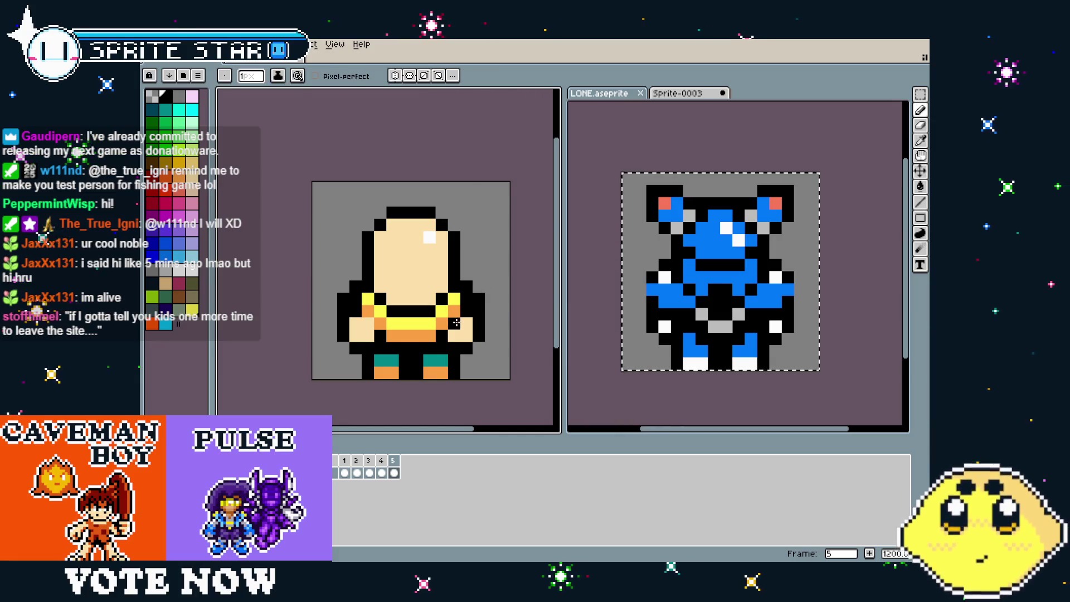
scroll(337, 389, "down", 5)
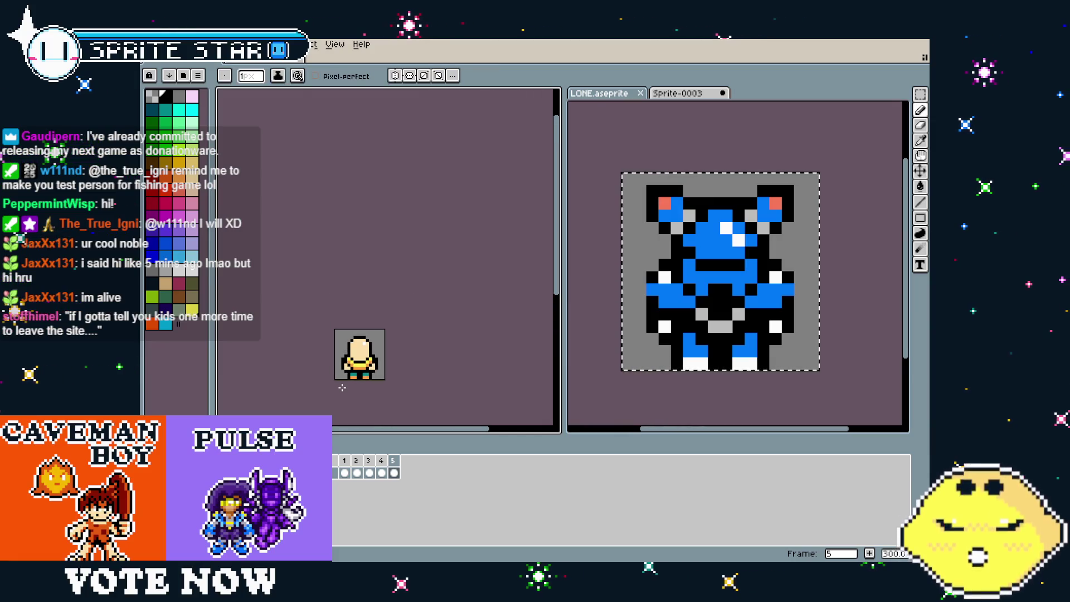
scroll(372, 377, "up", 3)
Sample teal from the trousers and fill the gap between the legs
key("i")
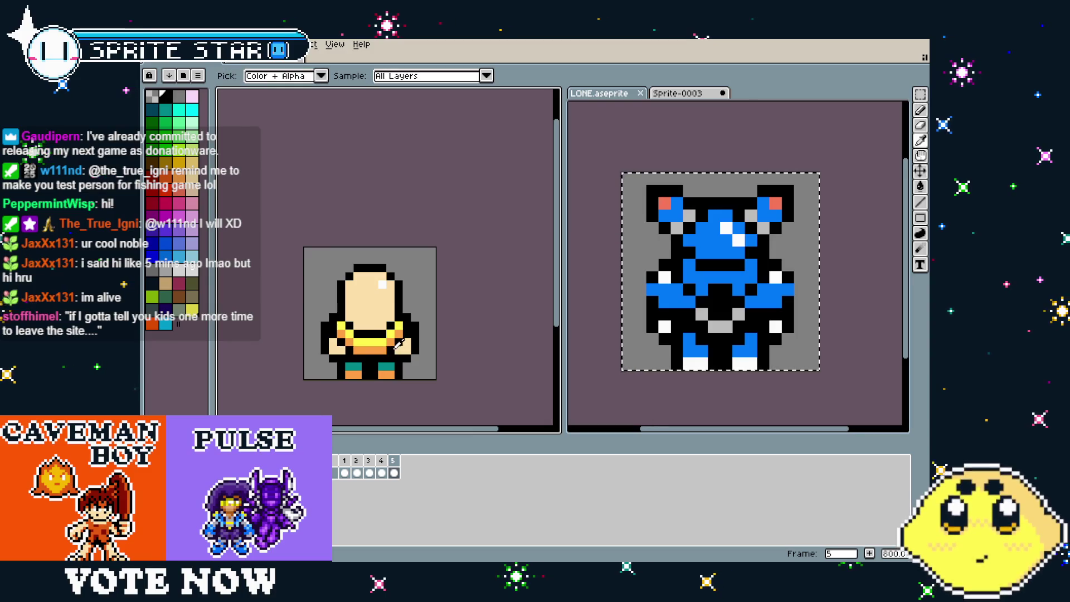
left_click(393, 346, "alt")
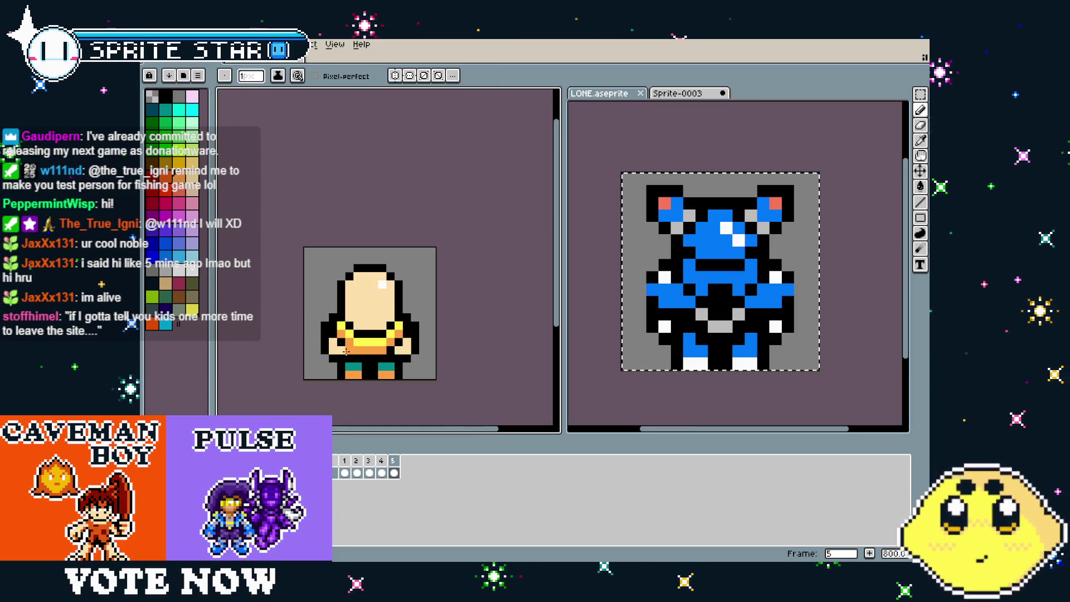
left_click(368, 369, "alt")
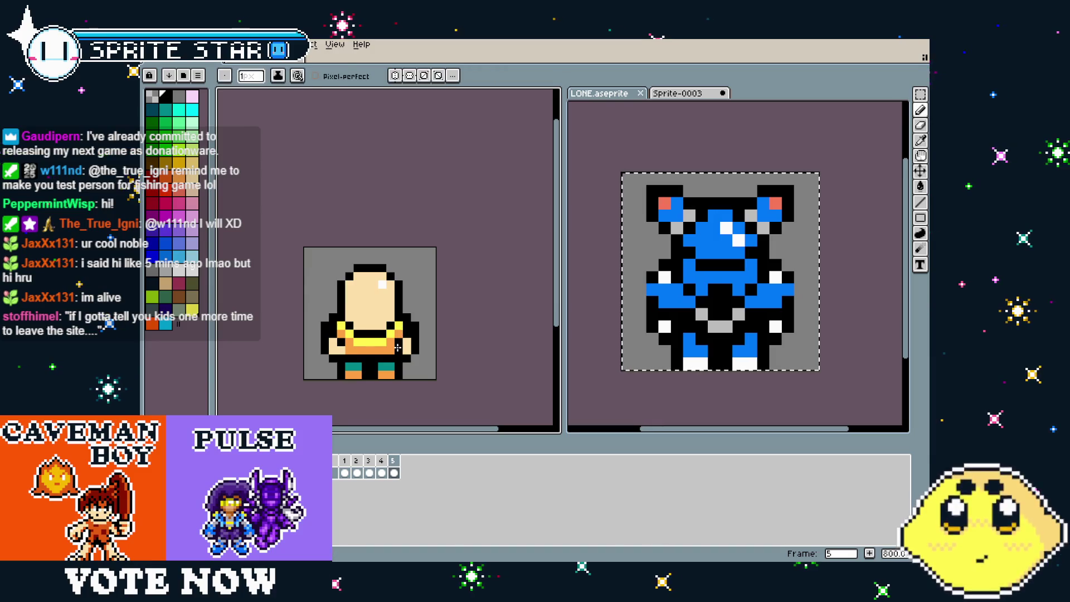
scroll(339, 386, "down", 2)
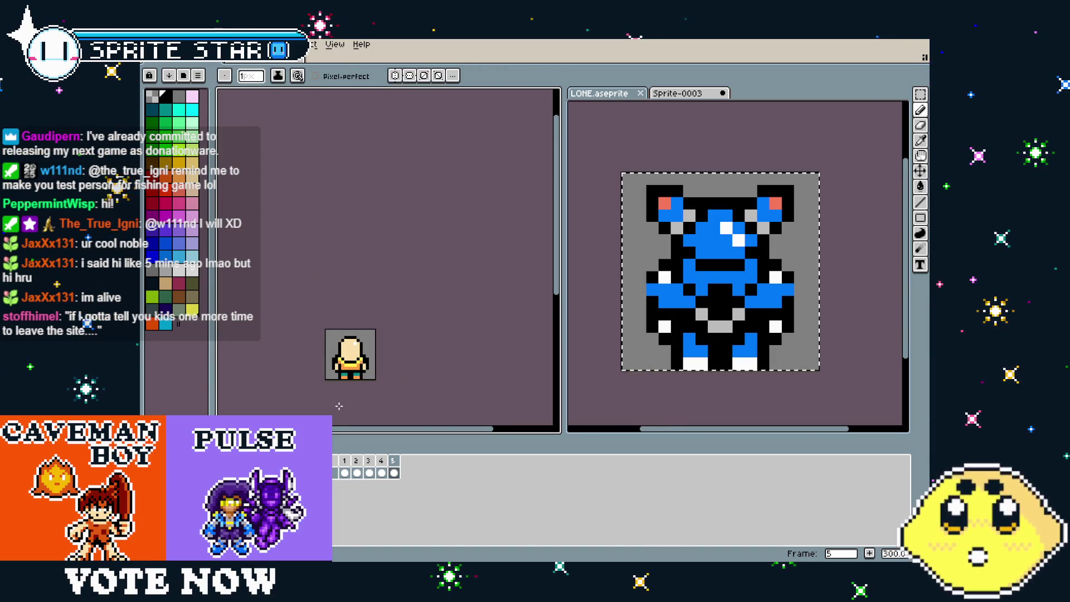
scroll(339, 401, "up", 3)
left_click(363, 354, "alt")
left_click(388, 338)
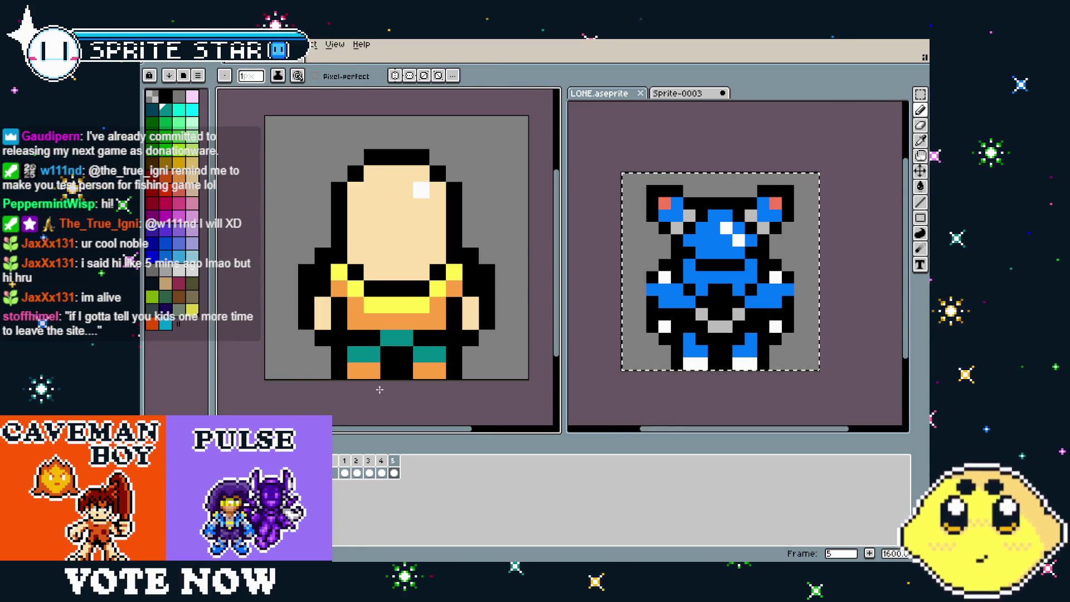
scroll(370, 419, "down", 6)
scroll(371, 419, "up", 2)
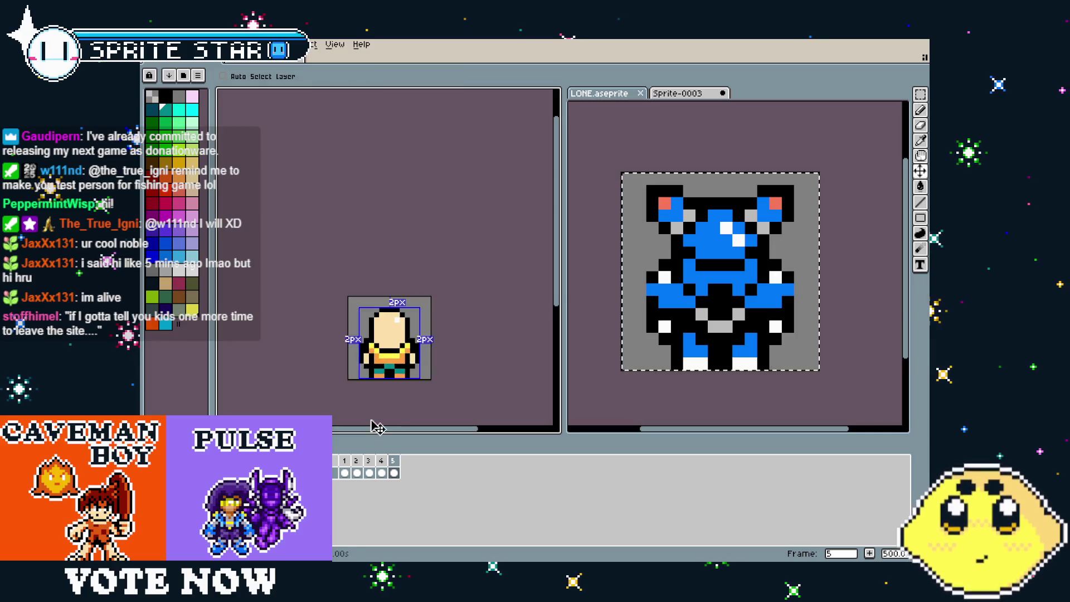
Undo the last pencil stroke and compare front frame 1 with back-view frame 5
key("ctrl+z")
left_click(349, 462)
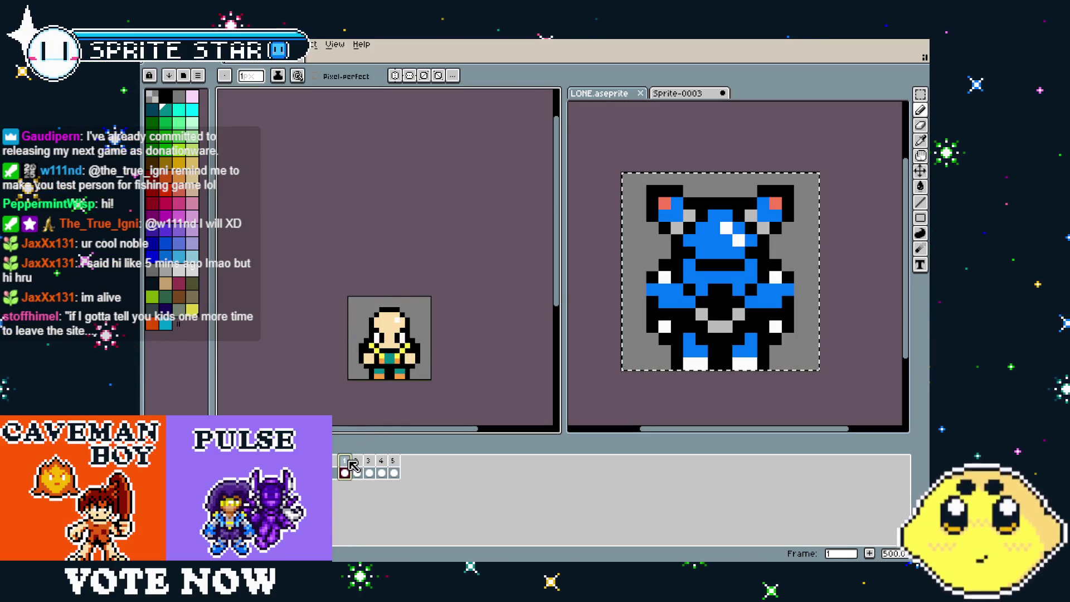
scroll(371, 377, "up", 4)
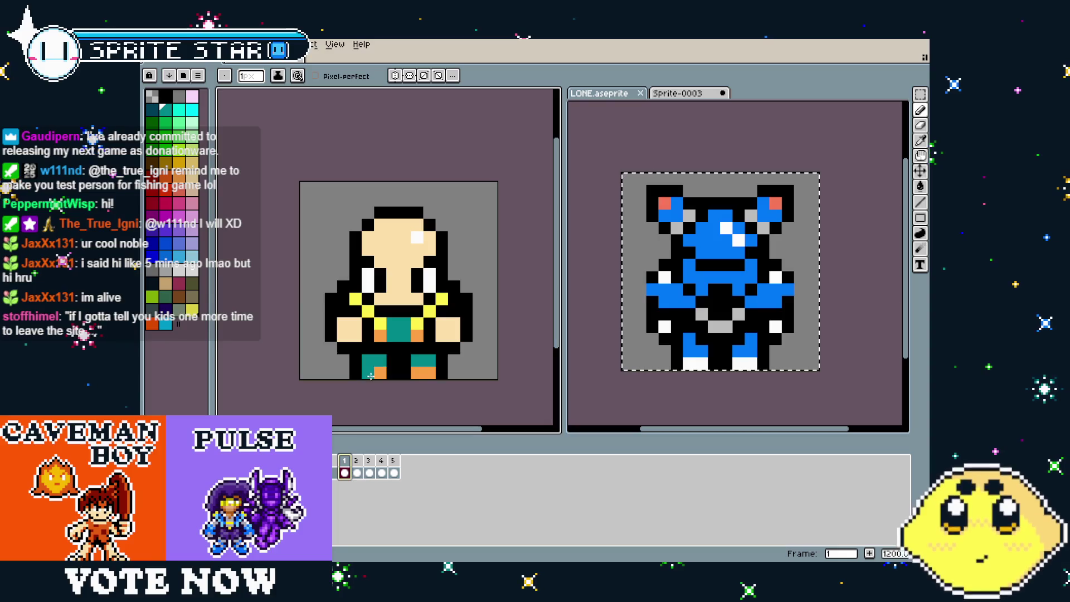
left_click(395, 462)
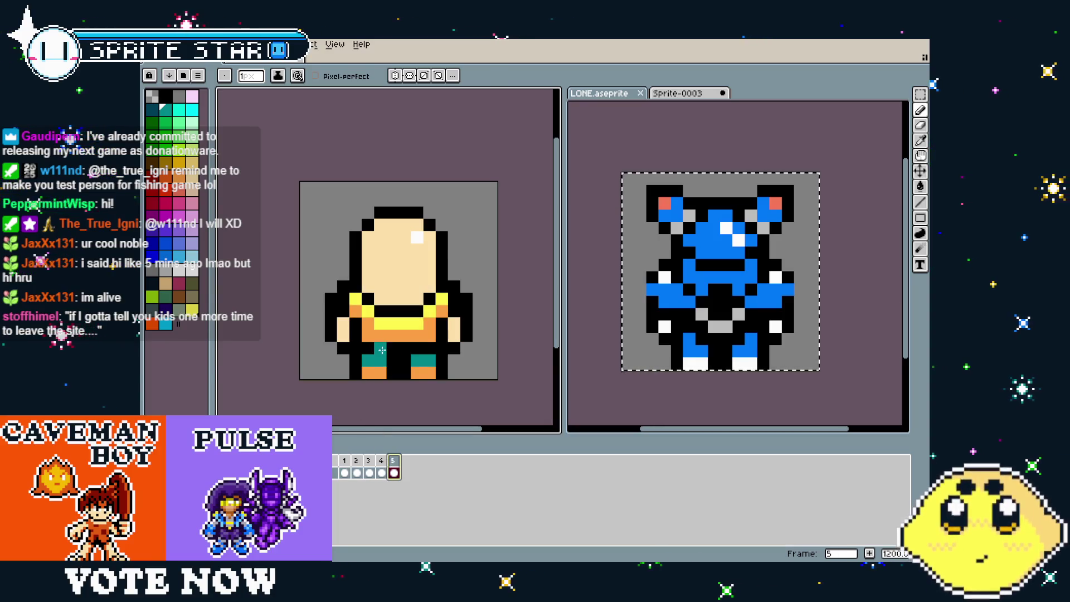
scroll(381, 399, "down", 5)
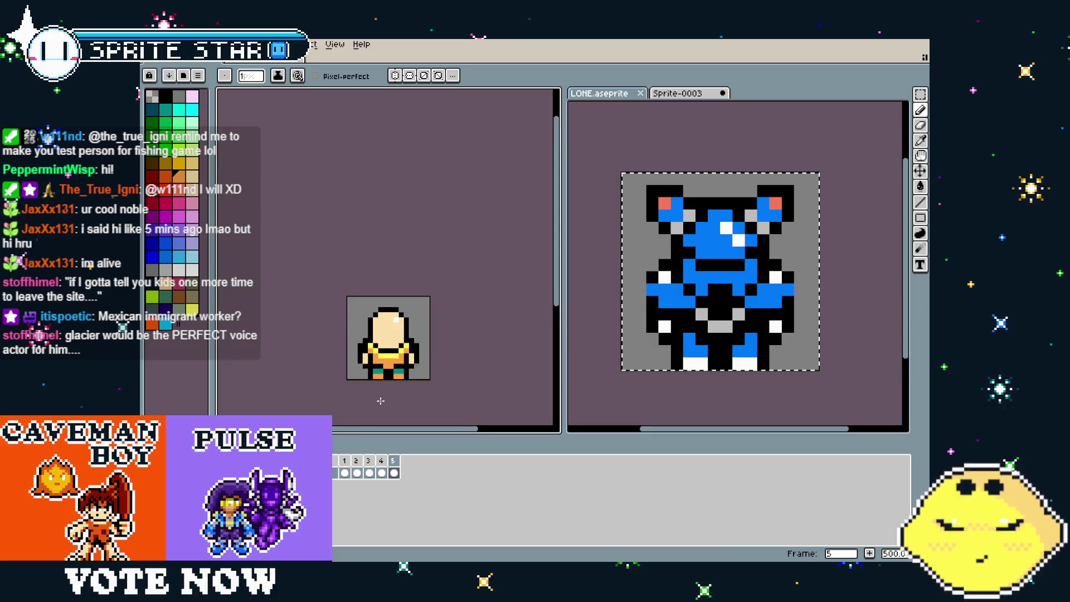
key("ctrl")
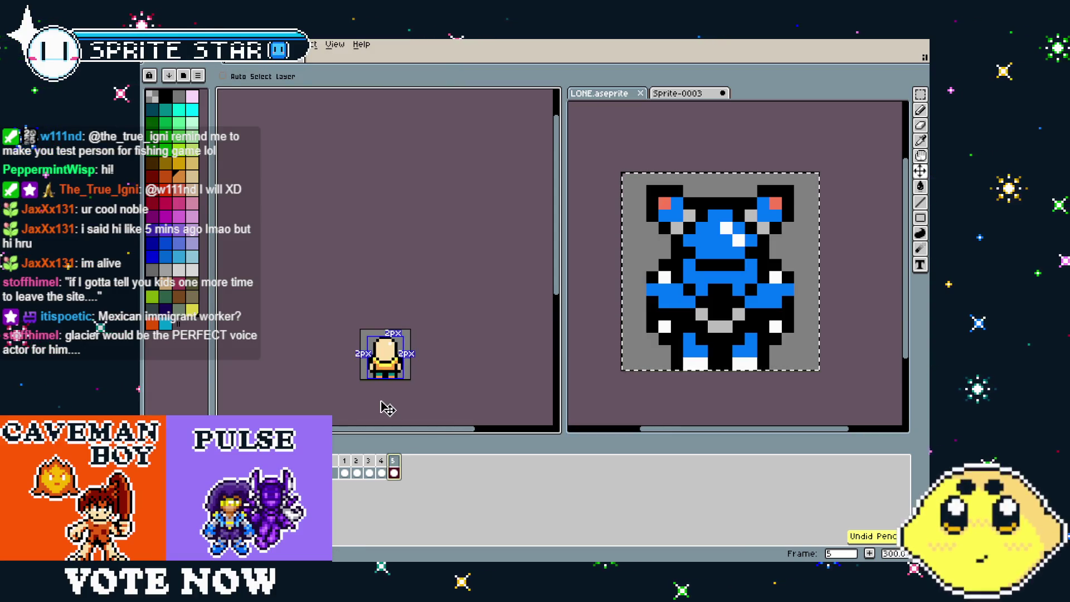
scroll(381, 401, "up", 2)
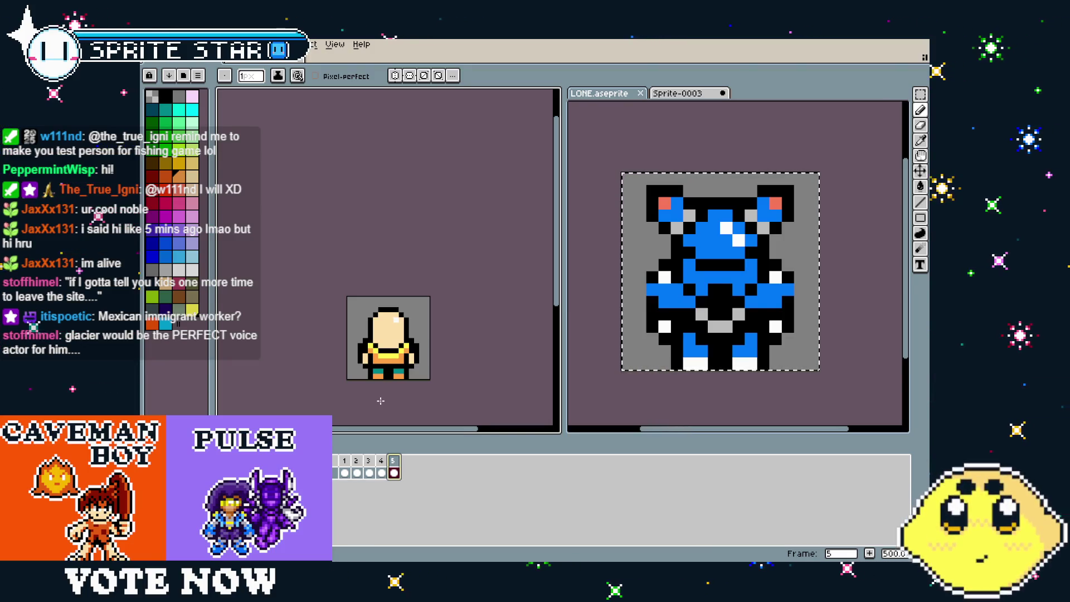
Step through frames 1 to 5 and return to frame 1
left_click(345, 473)
scroll(322, 407, "up", 4)
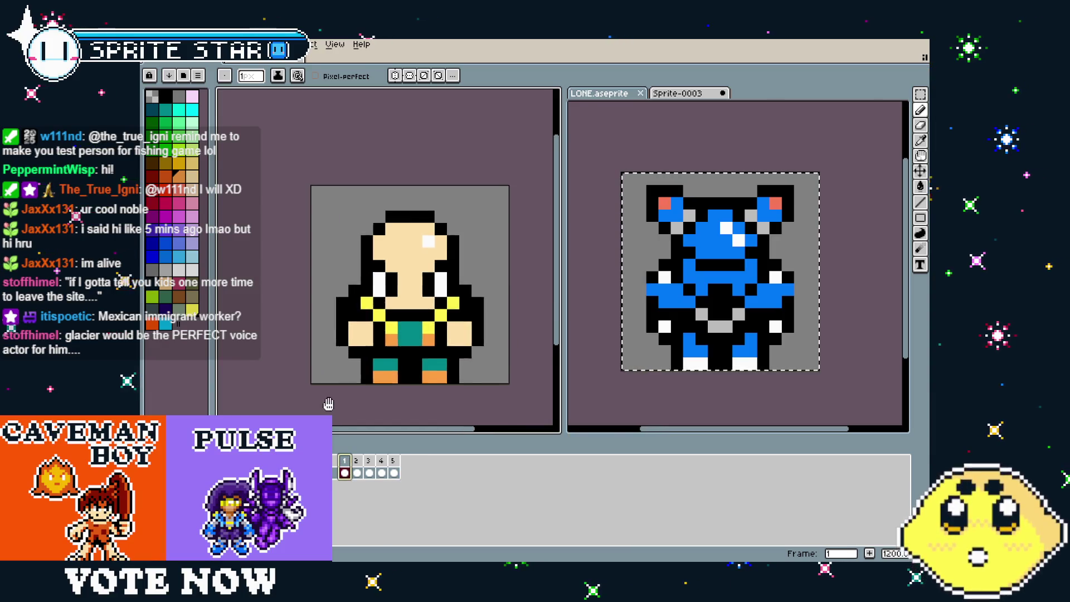
left_click(359, 460)
left_click(371, 460)
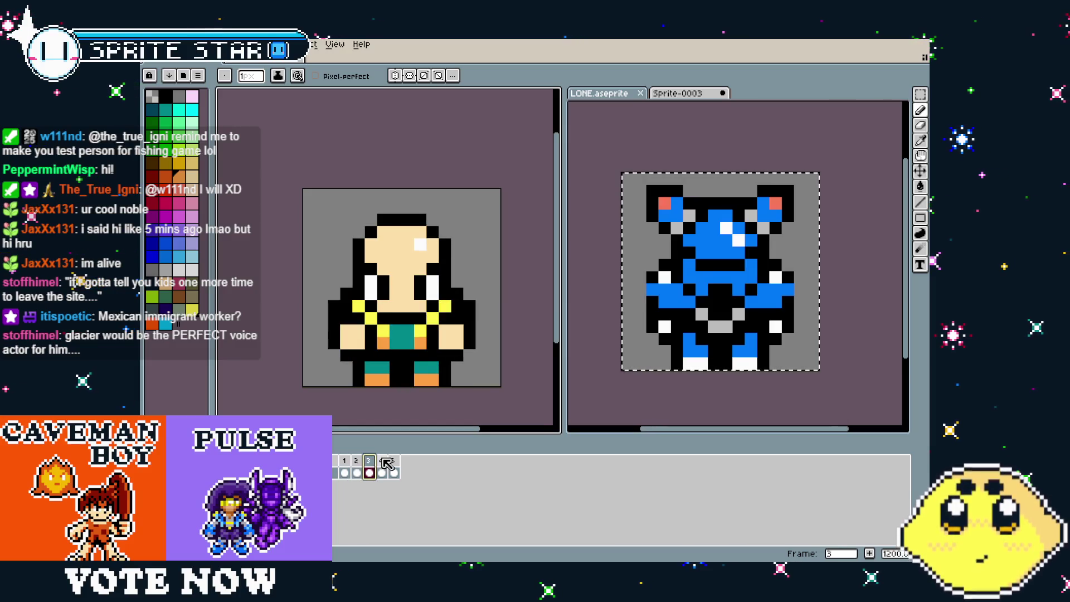
left_click(382, 460)
left_click(393, 460)
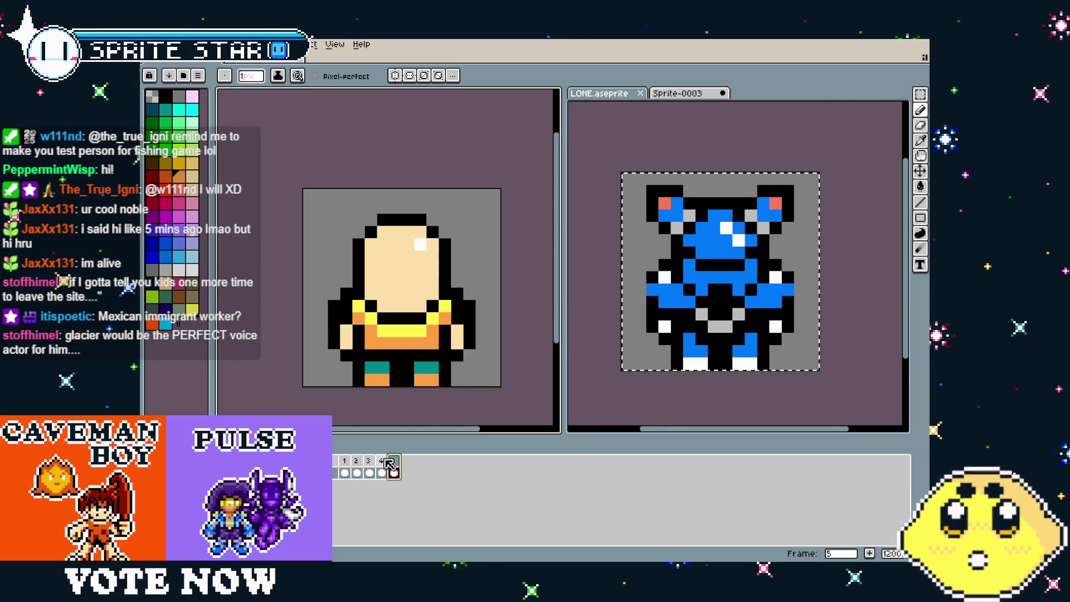
left_click(344, 461)
Pan and zoom the canvas to reframe the sprite
left_click_drag(357, 399, 334, 406)
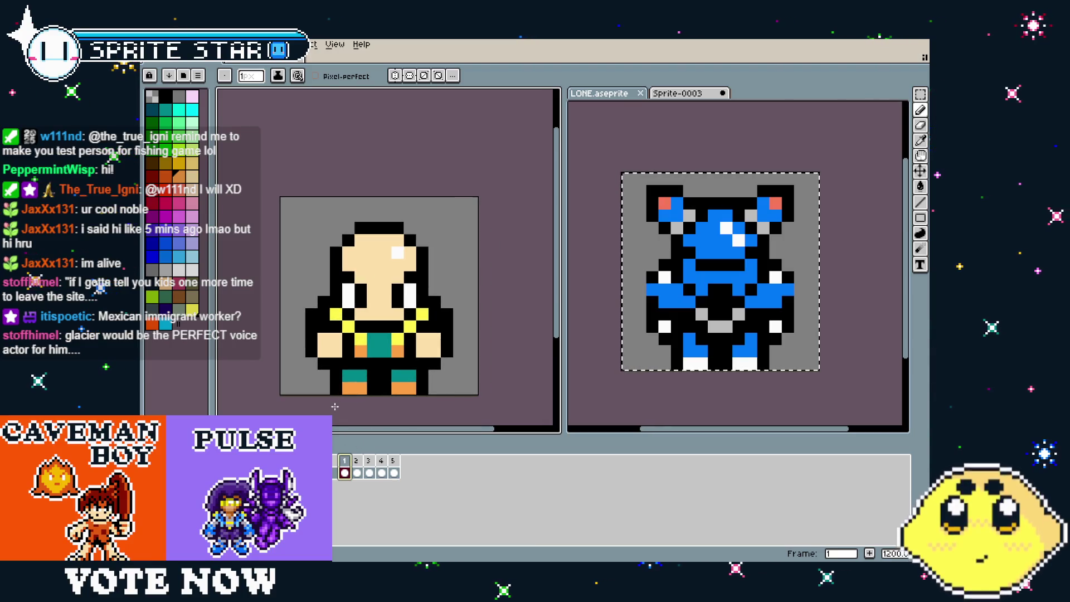
scroll(334, 406, "down", 1)
scroll(334, 406, "up", 1)
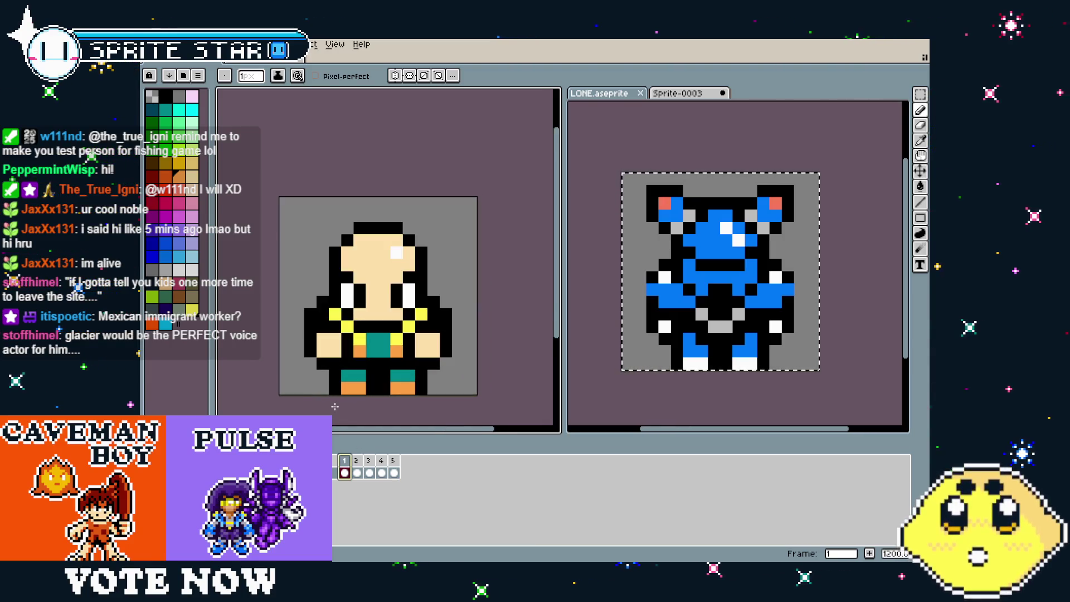
scroll(334, 406, "down", 1)
mouse_move(334, 407)
left_mouse_down()
mouse_move(367, 379)
mouse_move(338, 411)
mouse_move(347, 394)
left_mouse_up()
scroll(367, 379, "up", 1)
scroll(368, 378, "up", 1)
scroll(338, 410, "down", 1)
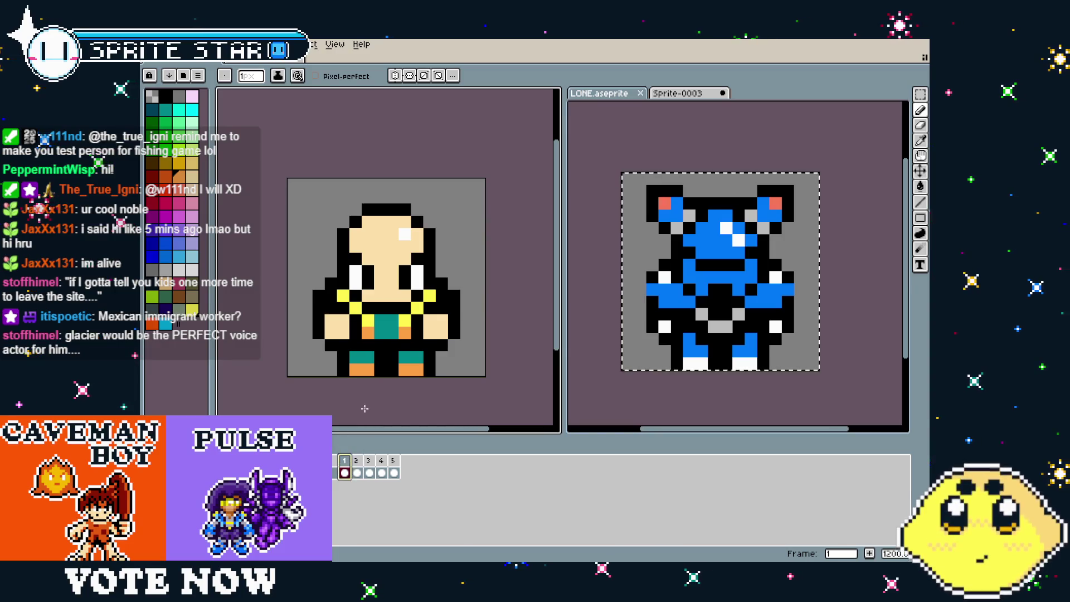
Step through frames 2 to 5 and pick black as the drawing colour
left_click(363, 464)
left_click(372, 466)
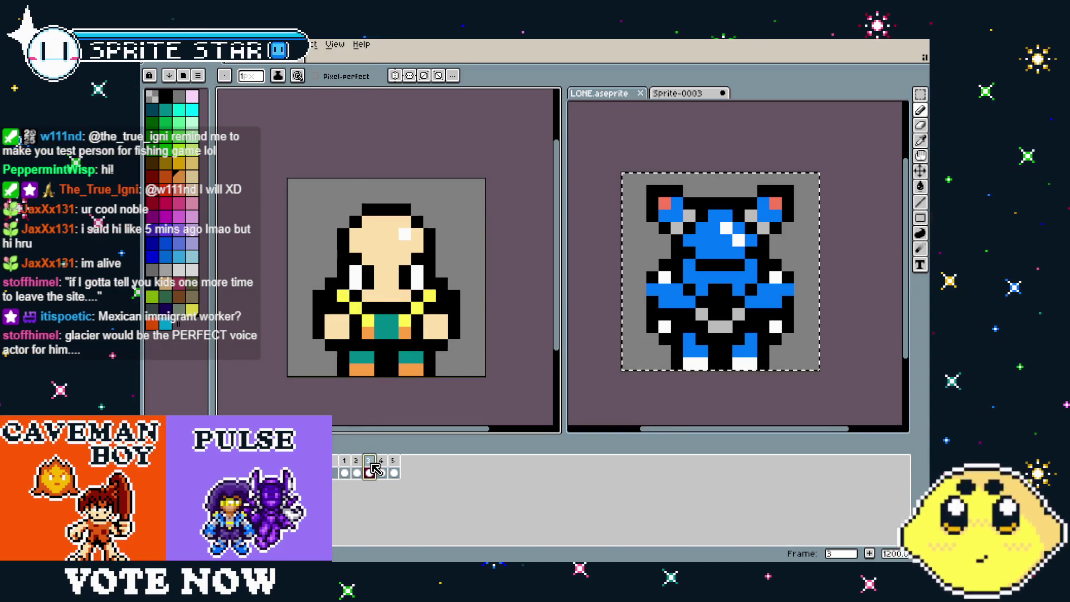
left_click(382, 471)
left_click(393, 472)
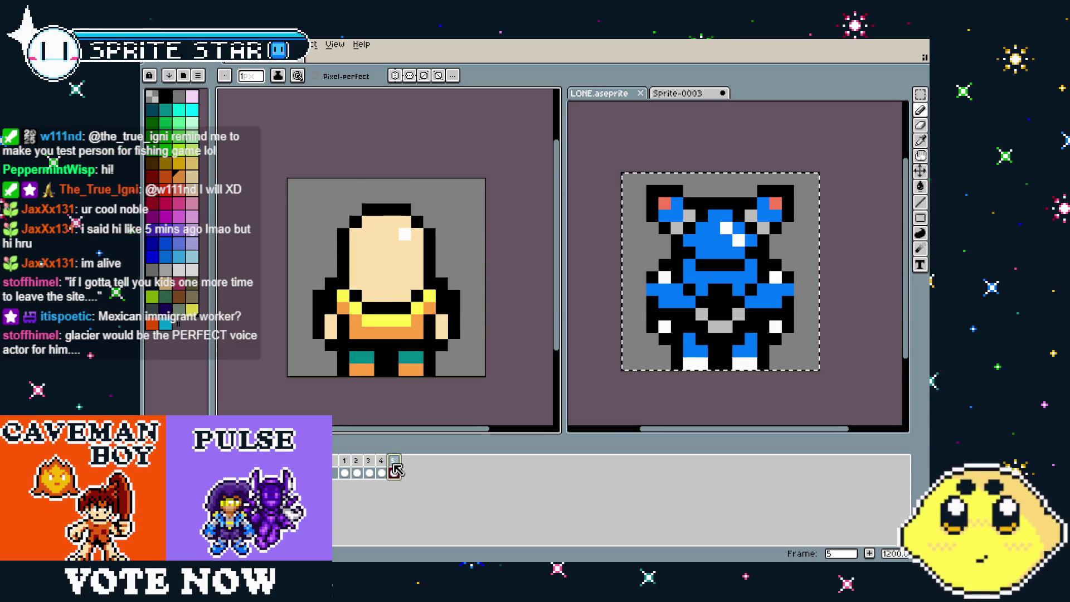
left_click(353, 330, "alt")
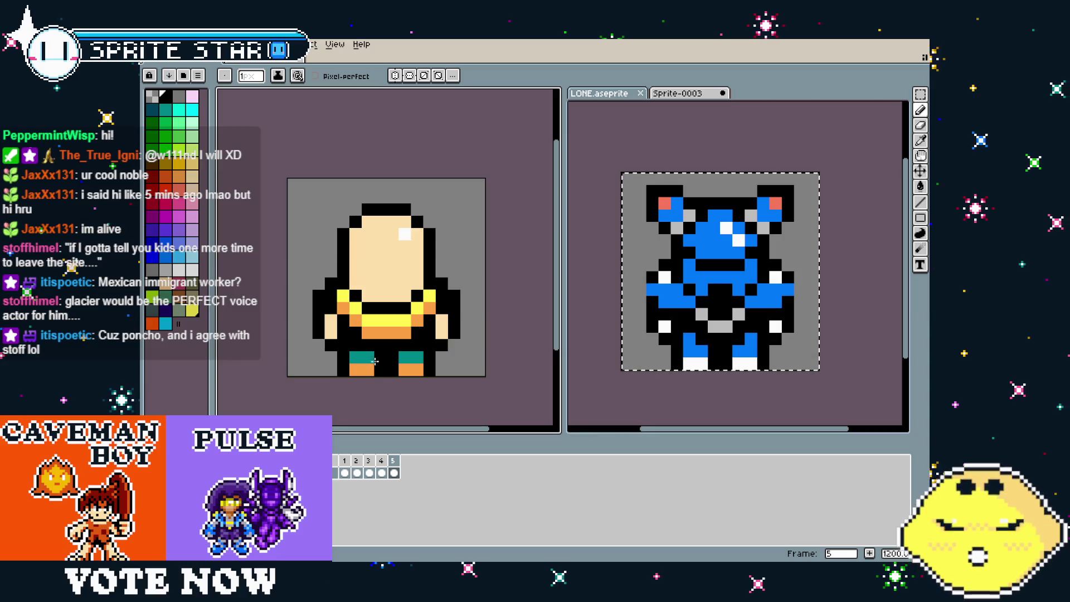
Paint the pixel beside the yellow shoulder band orange on frame 5
scroll(375, 361, "down", 3)
scroll(358, 376, "up", 3)
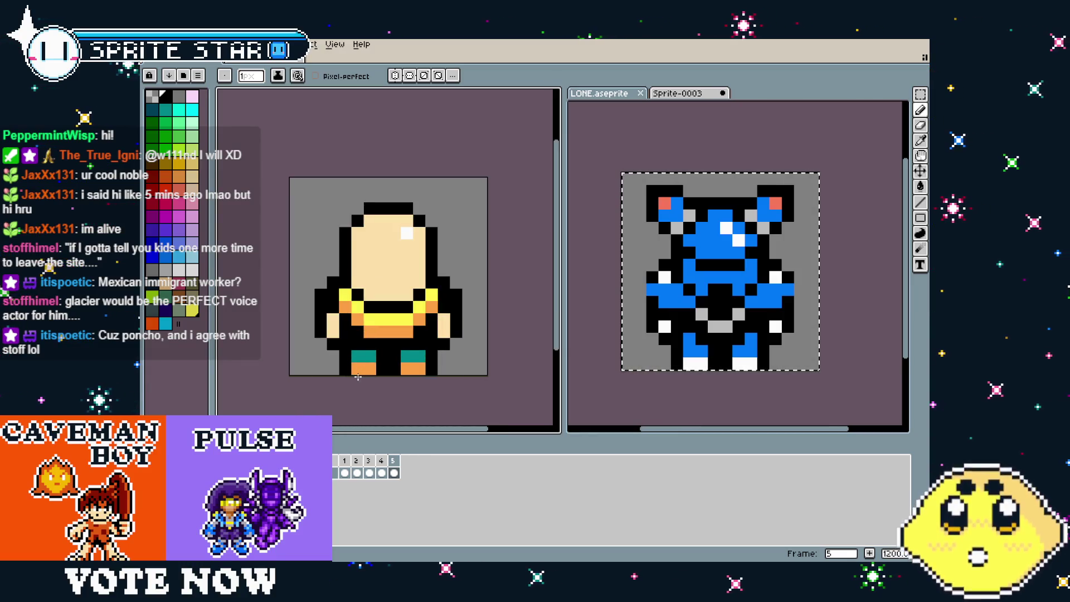
left_click_drag(358, 377, 341, 378)
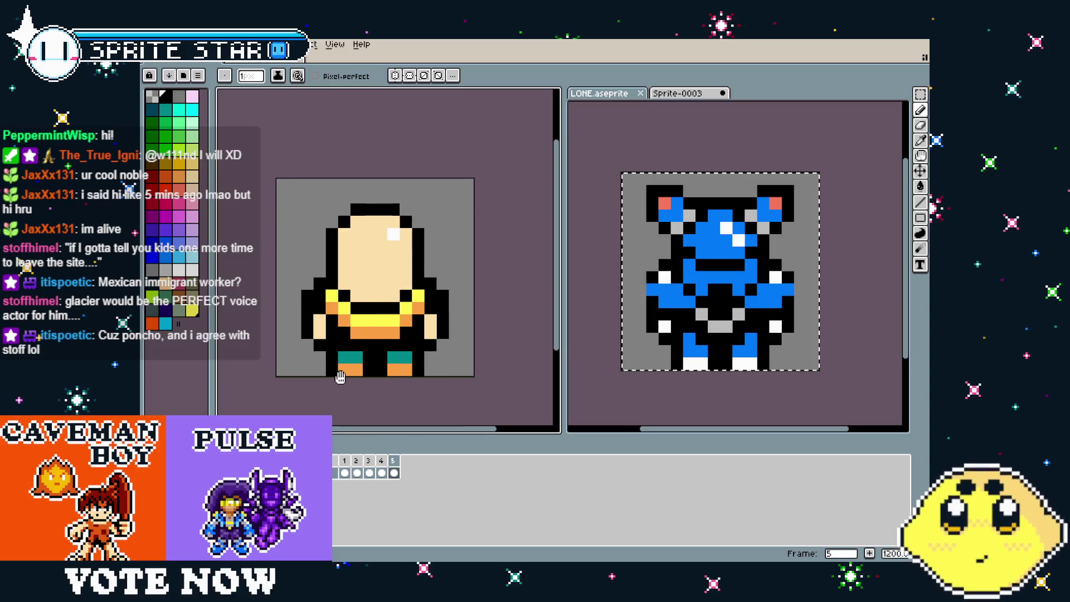
left_click(418, 307, "alt")
left_click(429, 295)
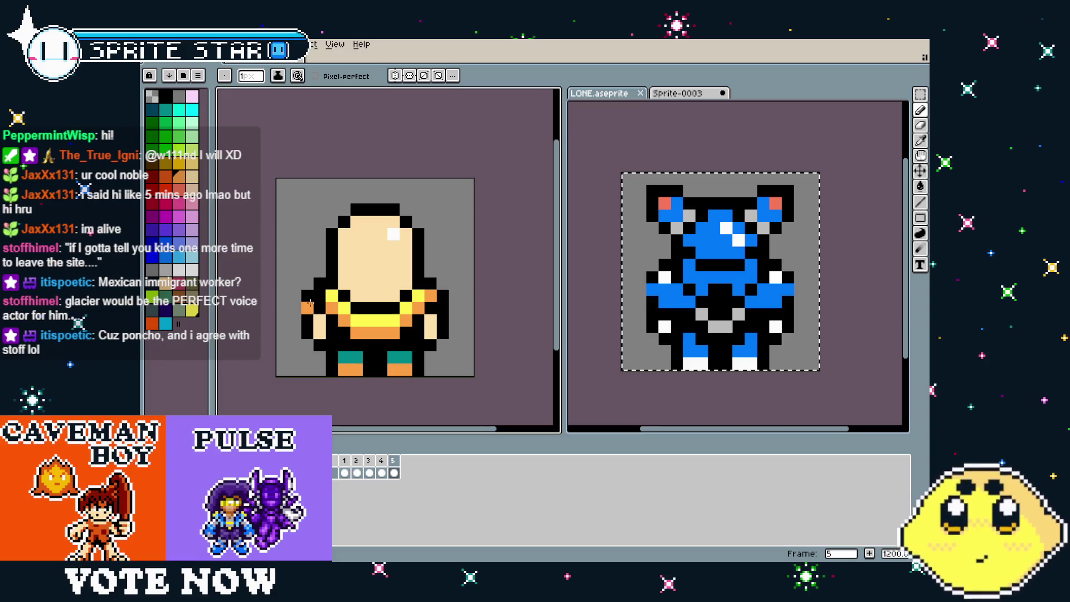
Step through frames 1 to 5 to compare the edited band against the other poses
scroll(295, 374, "down", 1)
scroll(295, 373, "down", 2)
scroll(296, 374, "up", 2)
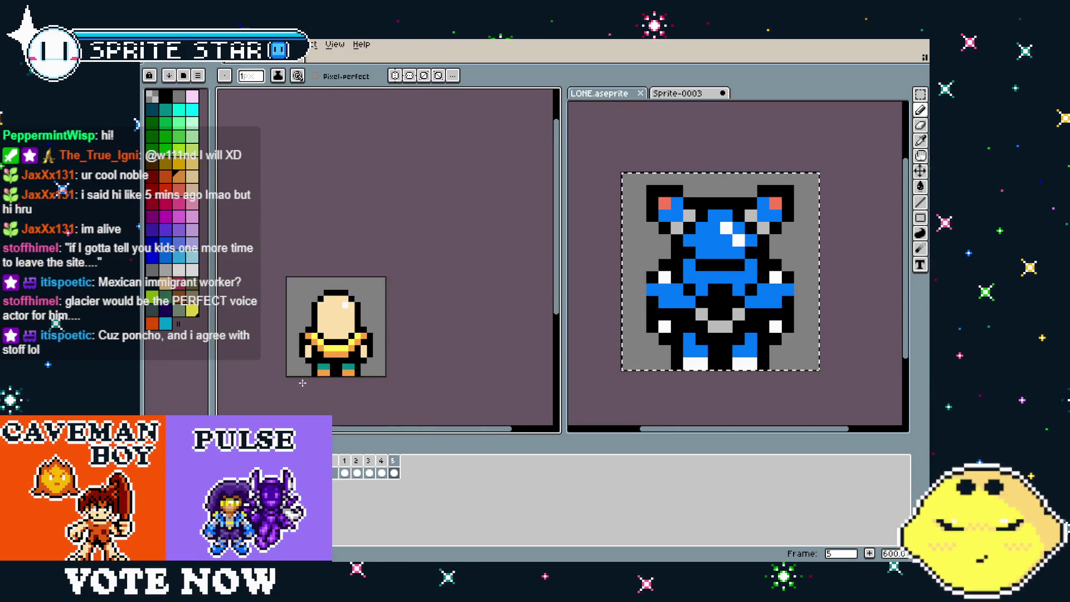
scroll(296, 373, "up", 1)
left_click(345, 460)
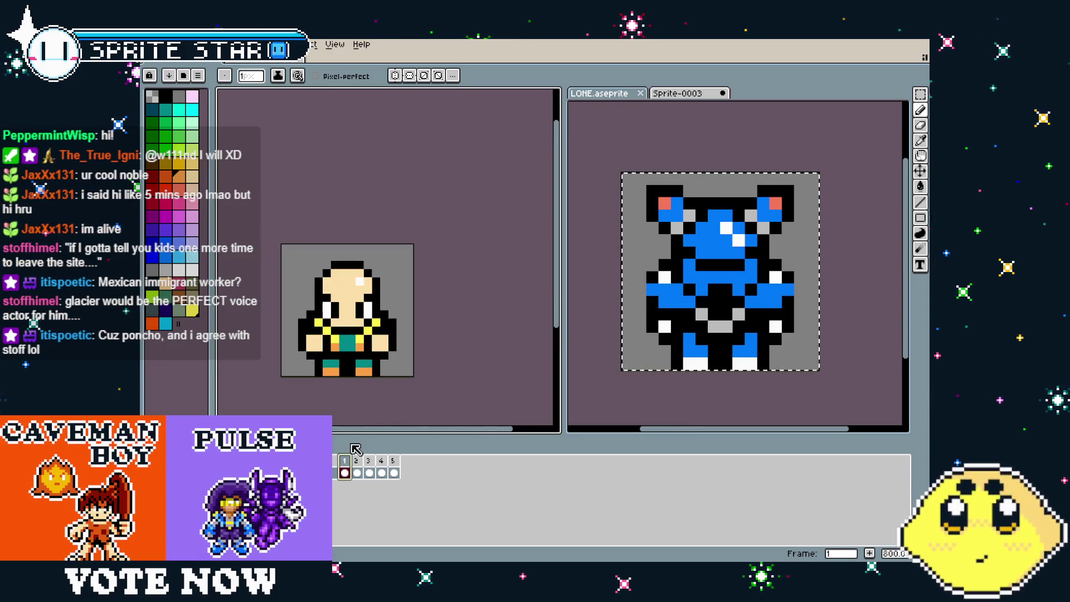
scroll(330, 389, "up", 1)
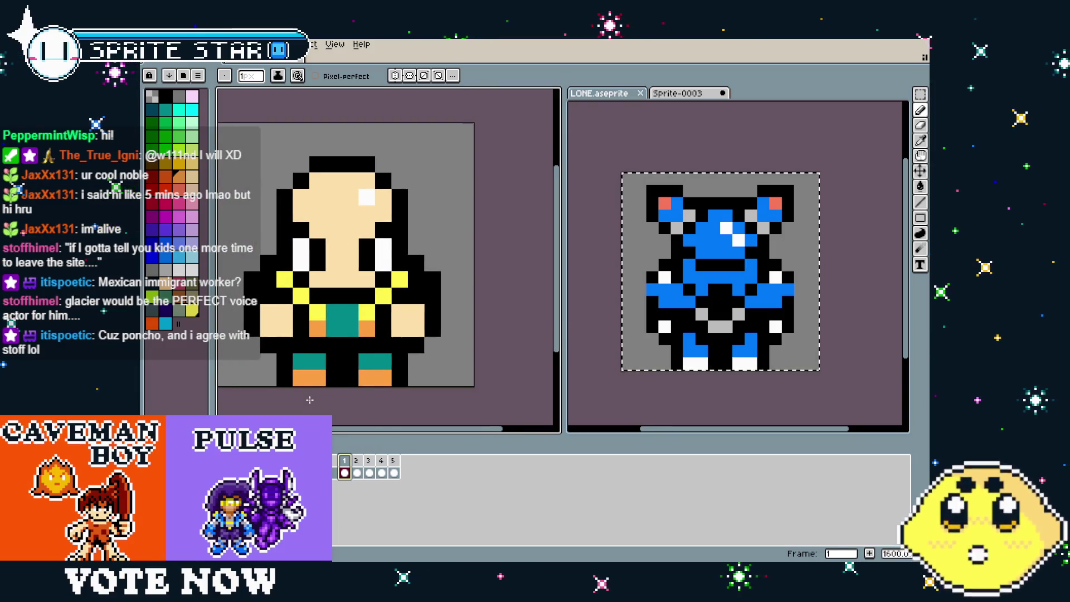
scroll(310, 400, "down", 1)
left_click(357, 462)
left_click(370, 463)
left_click(382, 462)
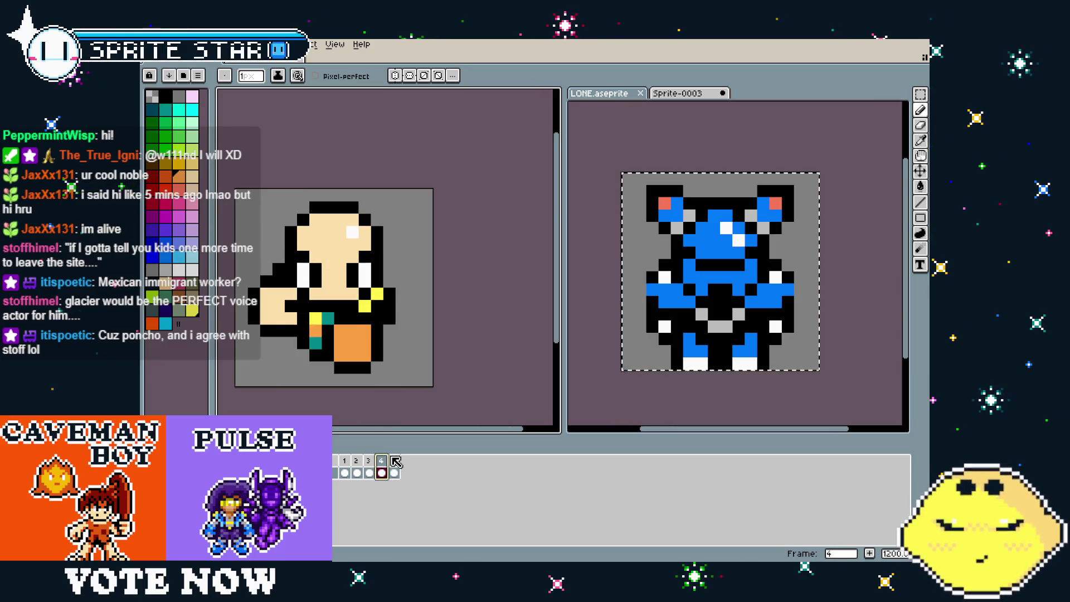
left_click(394, 460)
key("i")
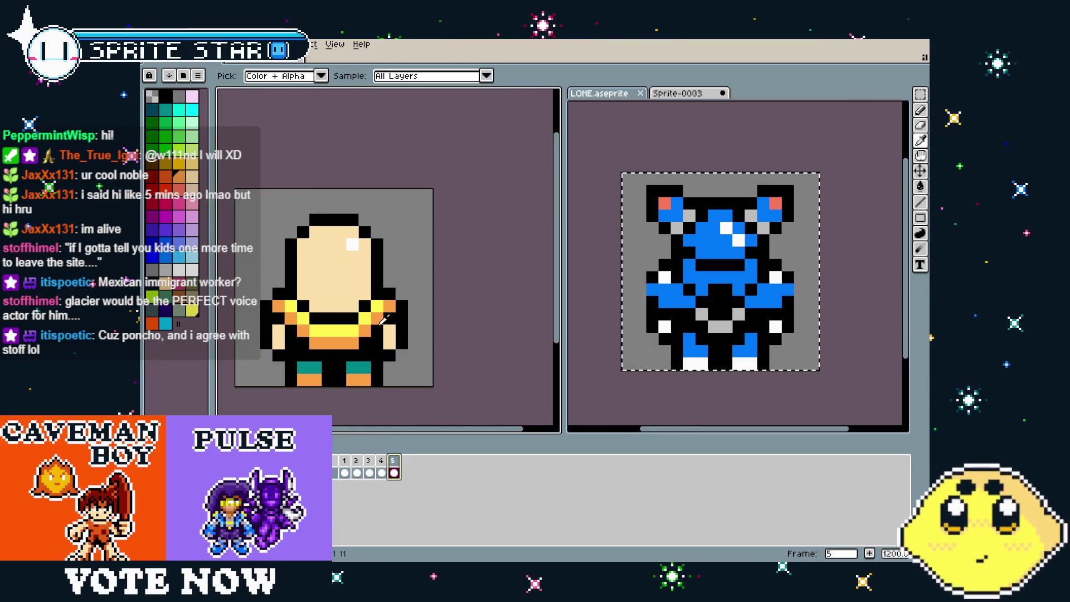
key("b")
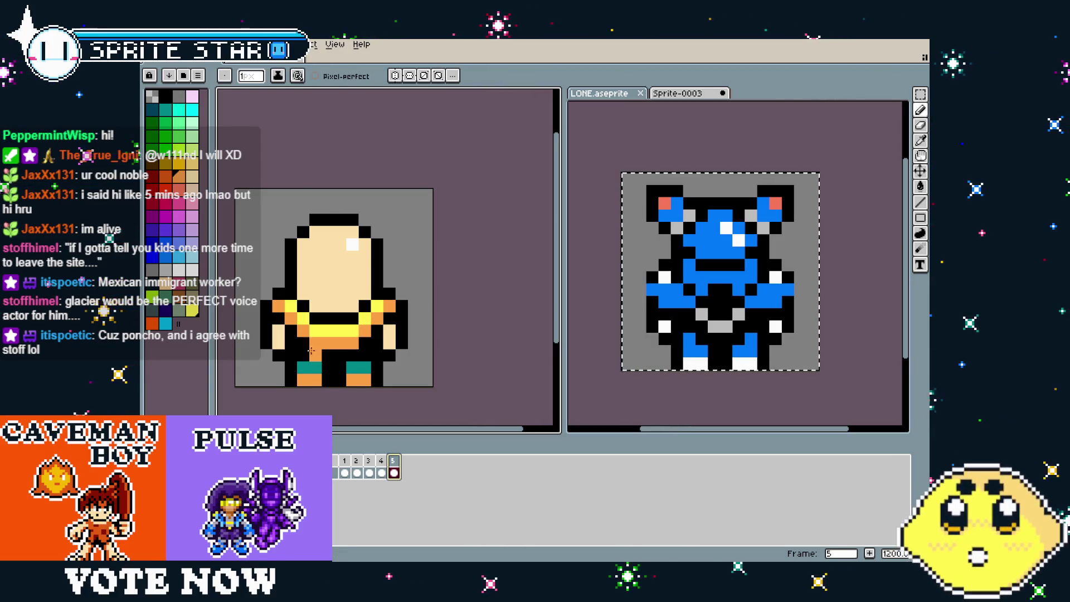
Cycle twice more through frames 1–5, ending on the back-view frame 5
scroll(306, 341, "down", 3)
left_click(345, 461)
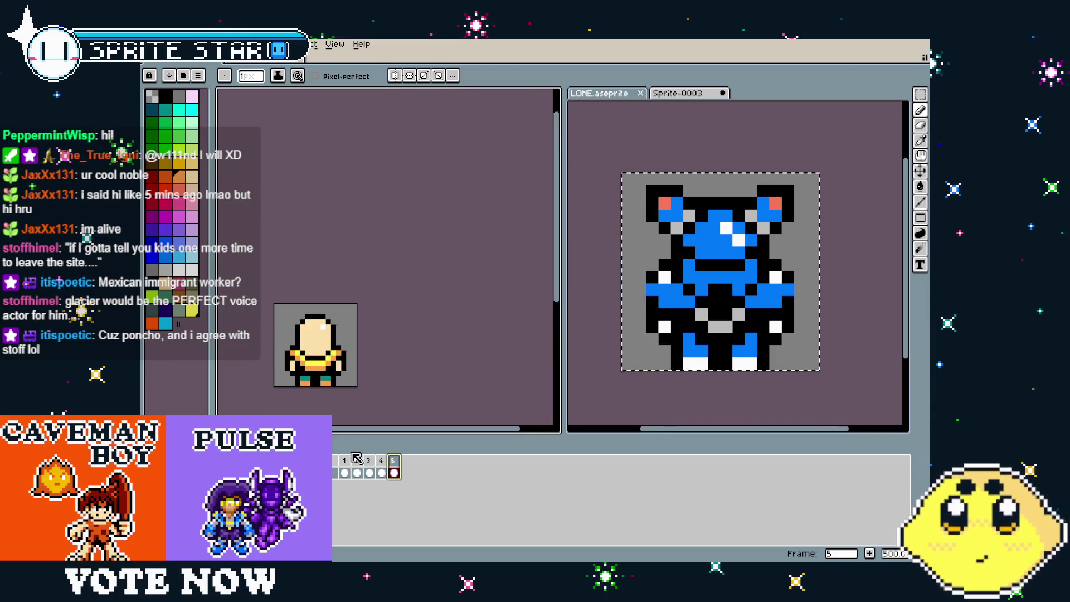
left_click(357, 460)
left_click(368, 461)
left_click(381, 461)
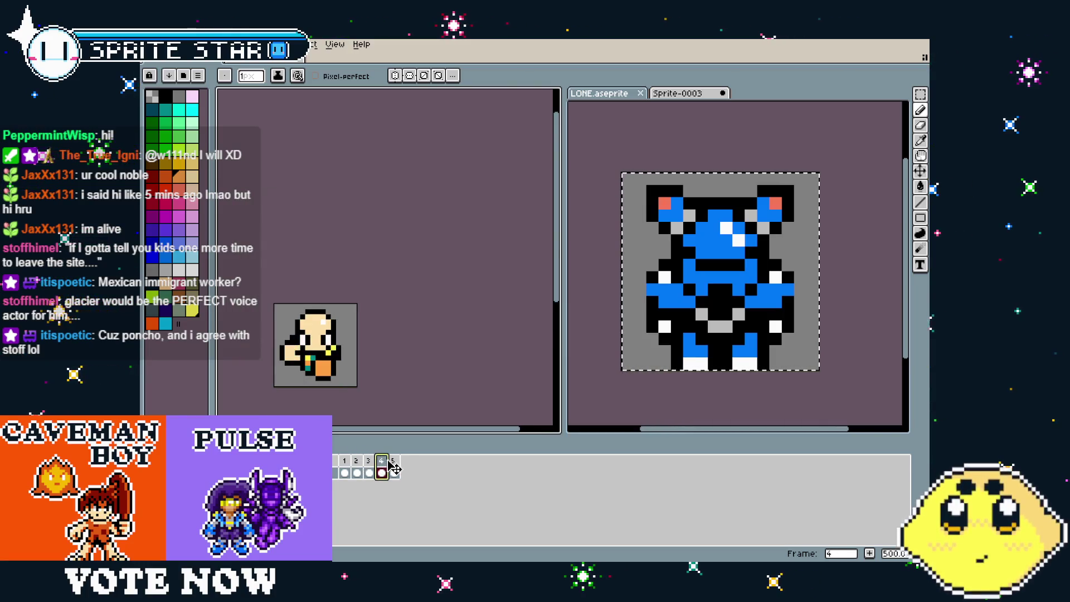
left_click(394, 463)
left_click(345, 461)
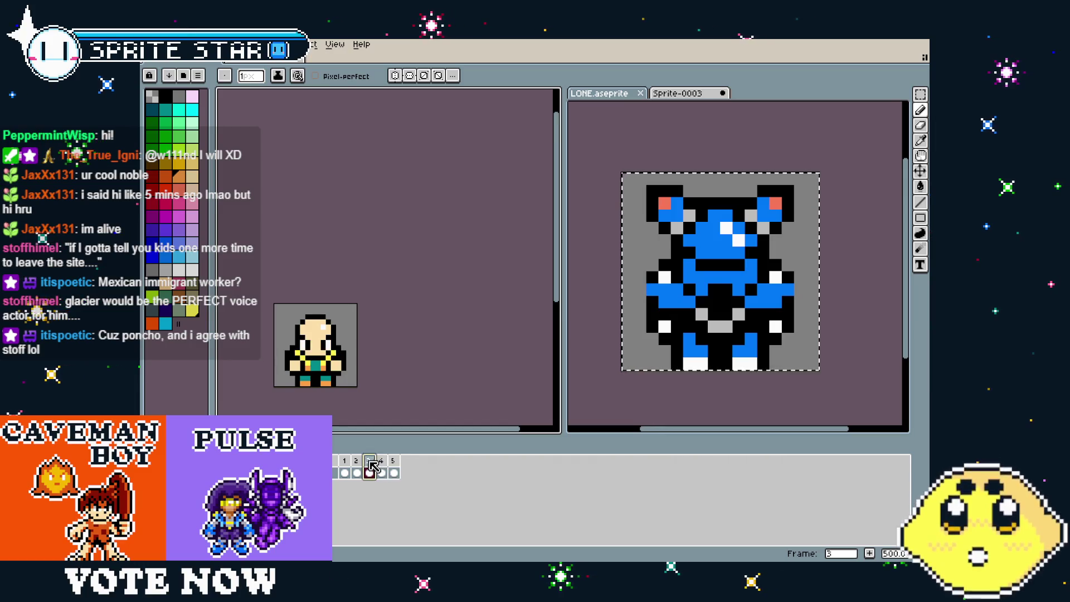
left_click(357, 461)
scroll(337, 400, "up", 2)
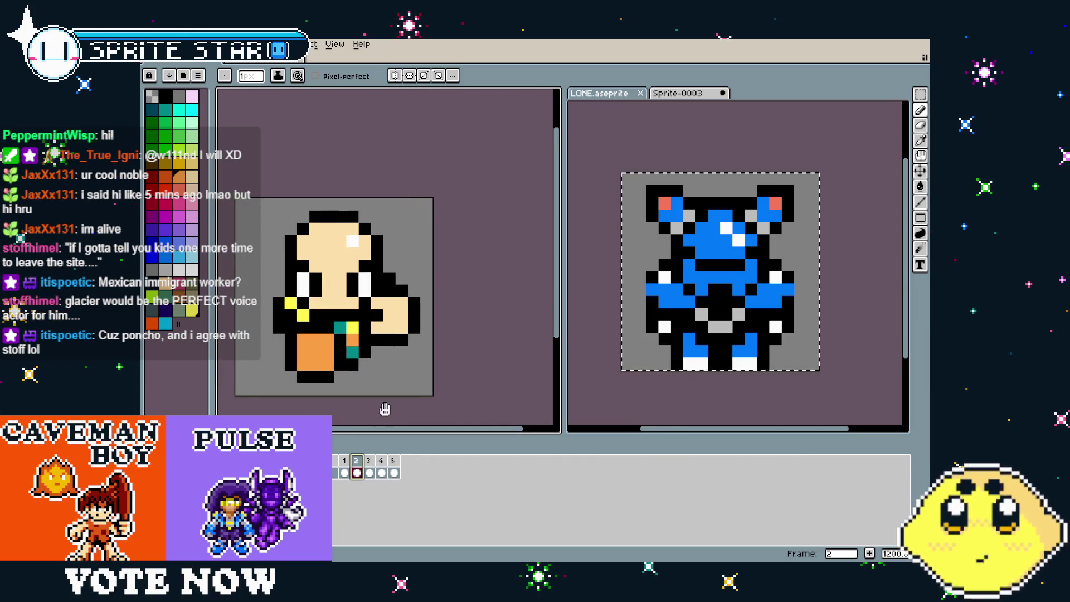
left_click(368, 461)
left_click(382, 461)
left_click(394, 461)
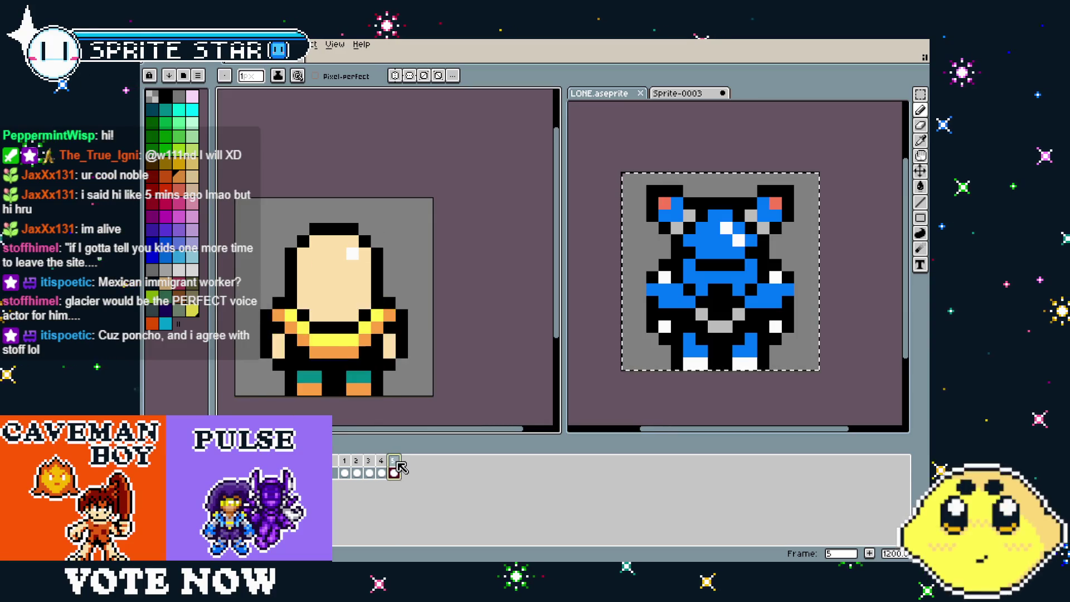
left_click(345, 461)
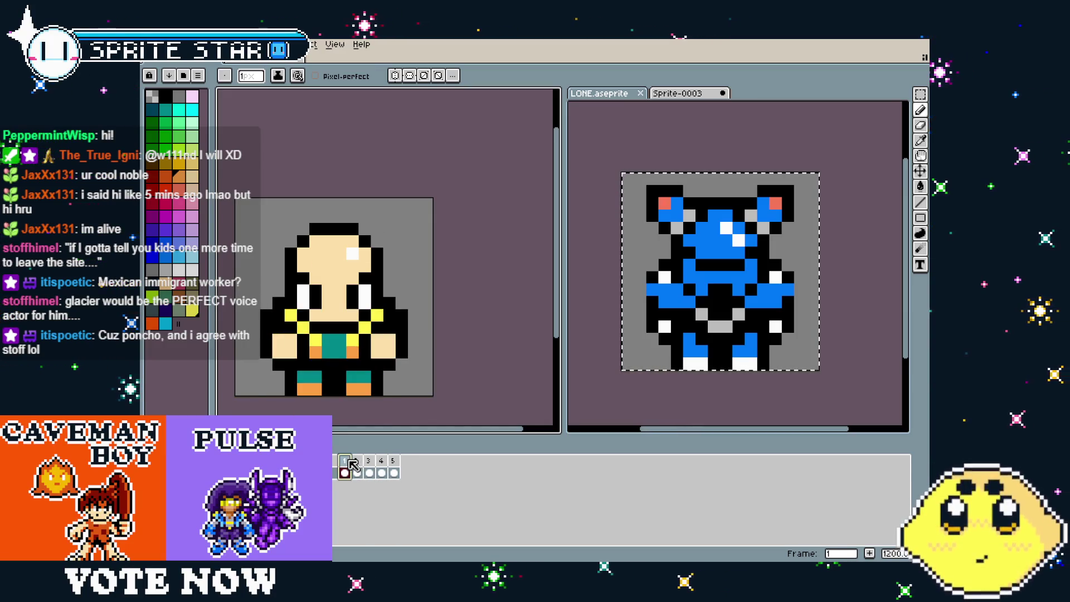
left_click(394, 461)
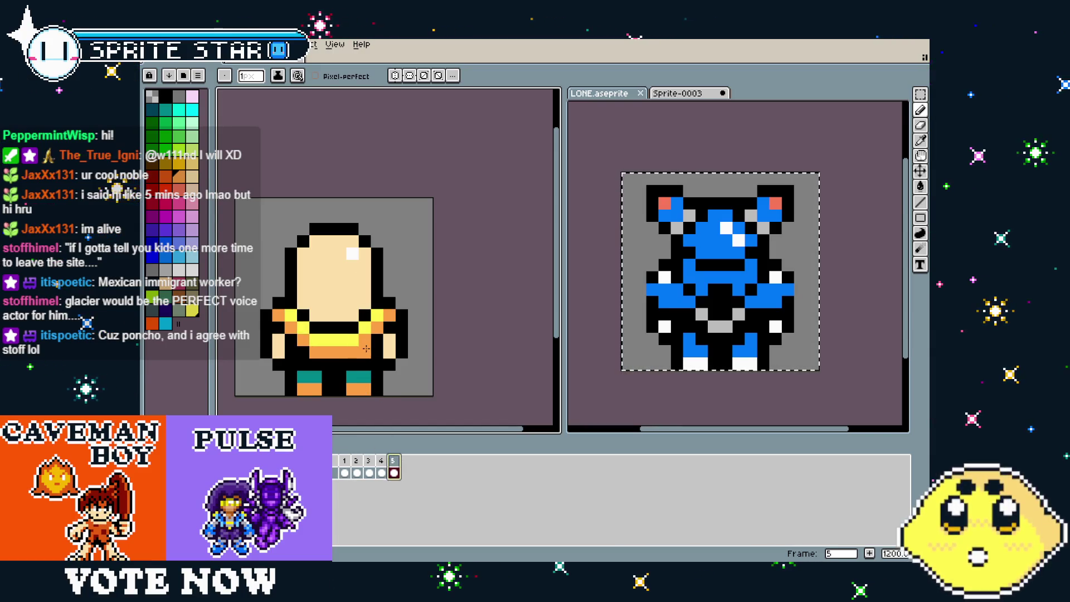
Check back-view frame 5 against side-view frame 4, then resume the pencil
left_click_drag(366, 348, 388, 356)
key("i")
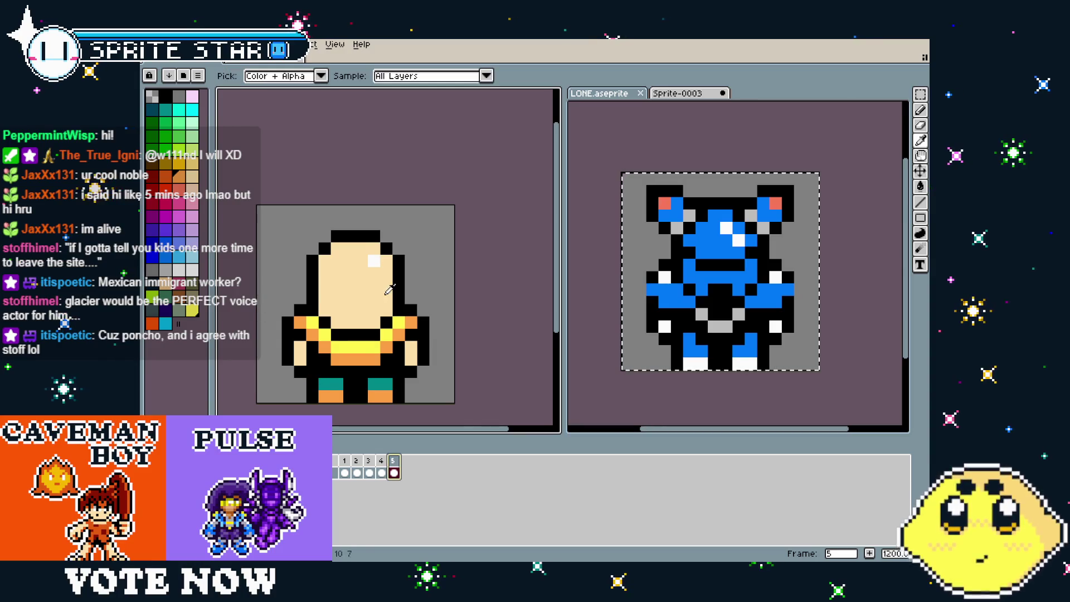
left_click(382, 461)
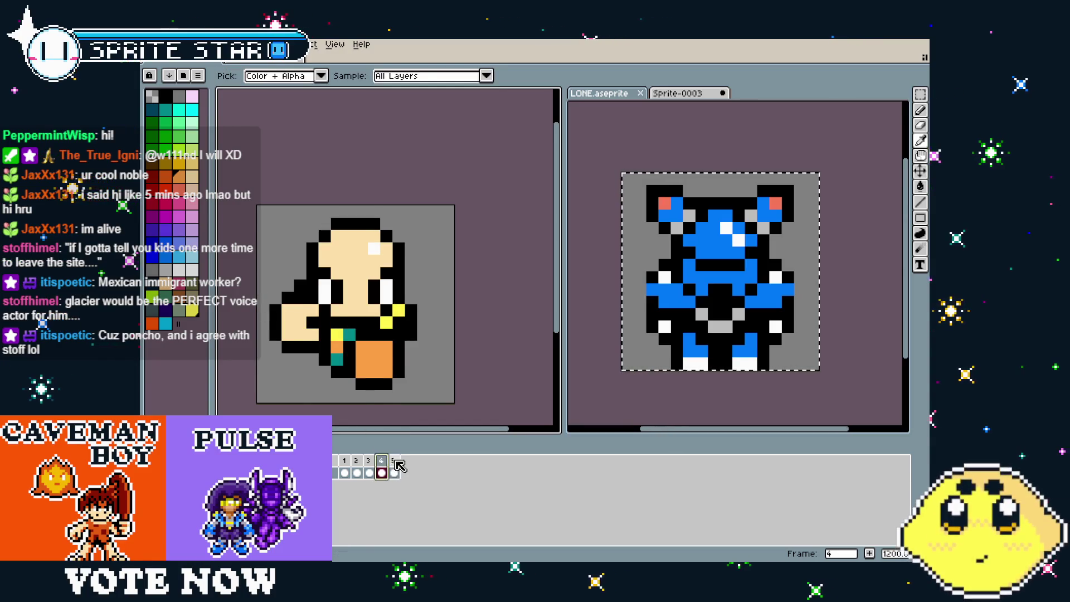
left_click(393, 461)
key("b")
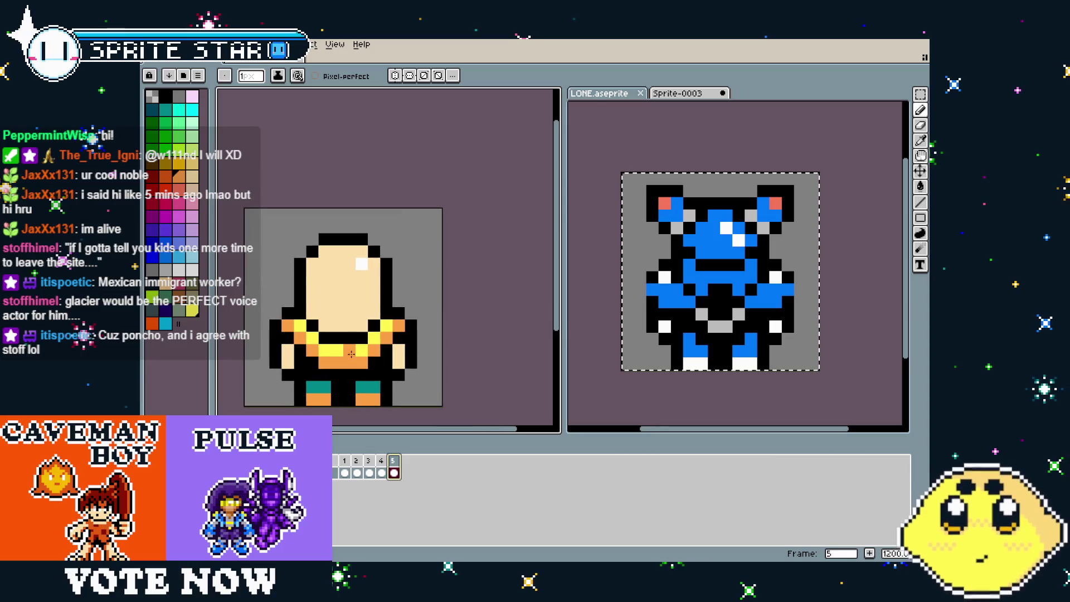
Repaint the stray black pixels in the back-view shoulder band with orange and yellow
scroll(321, 306, "up", 3)
left_click(321, 306)
key("alt")
mouse_move(316, 409)
left_mouse_down()
mouse_move(303, 353)
mouse_move(351, 332)
mouse_move(399, 332)
mouse_move(414, 314)
mouse_move(327, 312)
left_mouse_up()
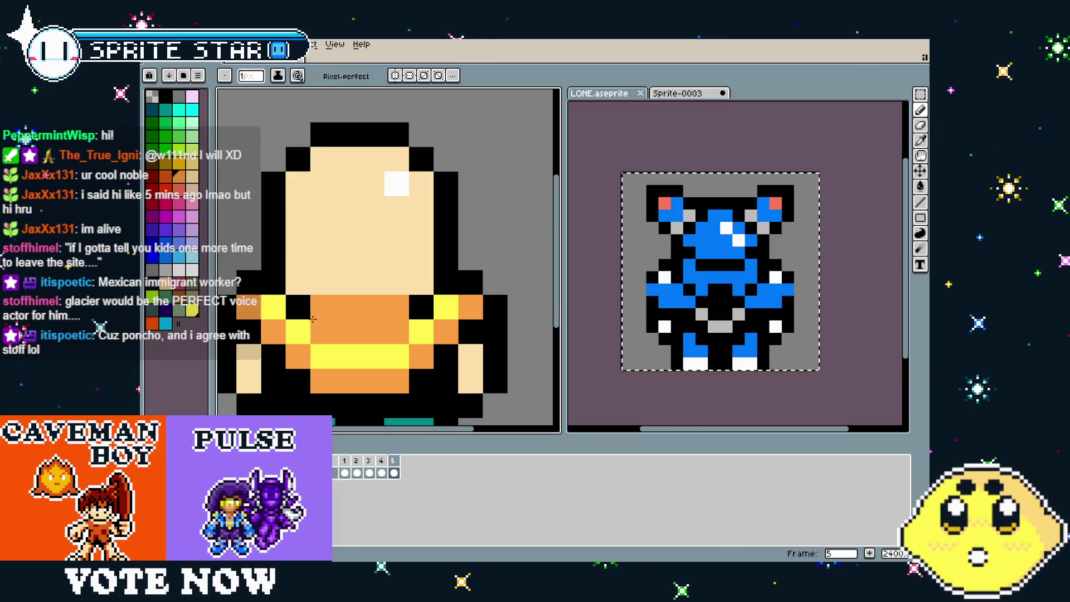
left_click(298, 307)
left_click(421, 306)
key("alt")
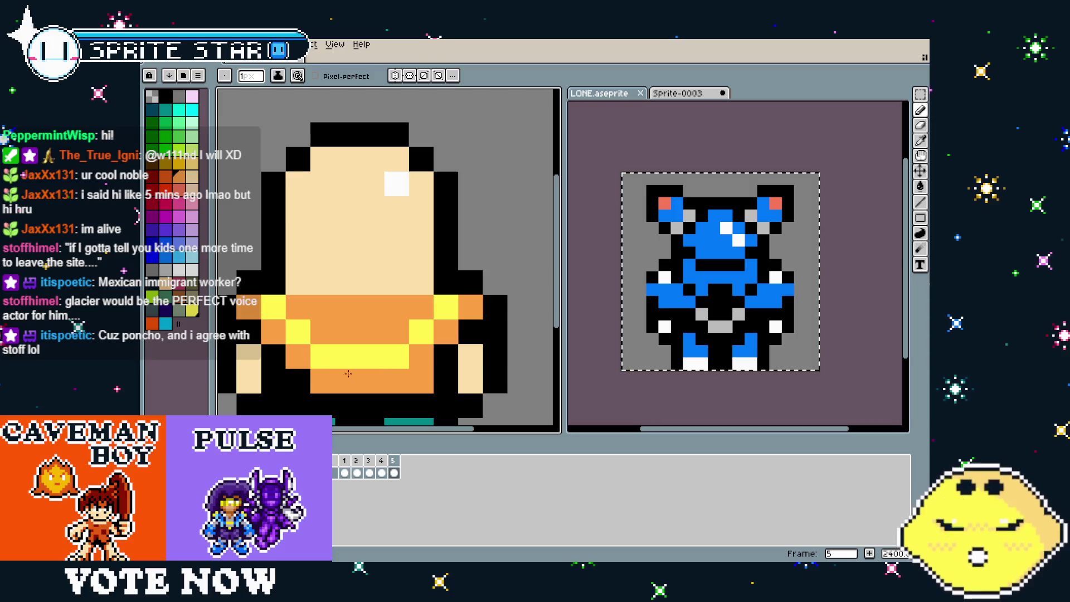
scroll(337, 406, "down", 5)
scroll(278, 340, "up", 4)
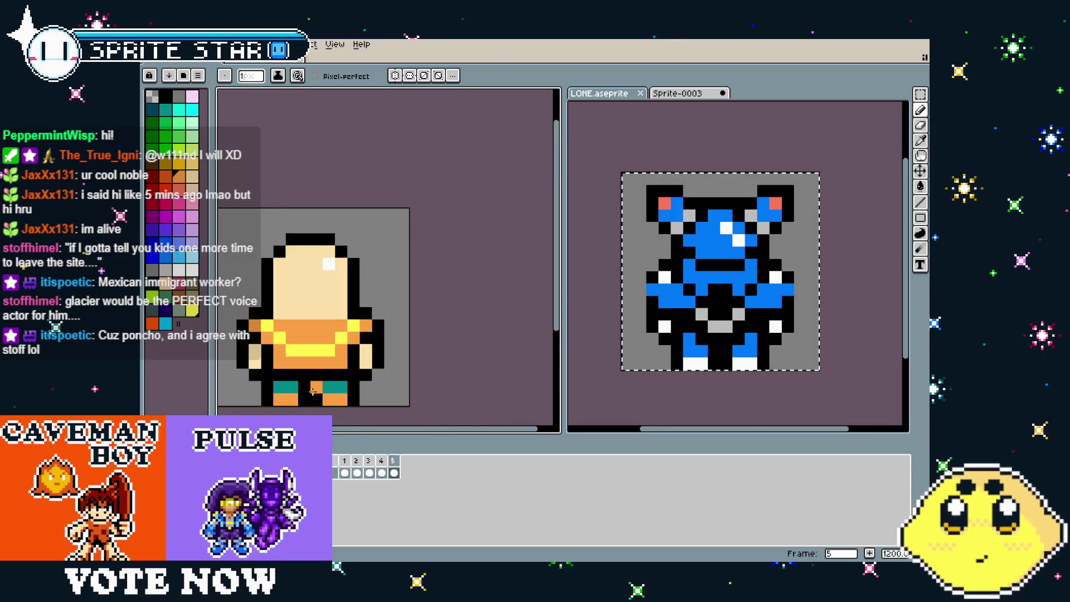
key("alt")
left_click(252, 344, "alt")
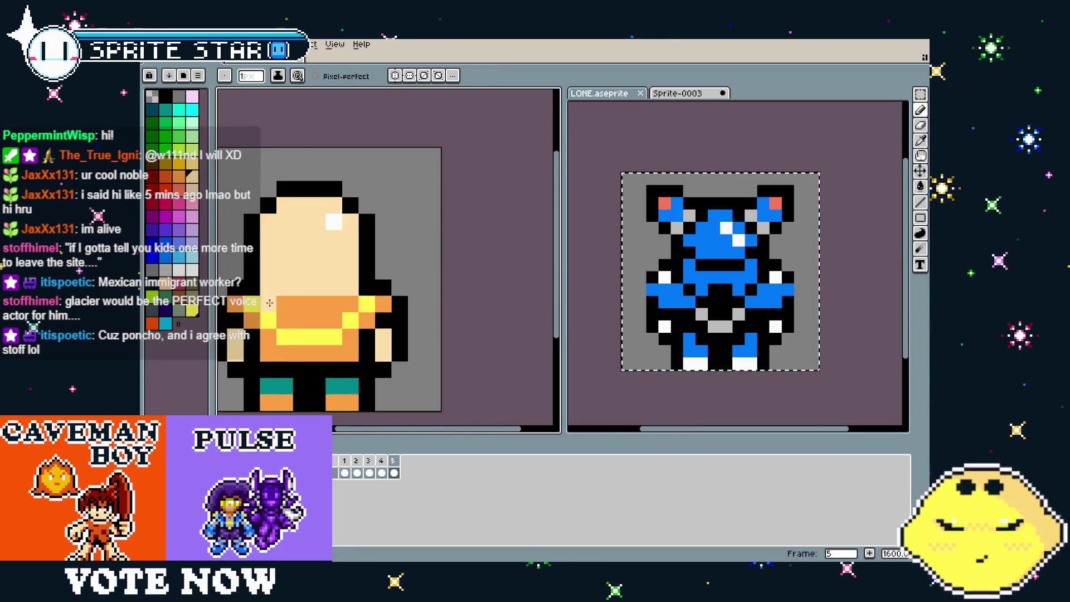
left_click(270, 305, "alt")
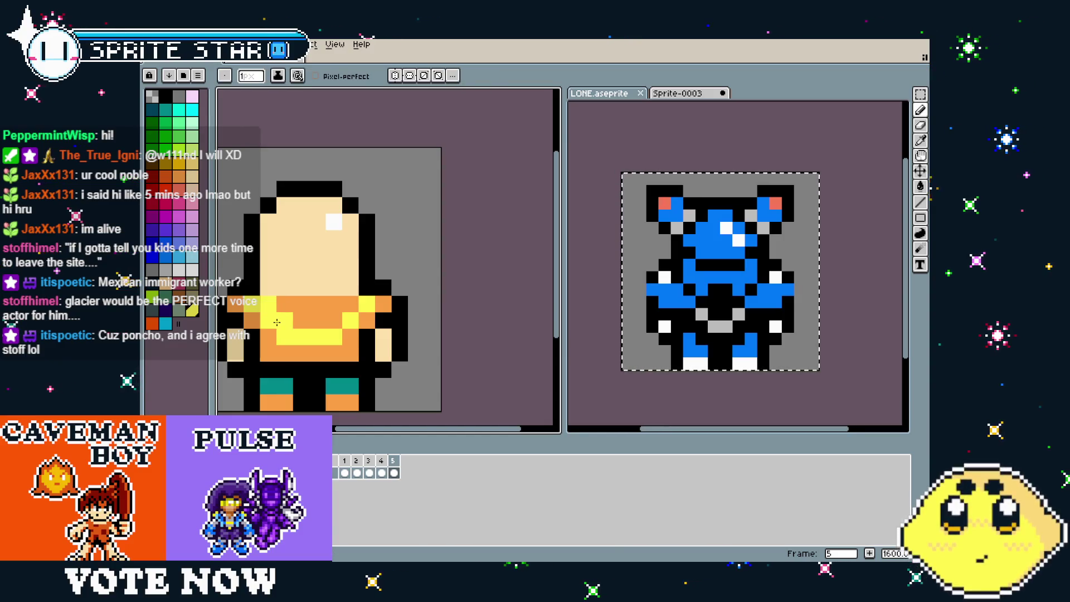
key("alt")
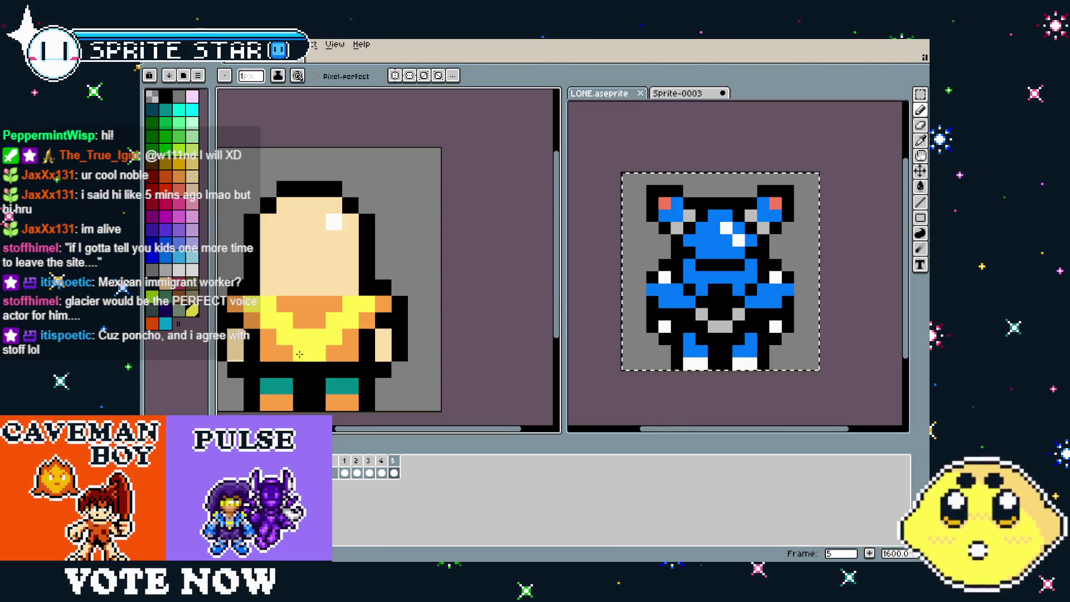
scroll(298, 362, "down", 4)
scroll(291, 402, "up", 2)
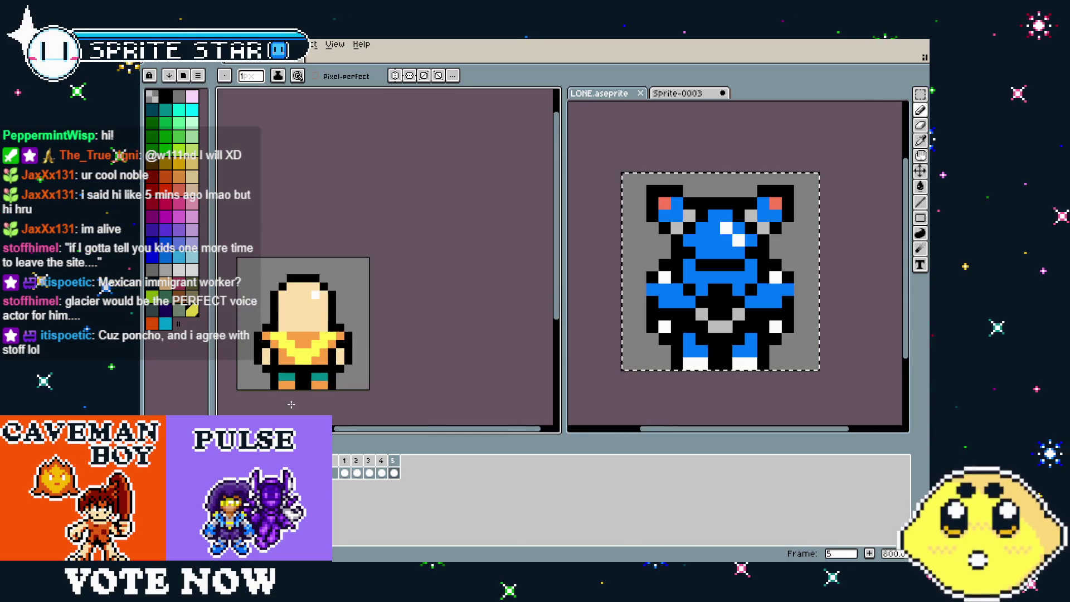
Compare the front-view frame 1 with the back-view frame 5, ending on frame 5
left_click(345, 463)
left_click(397, 461)
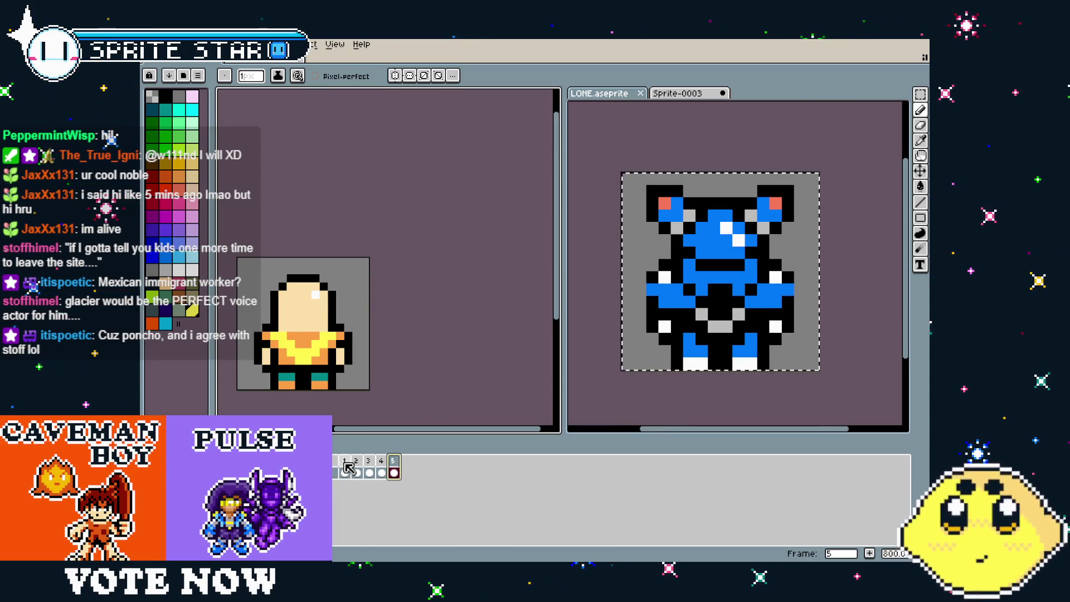
left_click(345, 464)
left_click(396, 461)
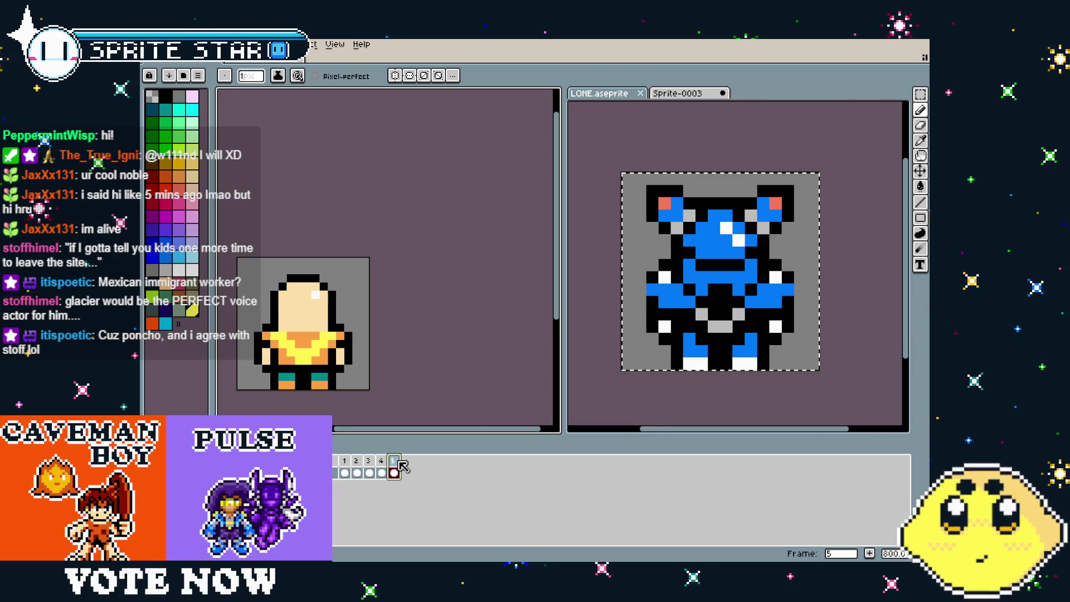
left_click(346, 464)
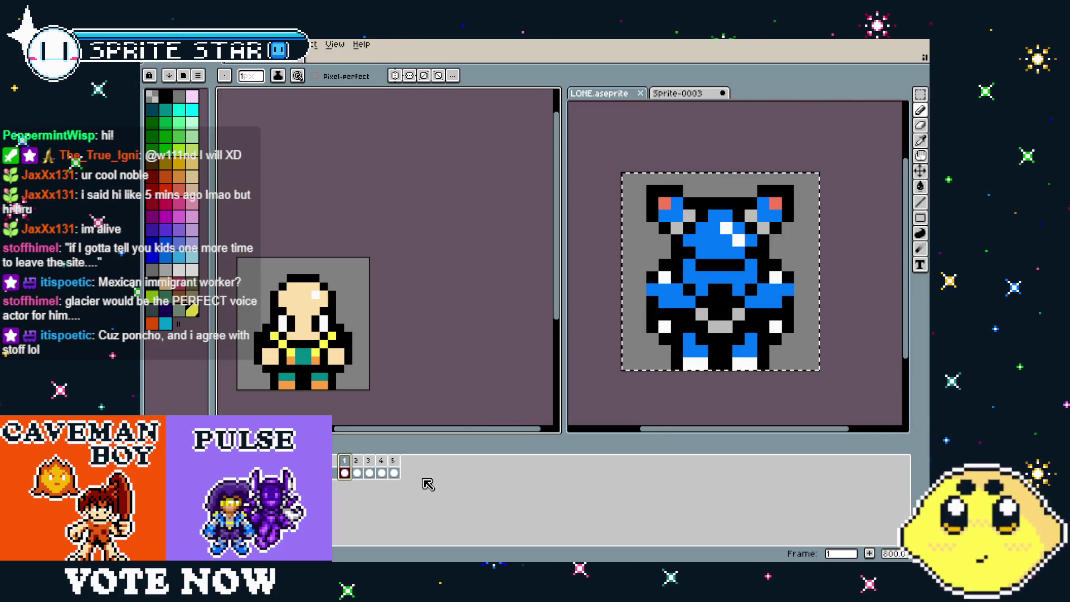
left_click(399, 464)
right_click(399, 463)
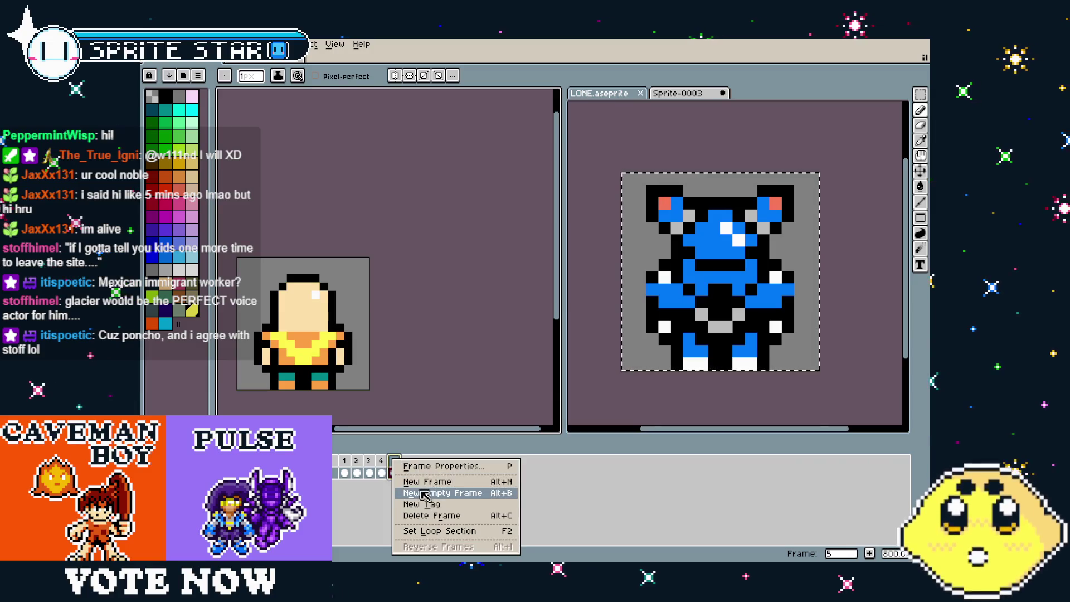
key("Escape")
left_click(381, 466)
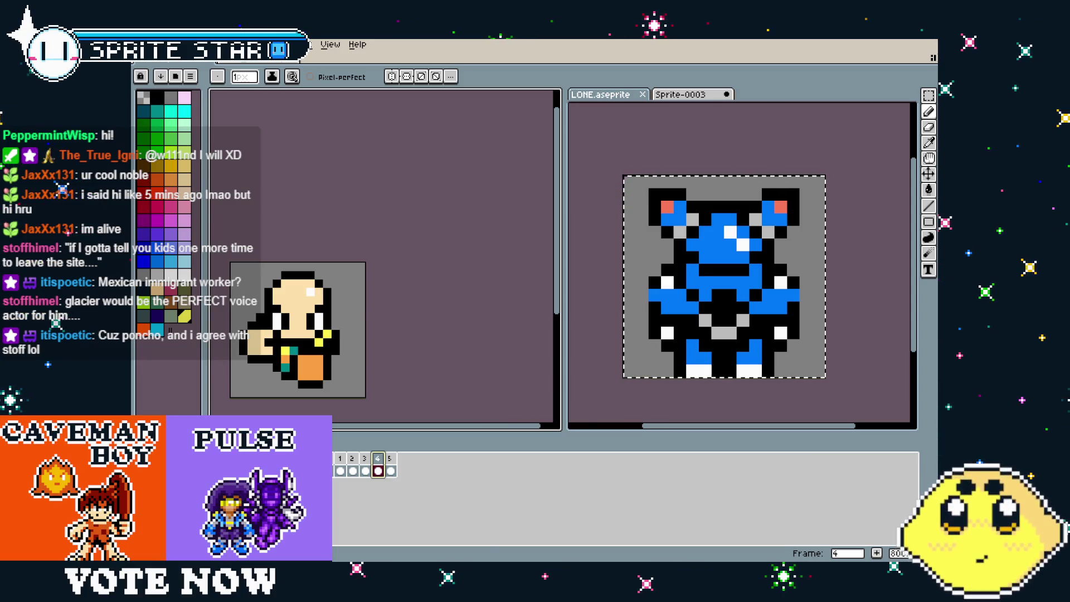
left_click(391, 468)
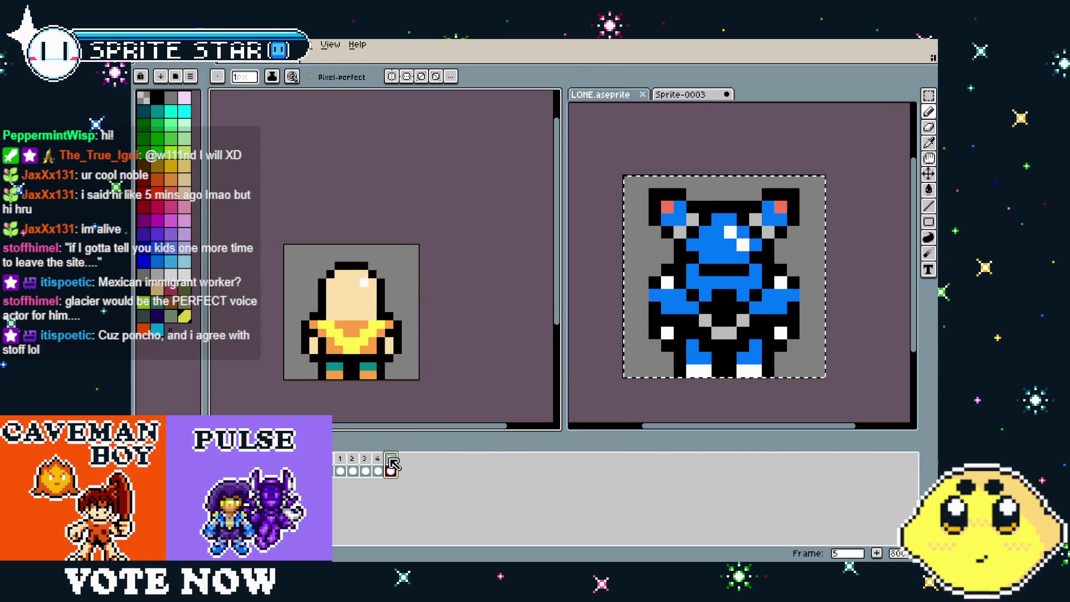
scroll(327, 255, "up", 4)
left_click_drag(327, 333, 327, 255)
scroll(327, 256, "down", 2)
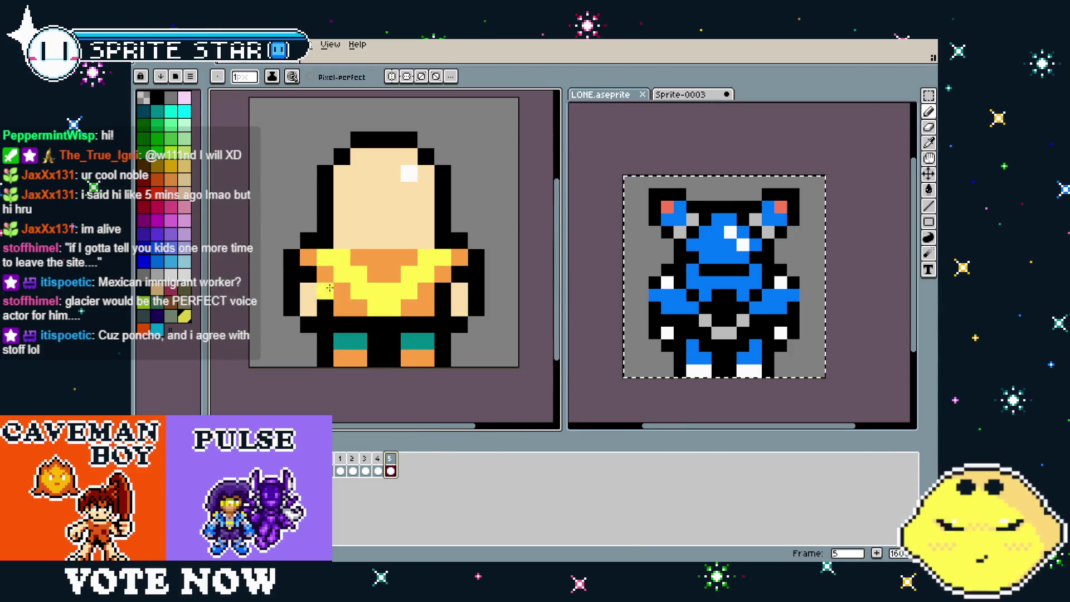
left_click(649, 344)
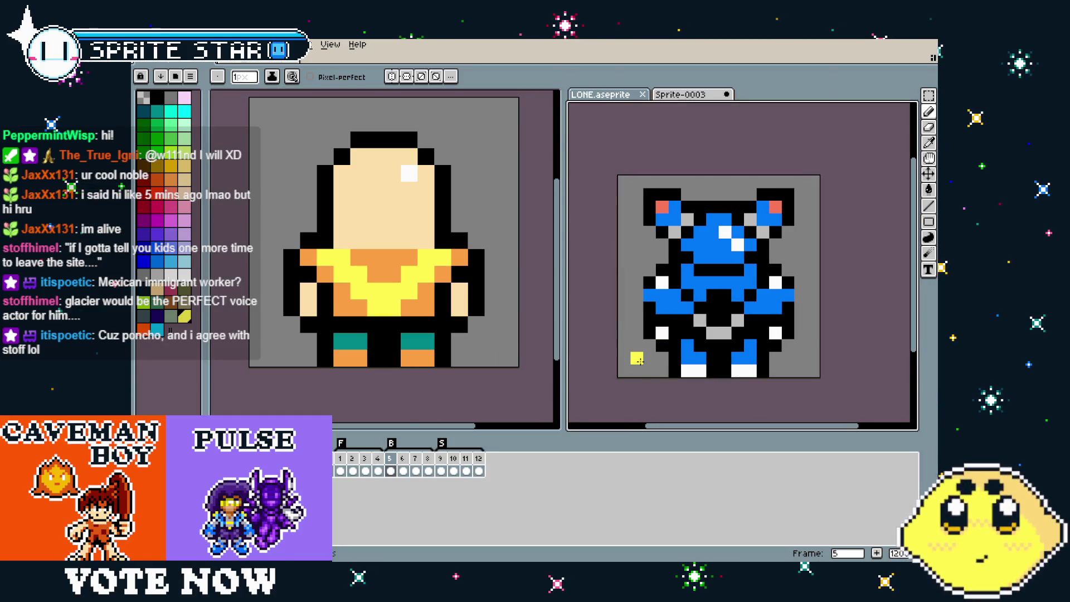
key("Right")
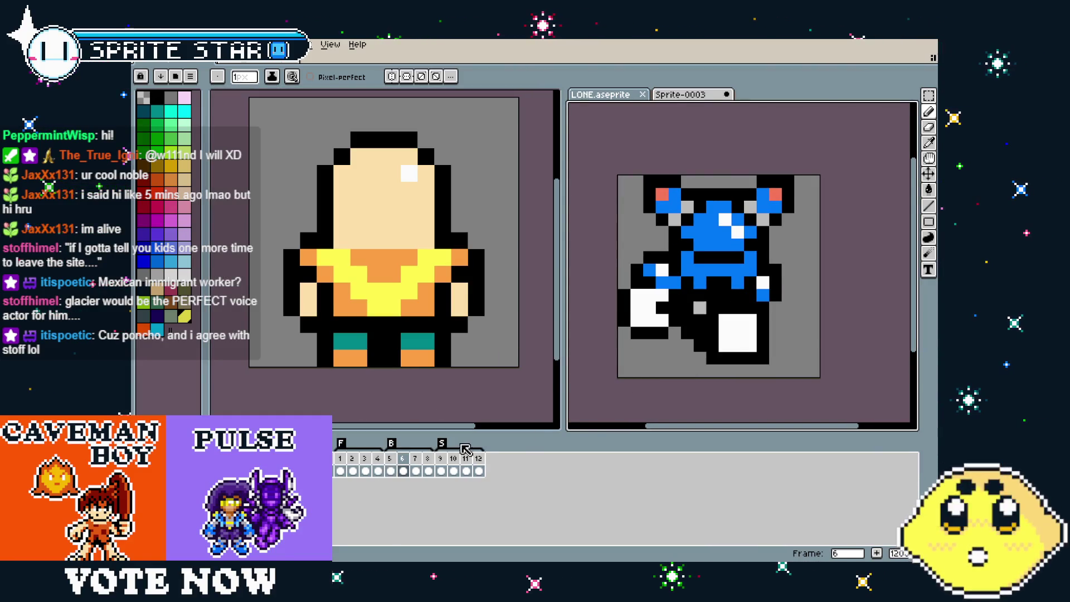
left_click(352, 458)
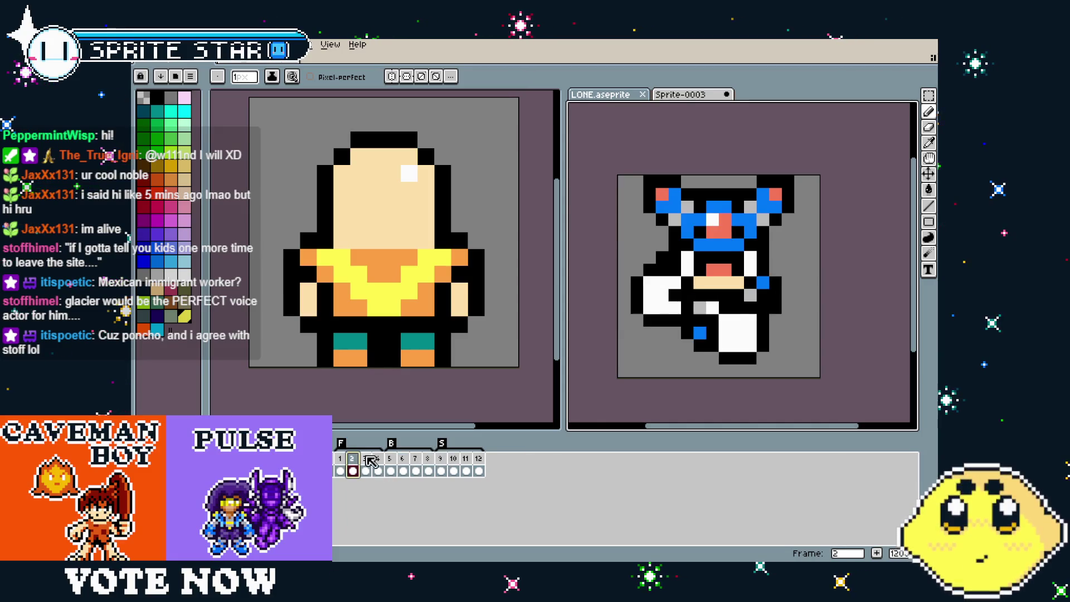
left_click(367, 458)
left_click(402, 459)
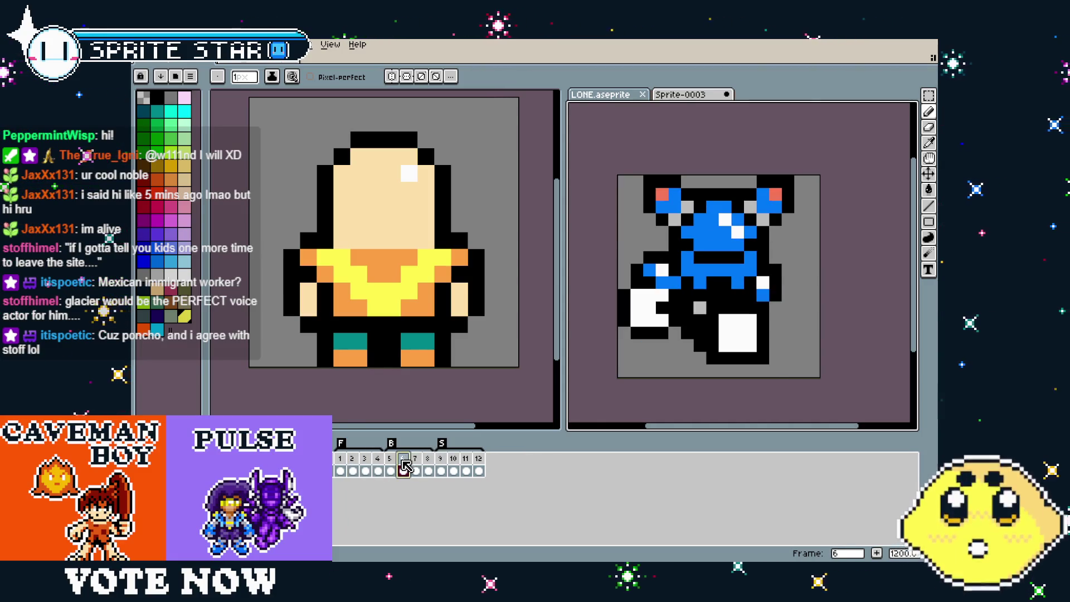
key("ctrl+z")
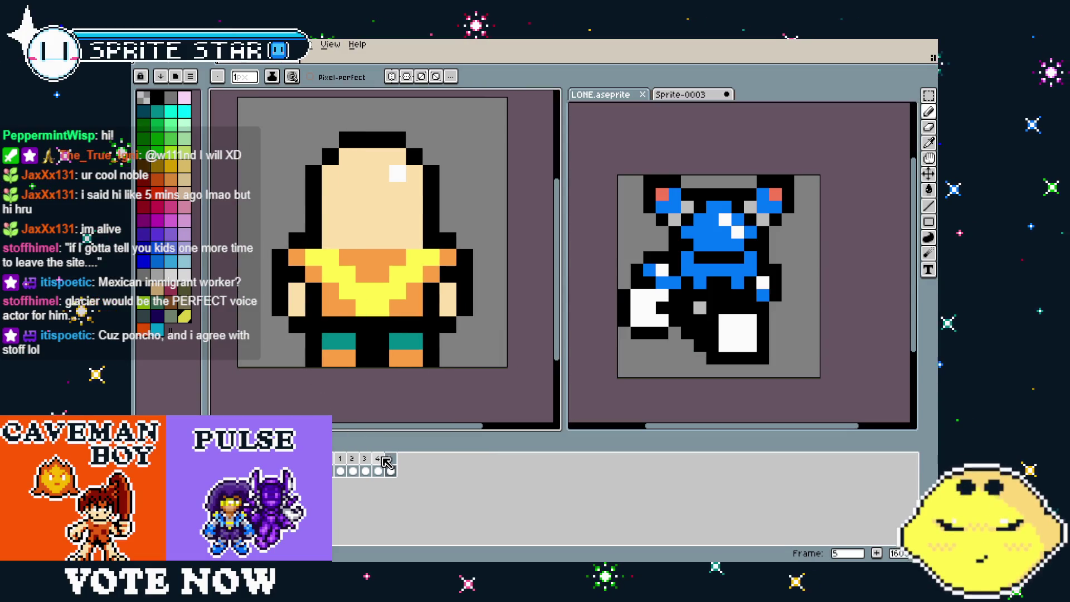
left_click(340, 458)
Create a tag named F covering frames 1–4
right_click(341, 462)
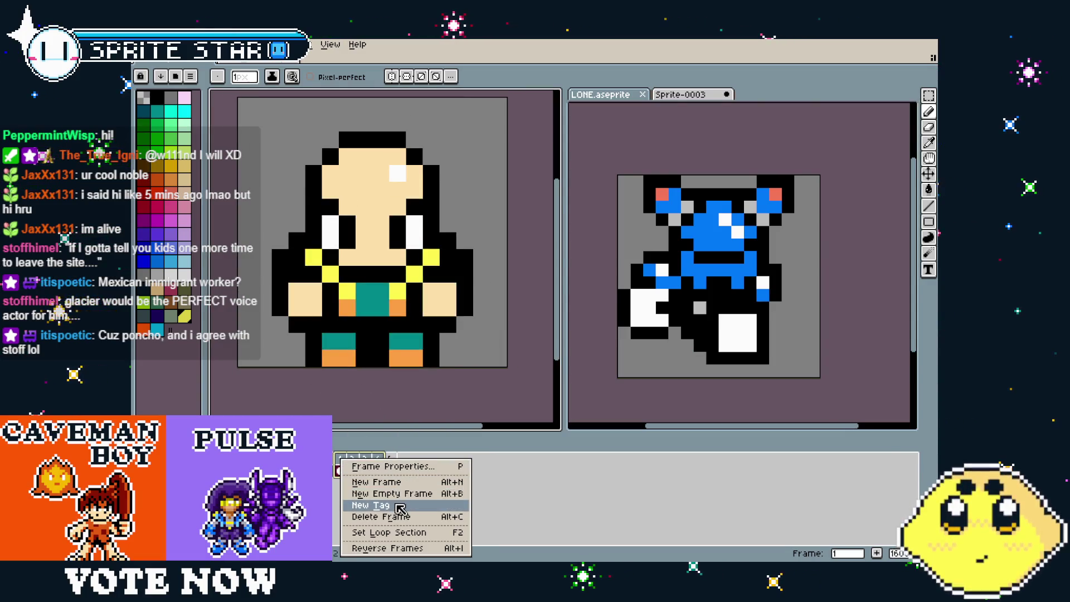
left_click(400, 508)
type("F")
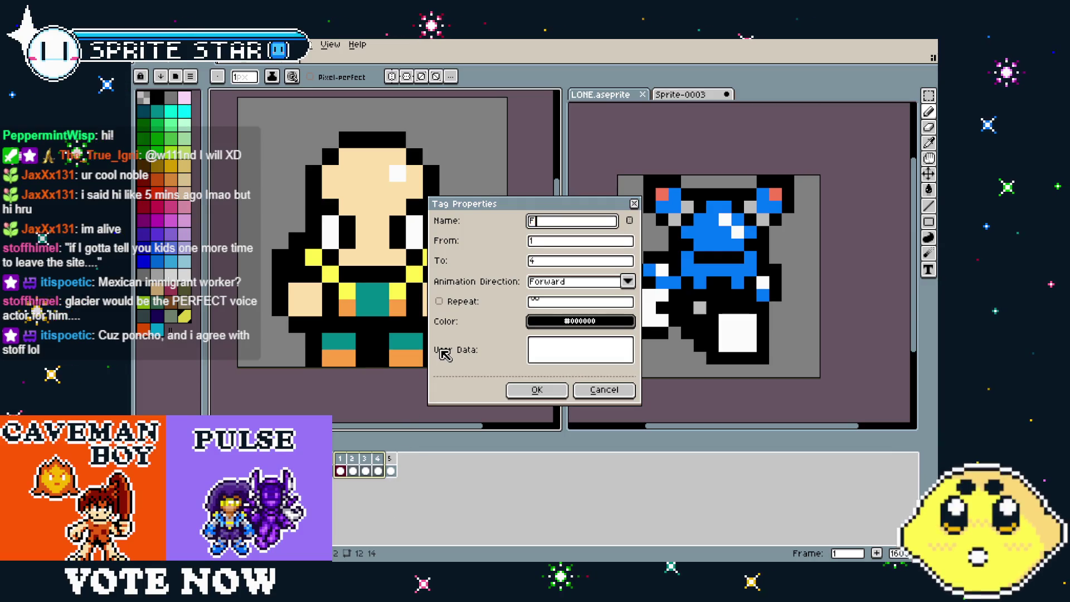
left_click(536, 390)
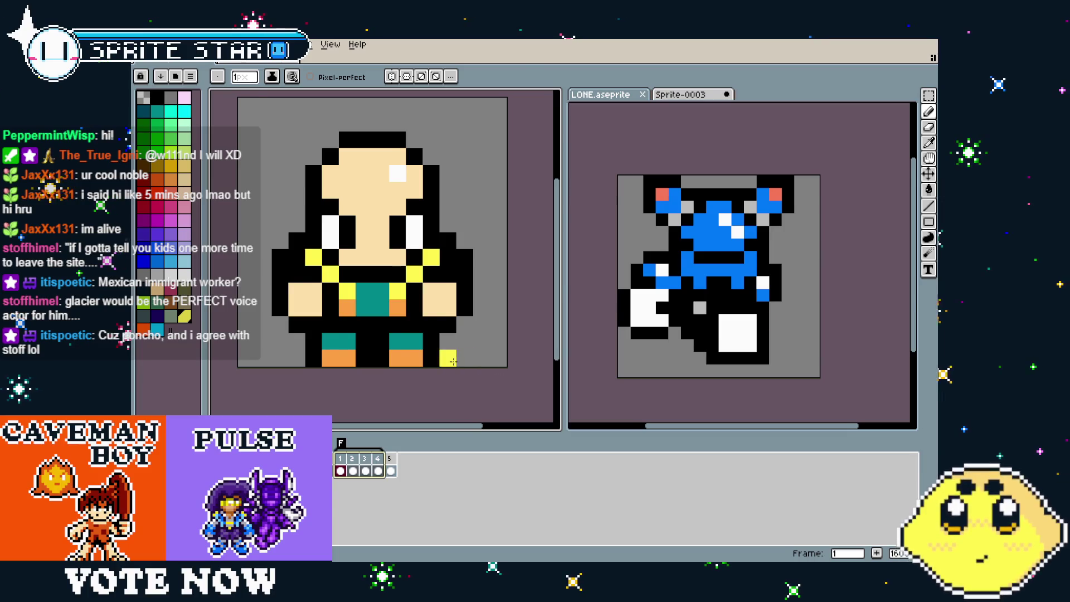
Add a tag named B covering the back-view frame 5
left_click_drag(453, 362, 456, 384)
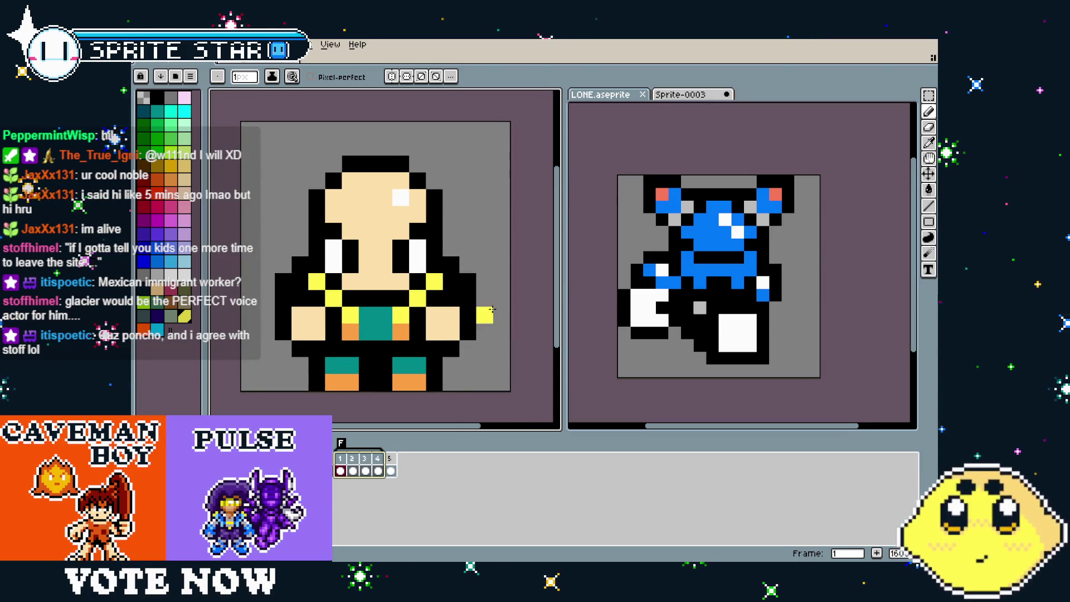
key("i")
key("b")
left_click_drag(455, 339, 449, 338)
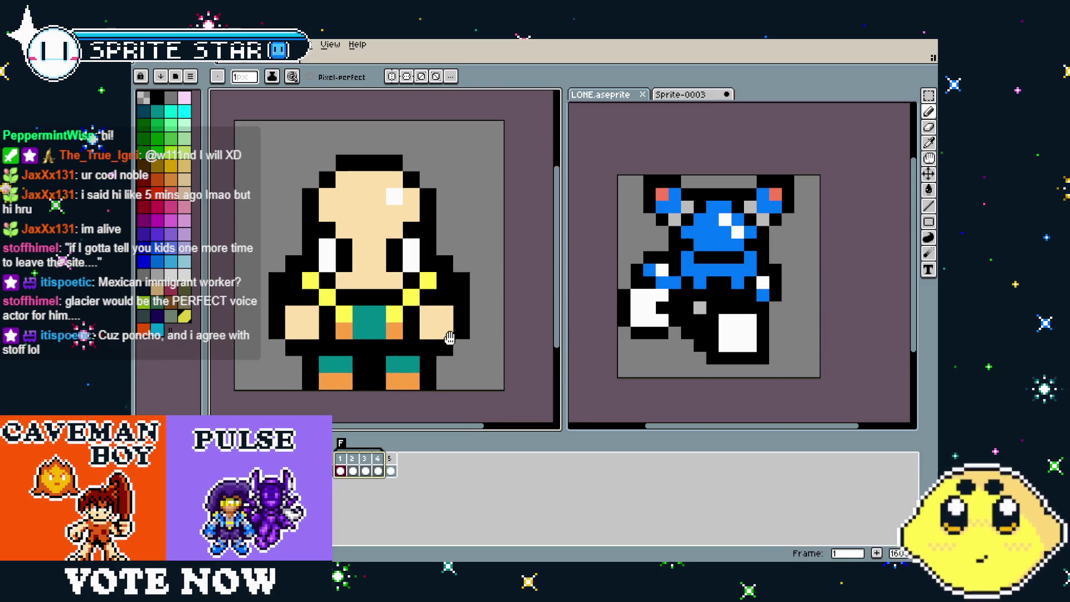
left_click(390, 458)
right_click(390, 458)
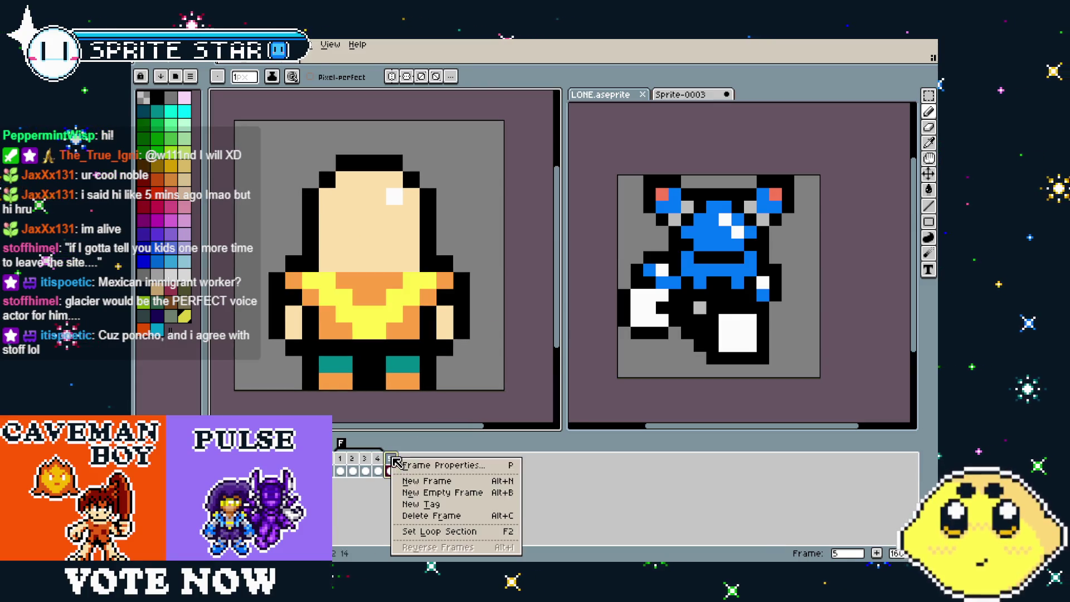
left_click(448, 510)
type("B")
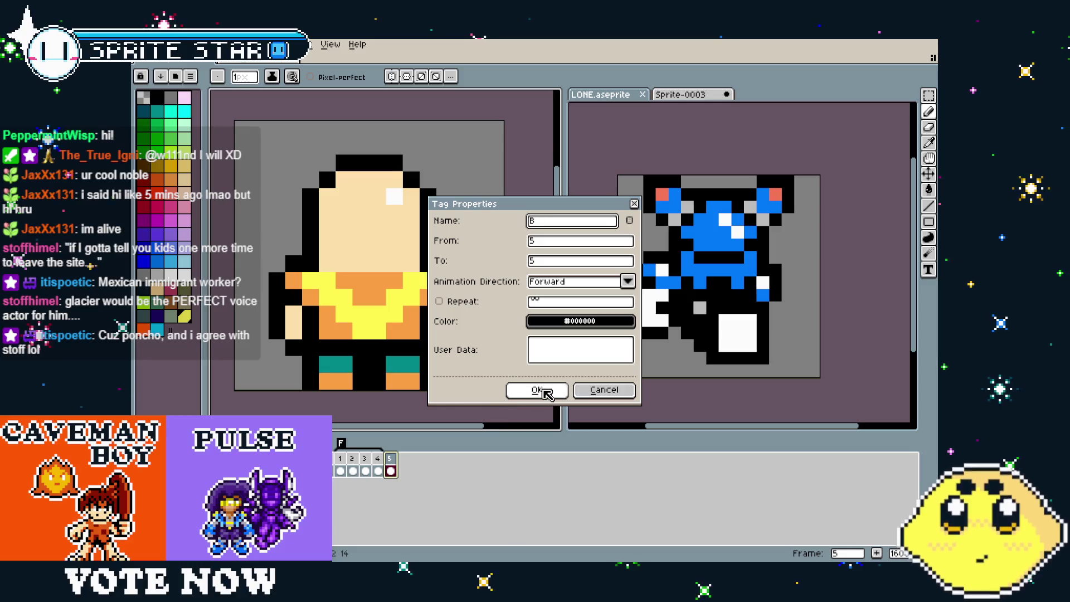
left_click(552, 397)
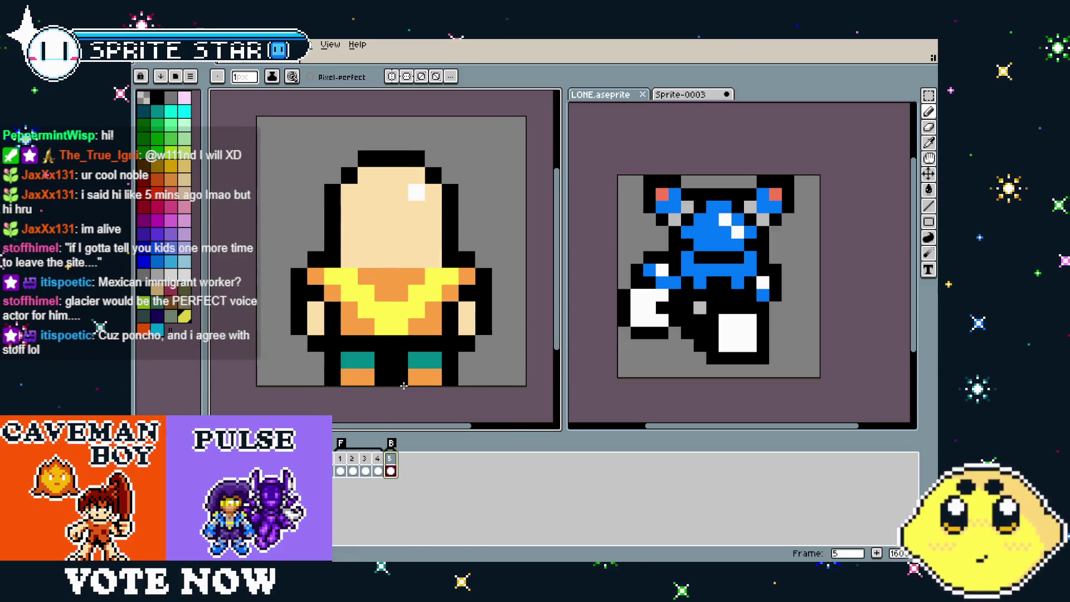
Play the animation, then bring up the frame options for the side-pose frame 4
key("Return")
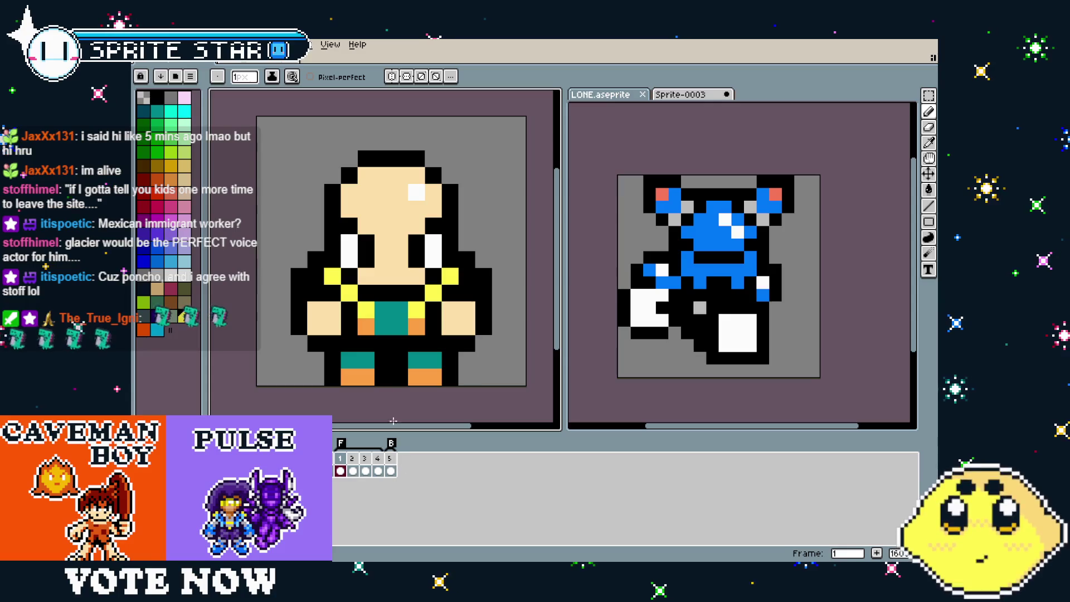
left_click(390, 457)
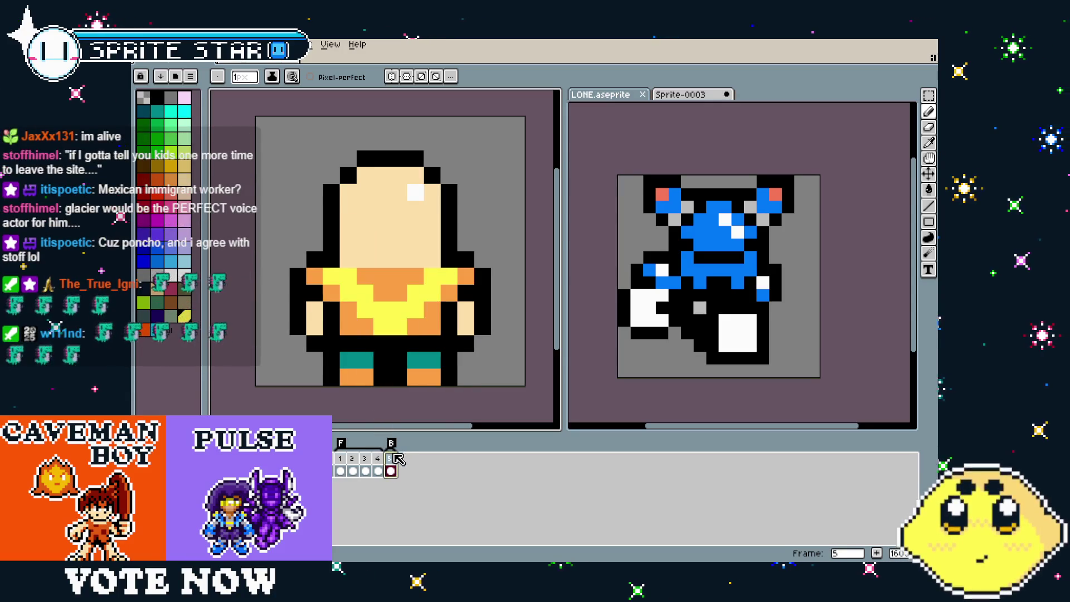
right_click(398, 459)
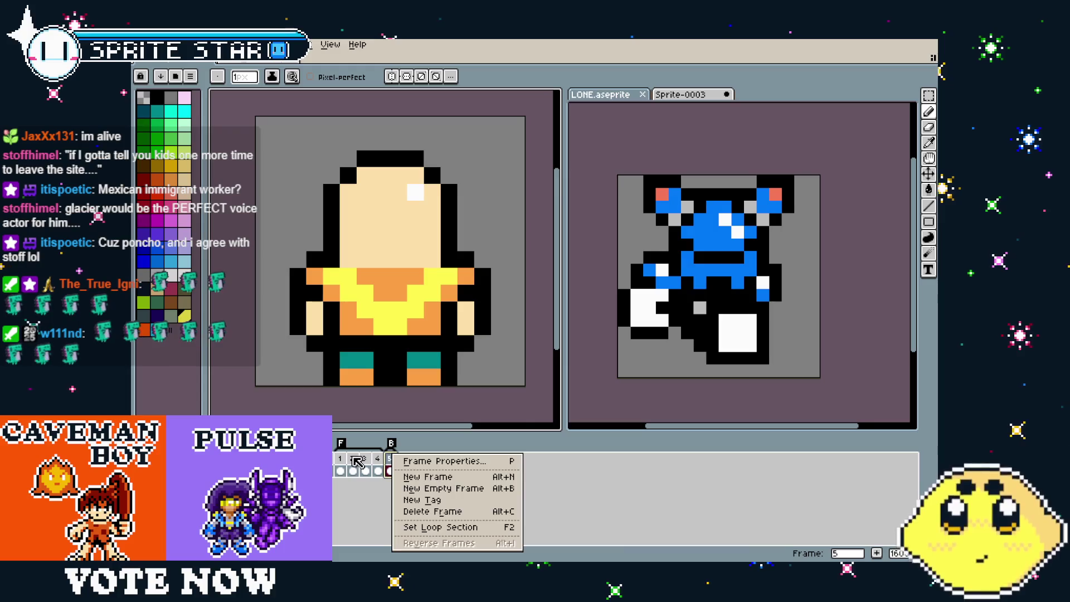
left_click(370, 462)
left_click(366, 458)
left_click(378, 458)
right_click(381, 460)
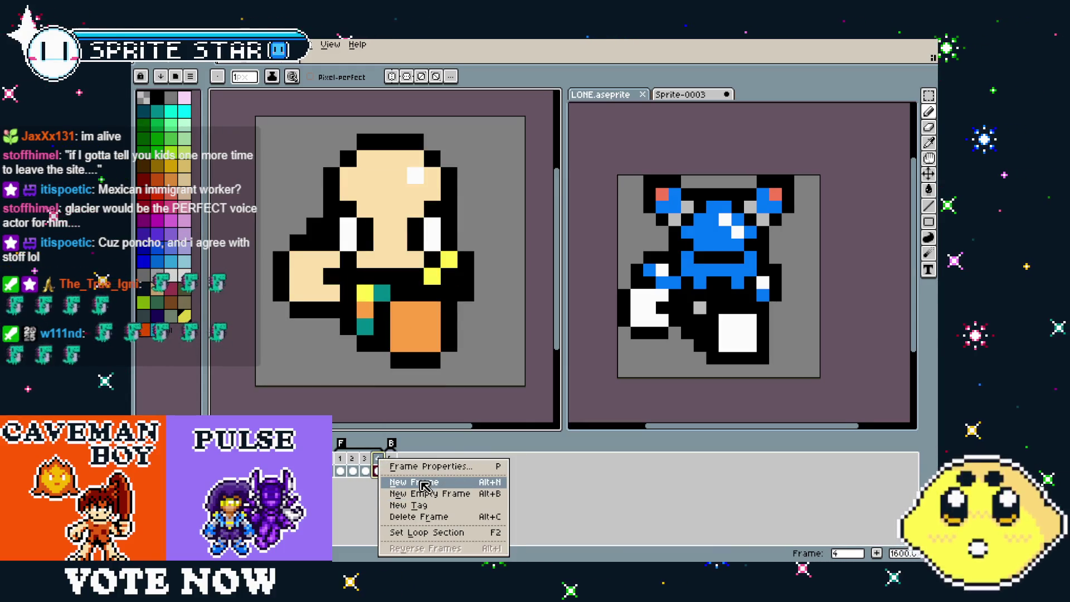
Add a sixth frame copying the side pose, undoing the accidental extra frames
left_click(425, 485)
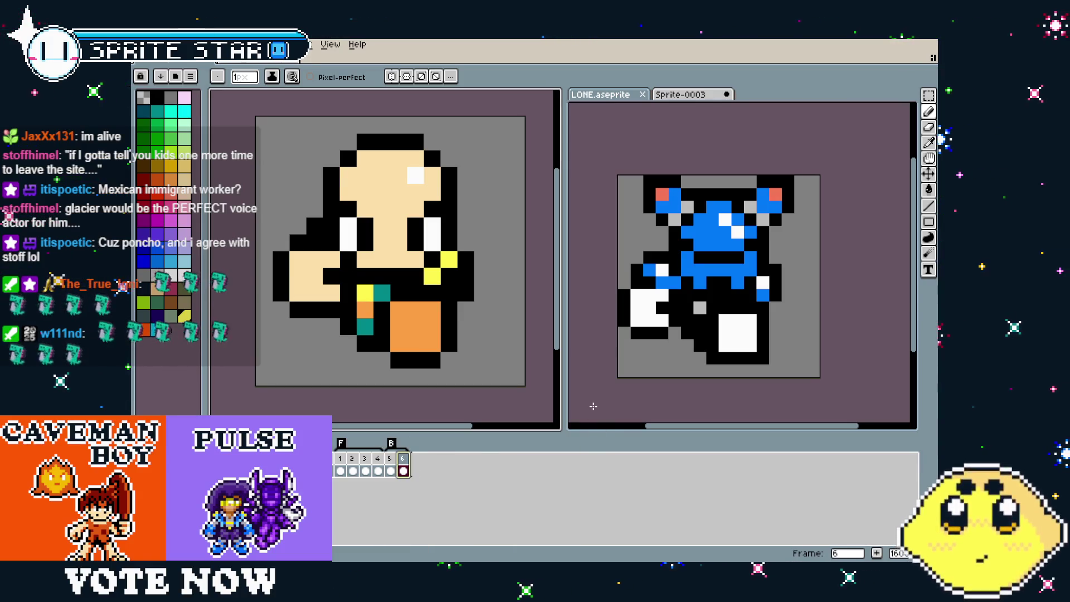
key("ctrl+z")
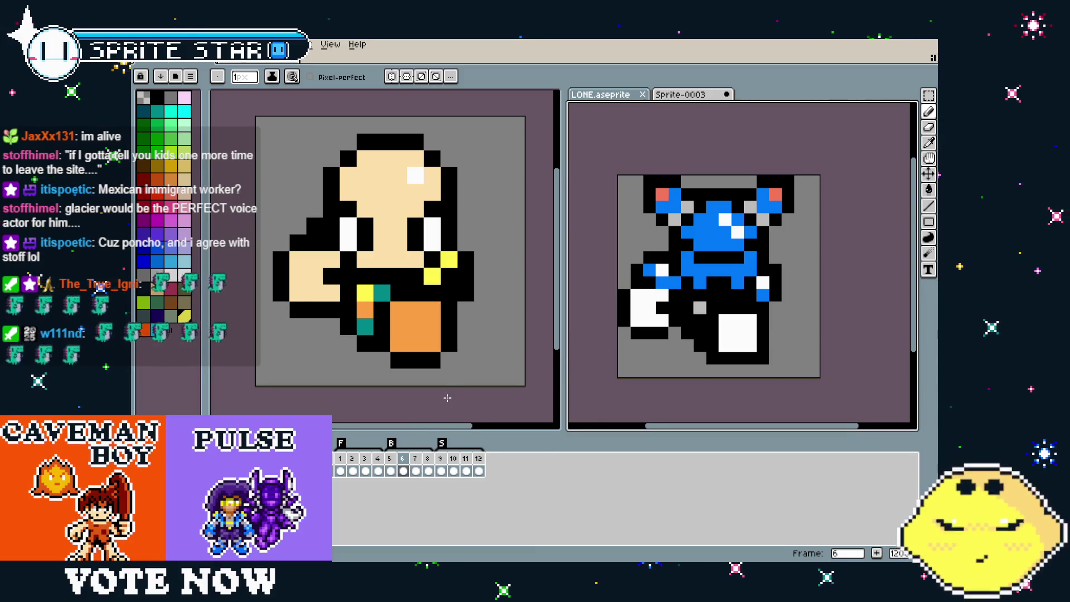
key("ctrl+z")
key("ctrl+z")
key("ctrl+z")
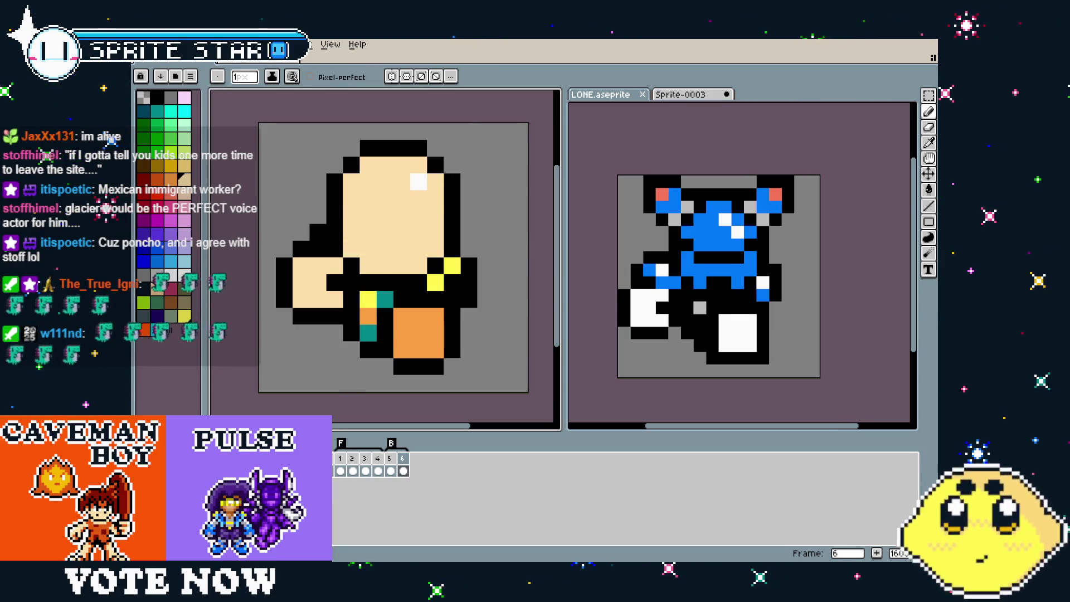
Paint an orange collar pixel and a yellow pixel at the collar's left on frame 6
left_click(383, 468)
left_click(403, 468)
key("alt")
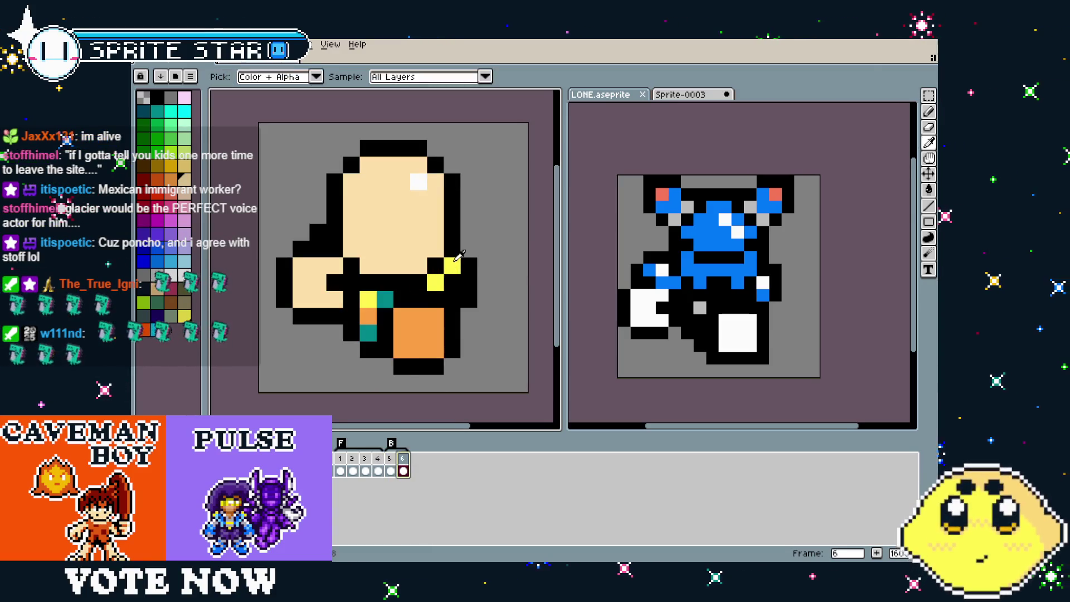
left_click(423, 267)
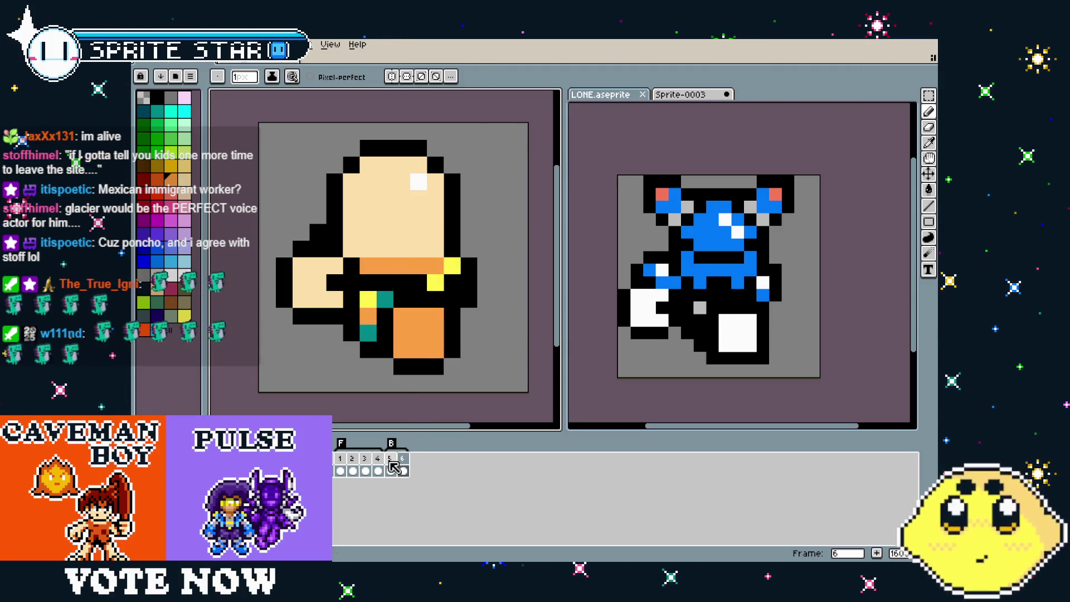
left_click(390, 469)
left_click(403, 468)
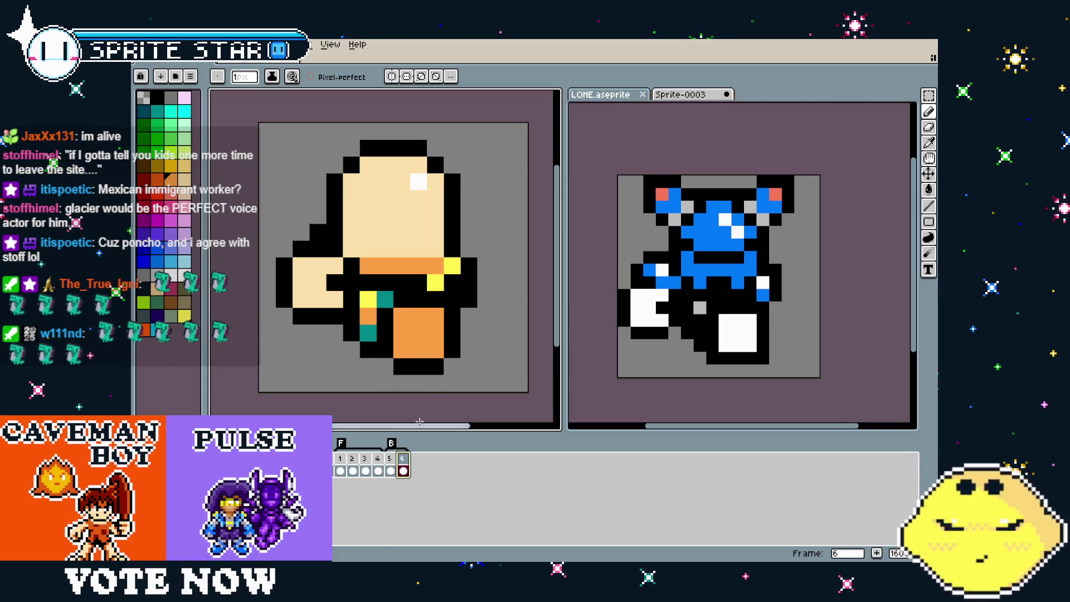
left_click(443, 268, "alt")
left_click(340, 260)
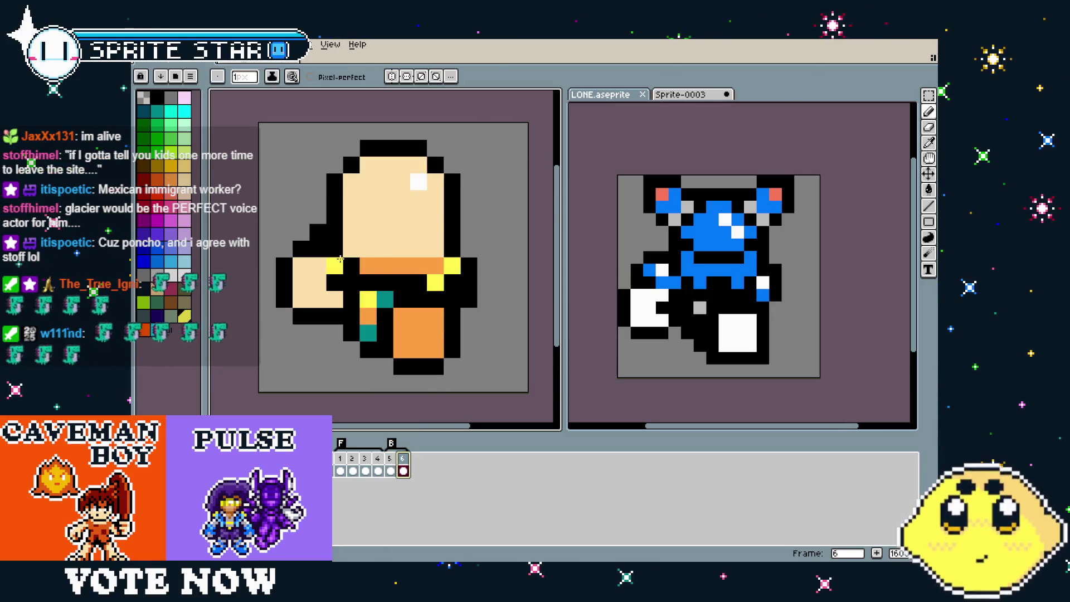
Add an orange pixel below the collar and turn the yellow collar pixel orange
scroll(328, 393, "down", 3)
scroll(329, 393, "up", 3)
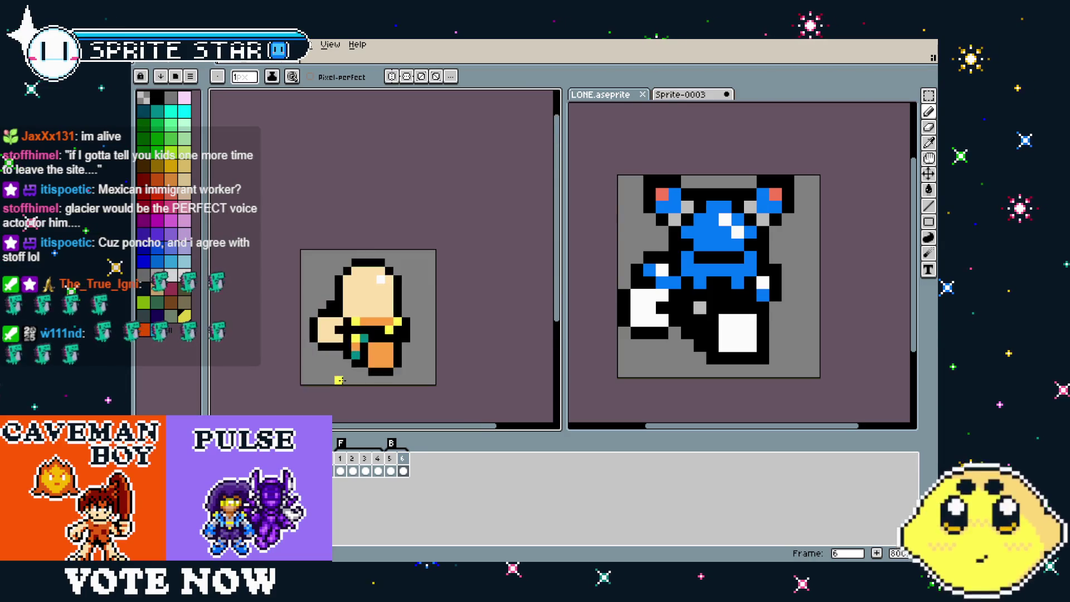
left_click_drag(340, 382, 324, 385)
left_click(390, 467)
left_click(403, 468)
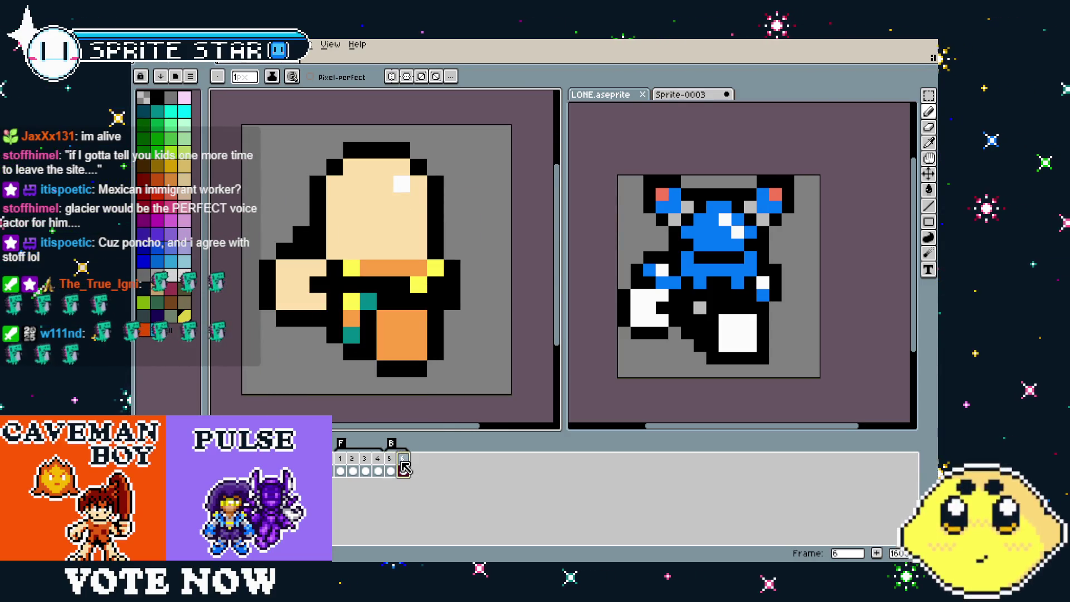
left_click(385, 272, "alt")
left_click(379, 278)
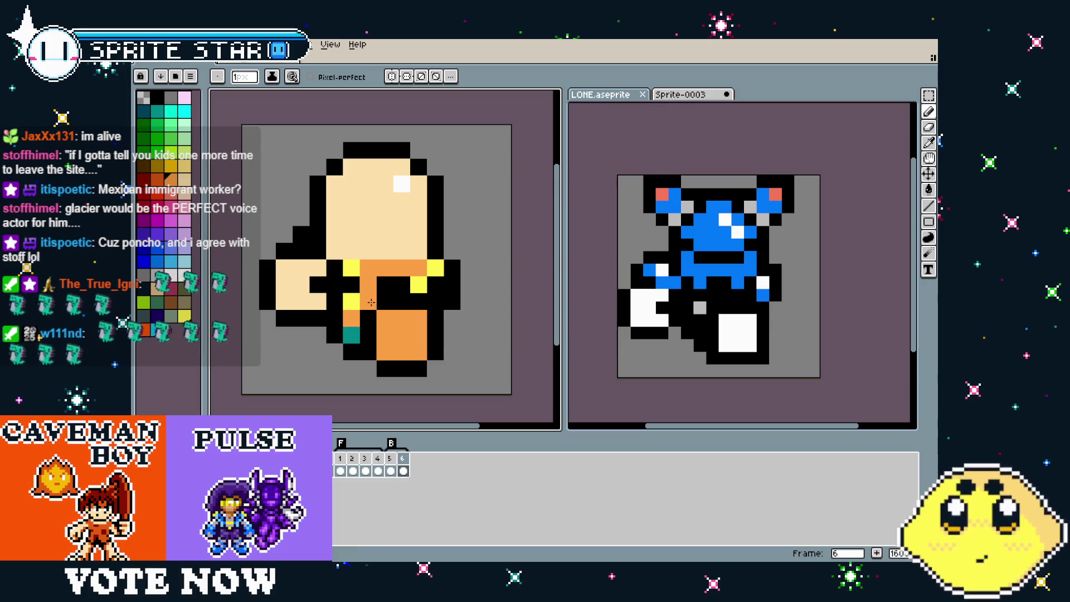
left_click(354, 305)
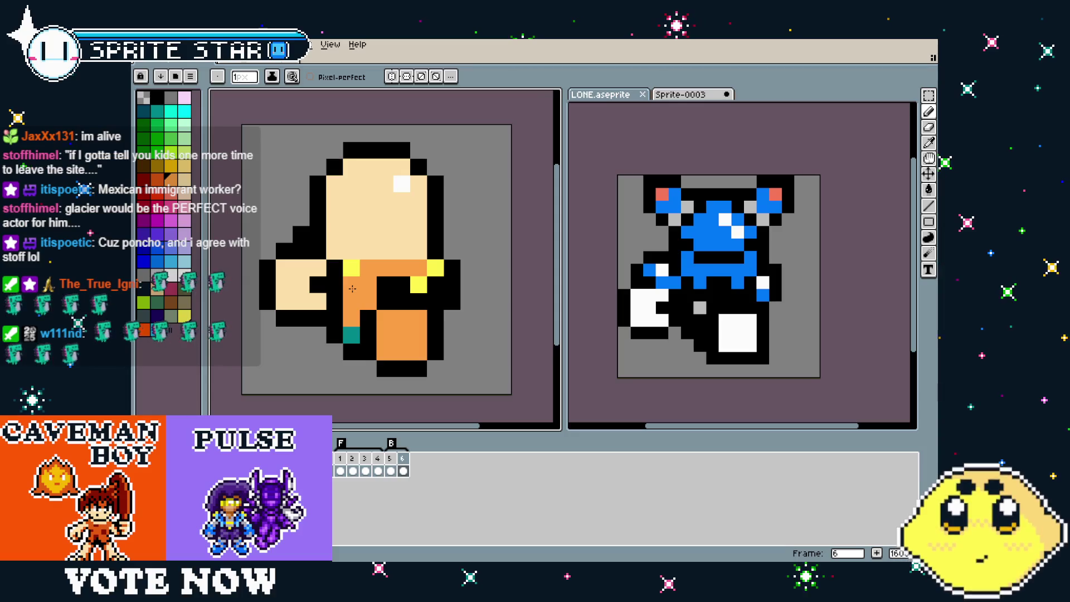
Repaint the orange collar pixels on frame 6 yellow, checking against frame 5
left_click(390, 471)
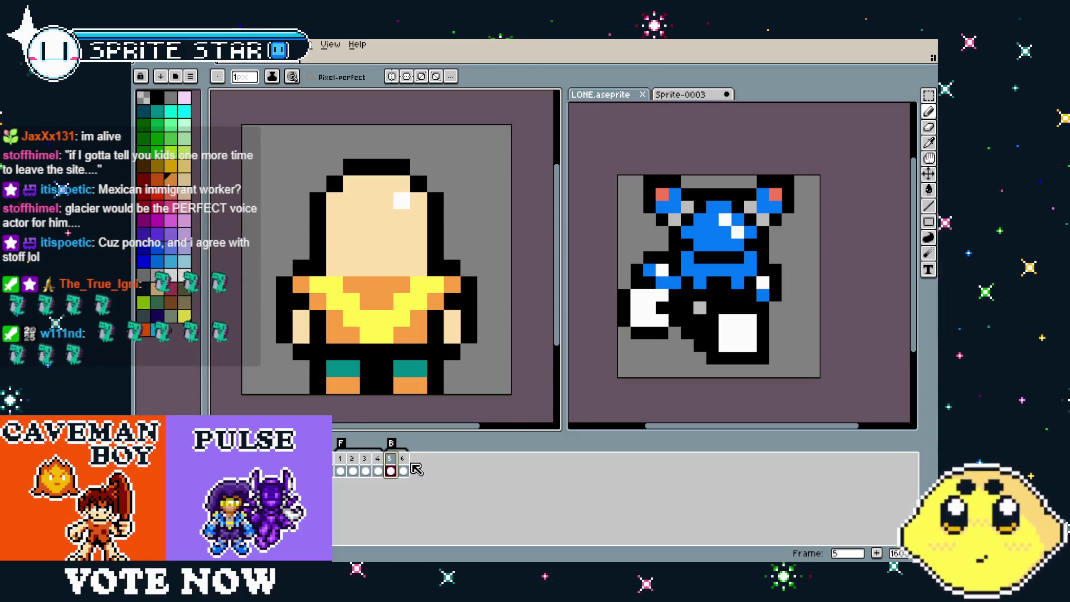
left_click(402, 471)
key("i")
left_click(354, 263)
key("b")
left_click_drag(351, 281, 370, 296)
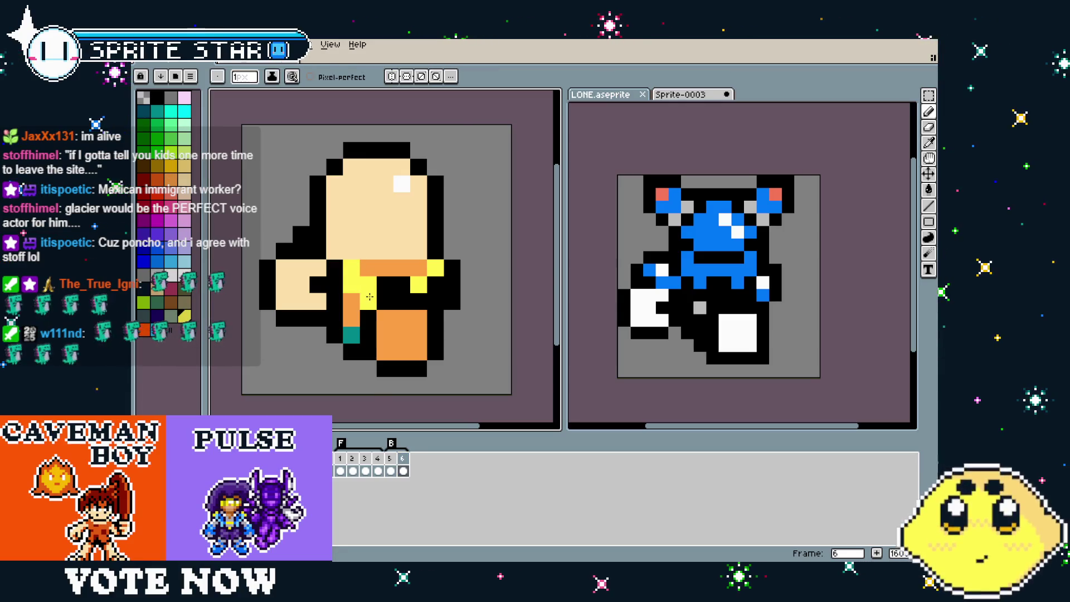
scroll(370, 397, "down", 1)
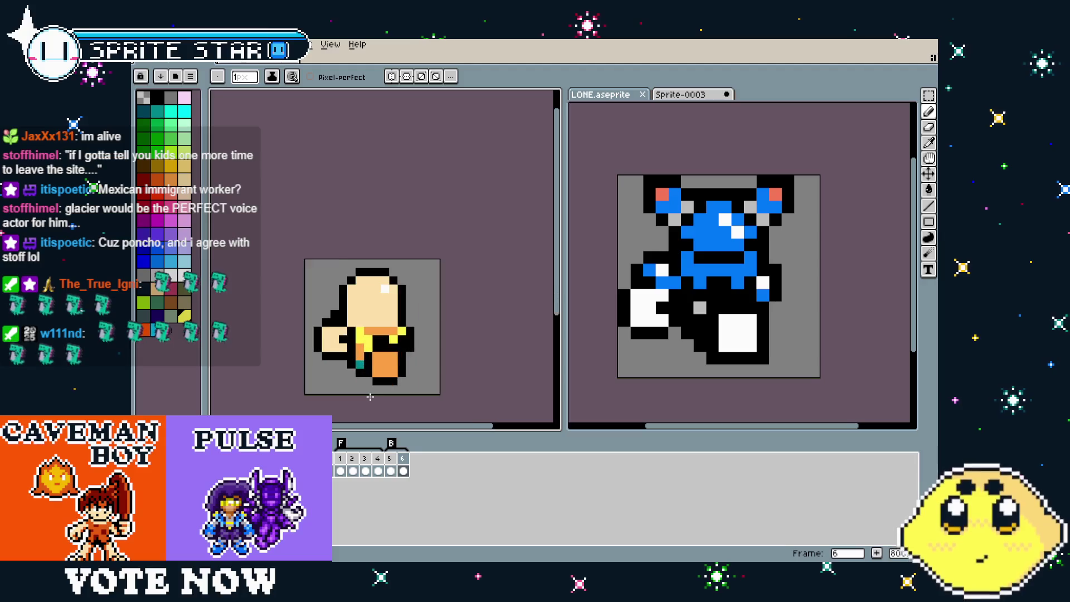
scroll(379, 398, "up", 2)
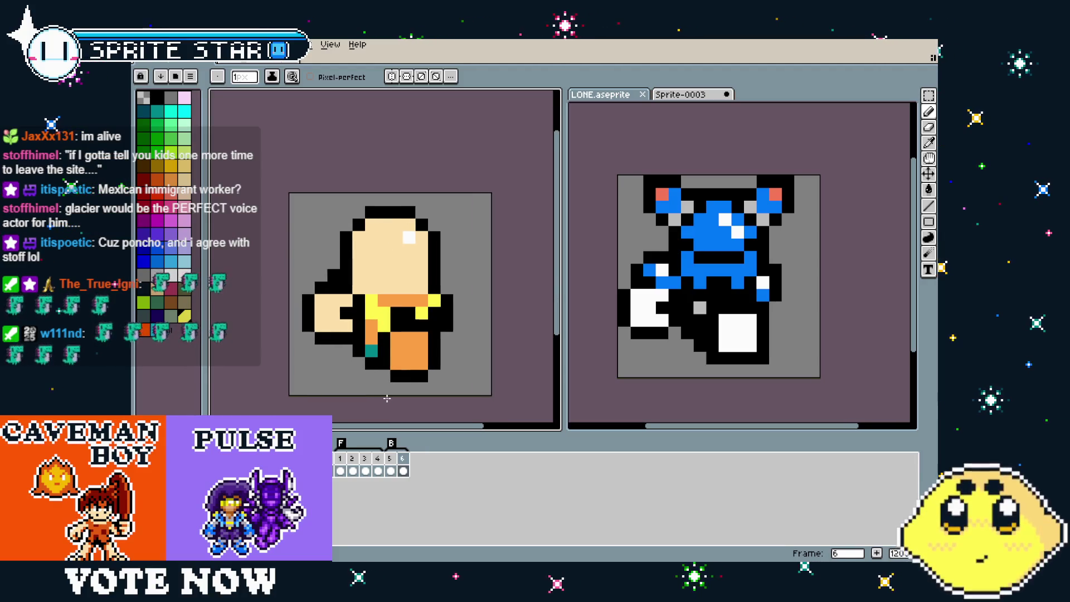
left_click(390, 458)
left_click(403, 458)
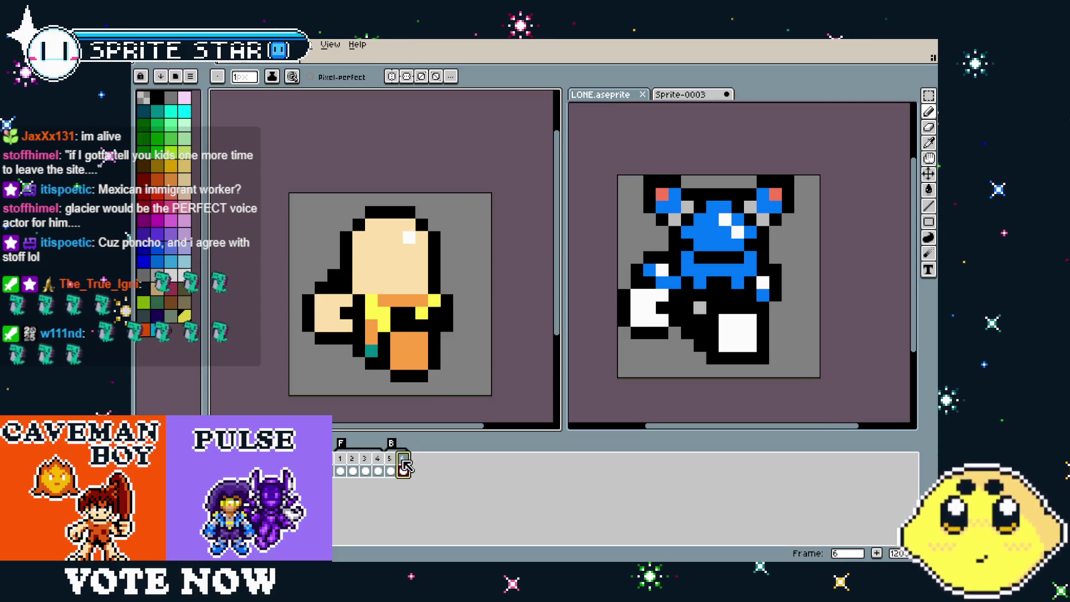
Add an orange pixel at the shoulder of the pose in frame 5
right_click(403, 460)
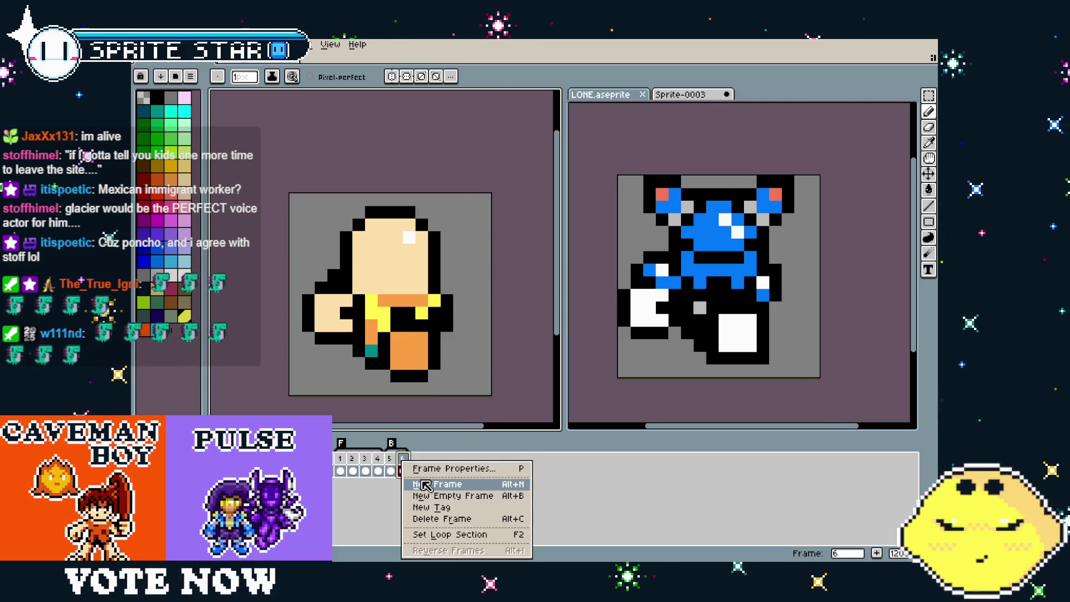
left_click(391, 464)
left_click(391, 466)
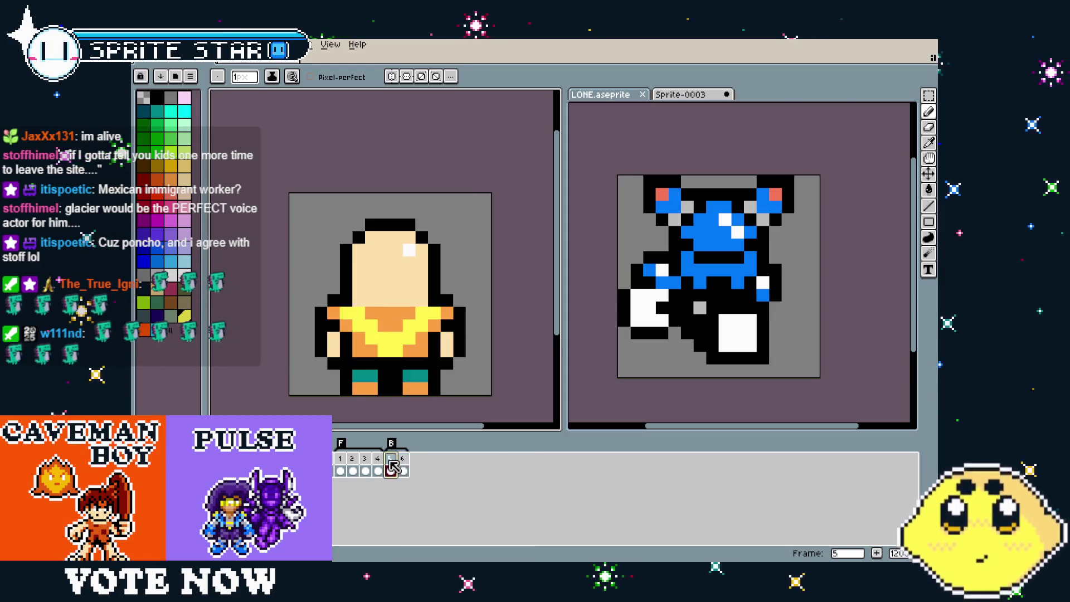
key("i")
left_click(382, 304)
key("b")
left_click(364, 301)
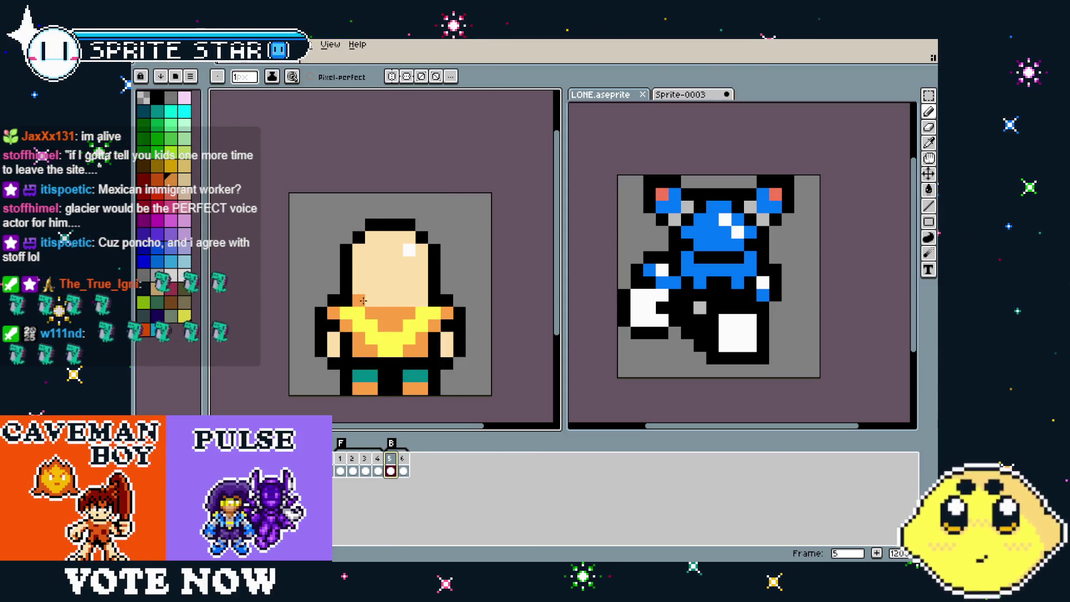
Add a frame 7 copying the side view and mirror it horizontally
key("Right")
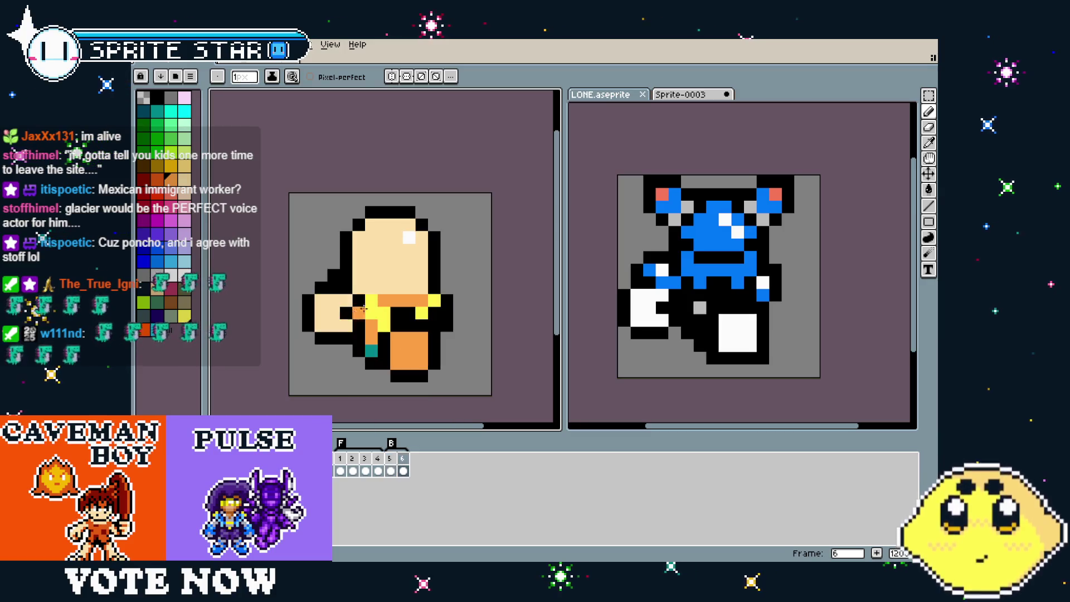
key("Left")
key("Right")
scroll(390, 394, "down", 4)
scroll(389, 411, "up", 2)
key("Left")
key("Right")
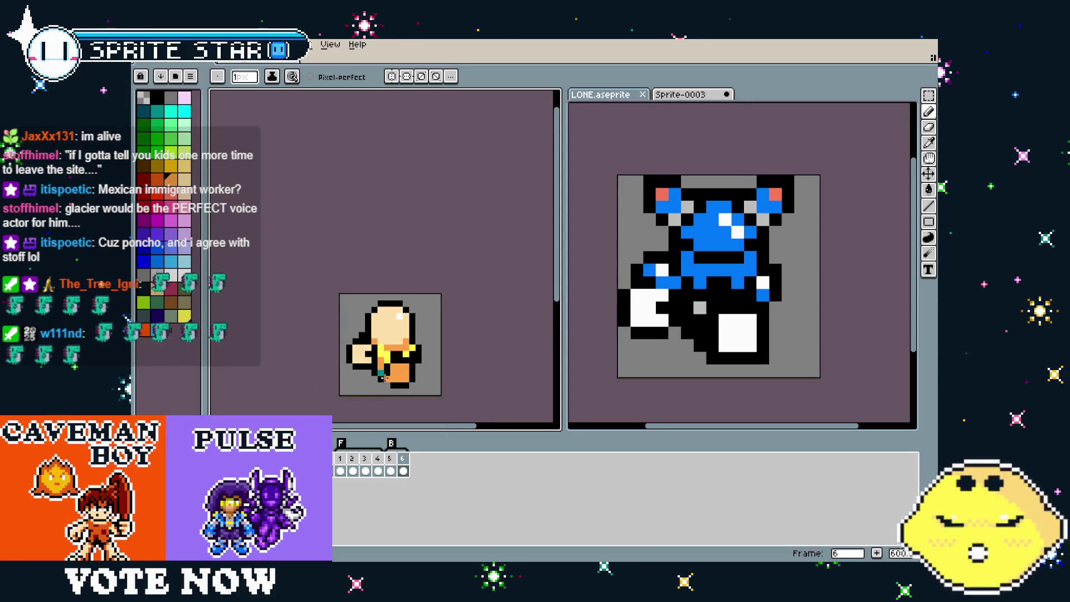
scroll(389, 415, "up", 4)
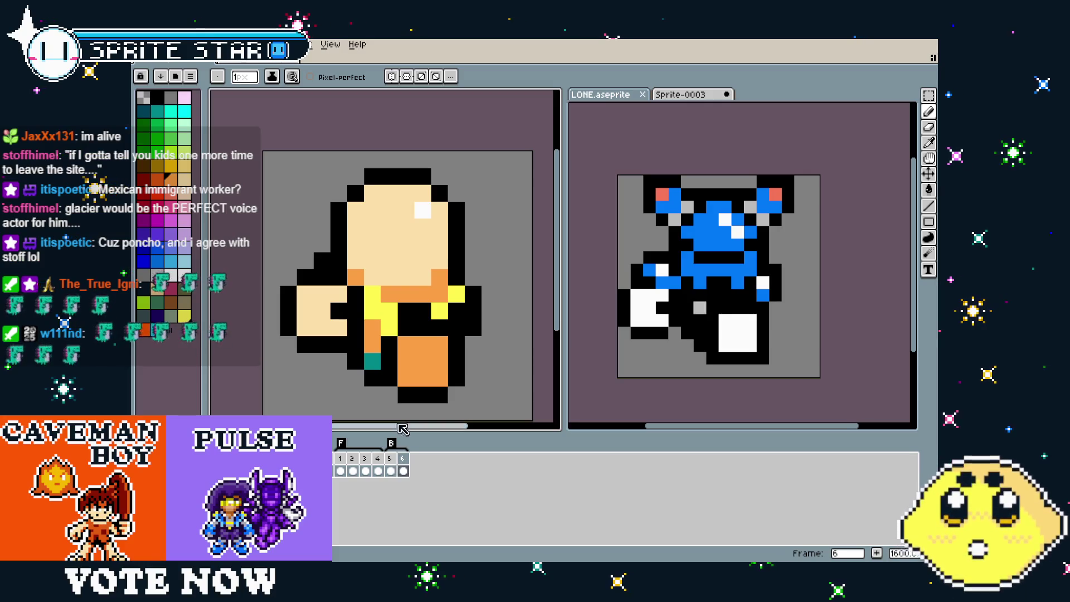
left_click_drag(390, 279, 407, 283)
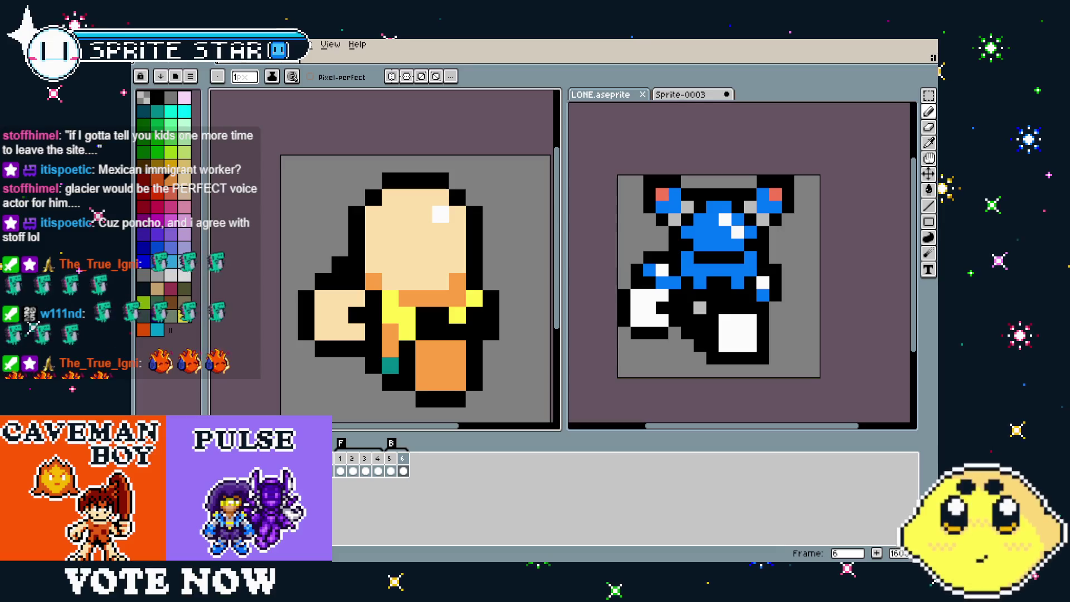
left_click_drag(394, 321, 406, 323)
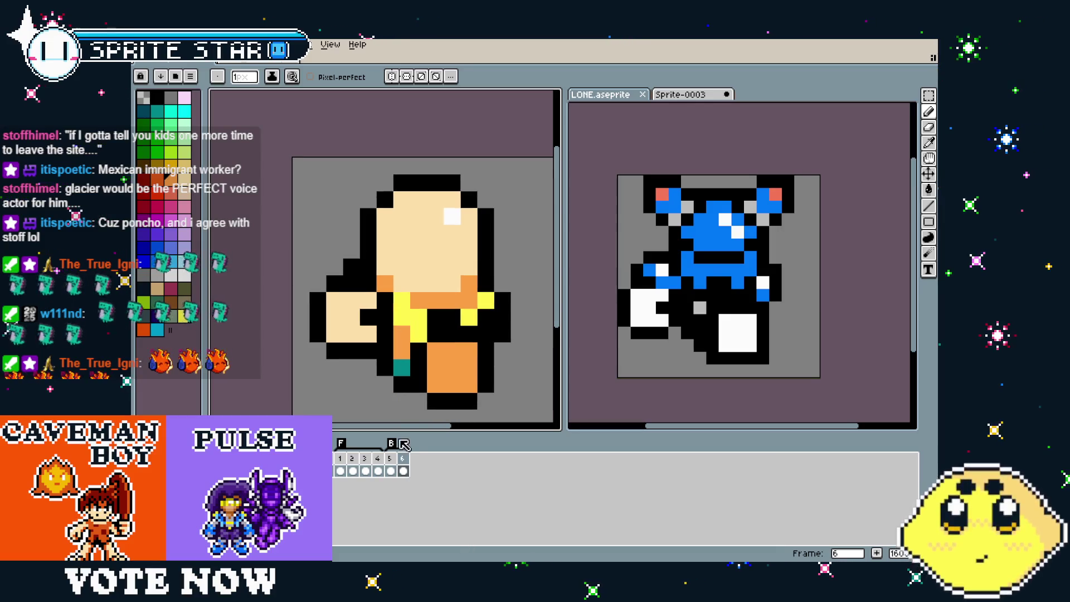
right_click(401, 459)
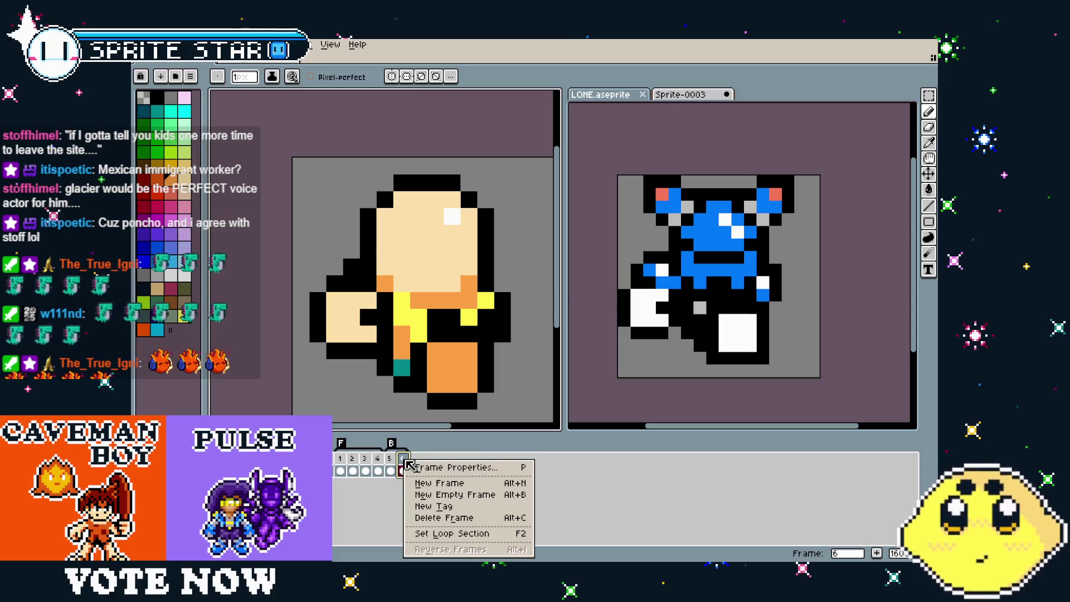
left_click(445, 483)
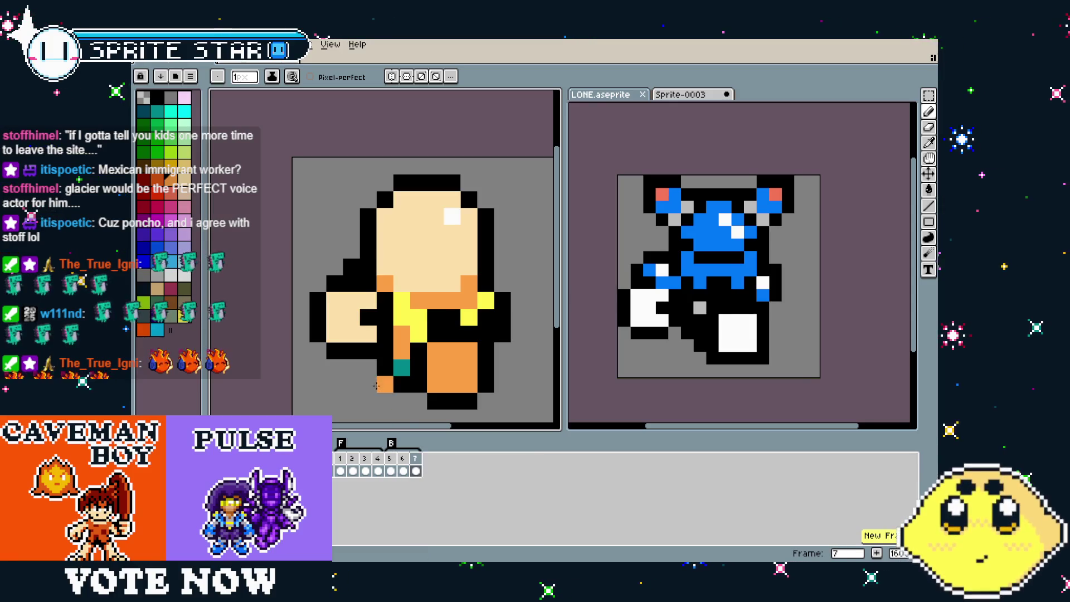
left_click_drag(376, 386, 362, 382)
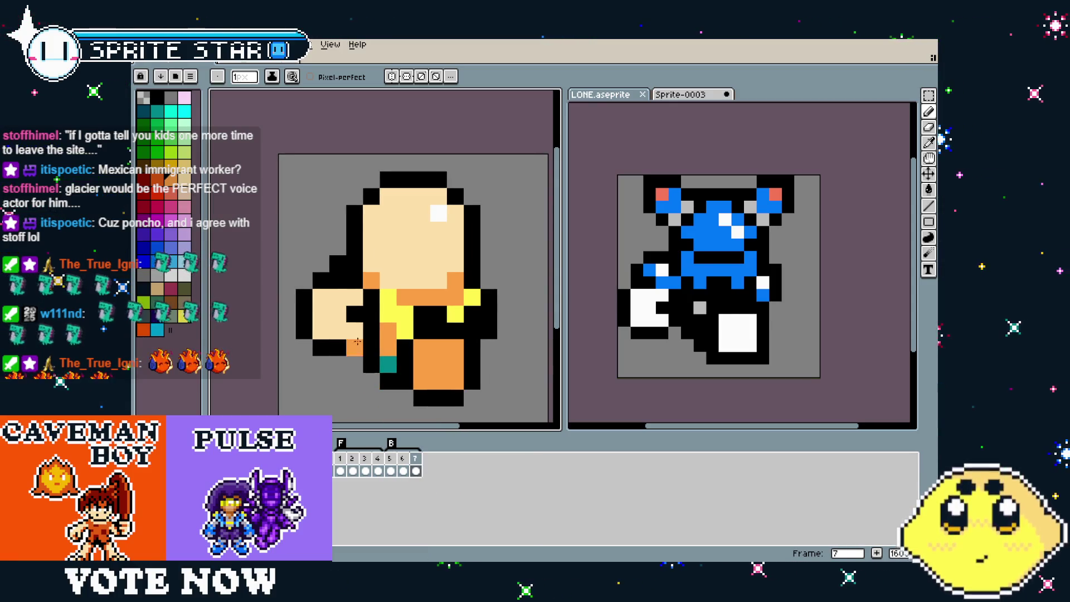
key("shift+h")
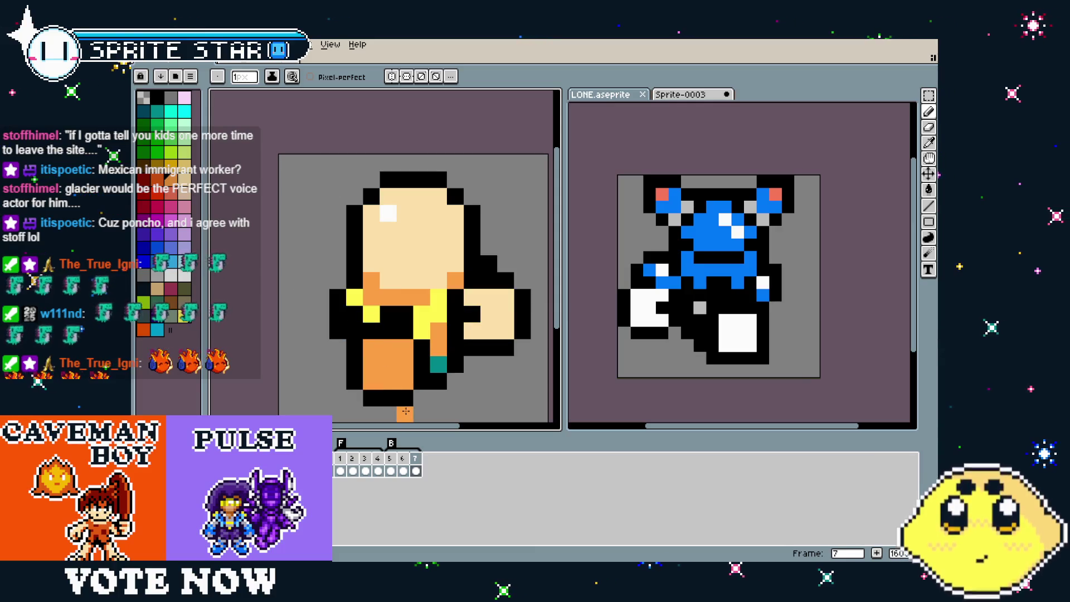
Add a white highlight pixel to the head, then bring up frame 5's options
left_click(387, 214, "alt")
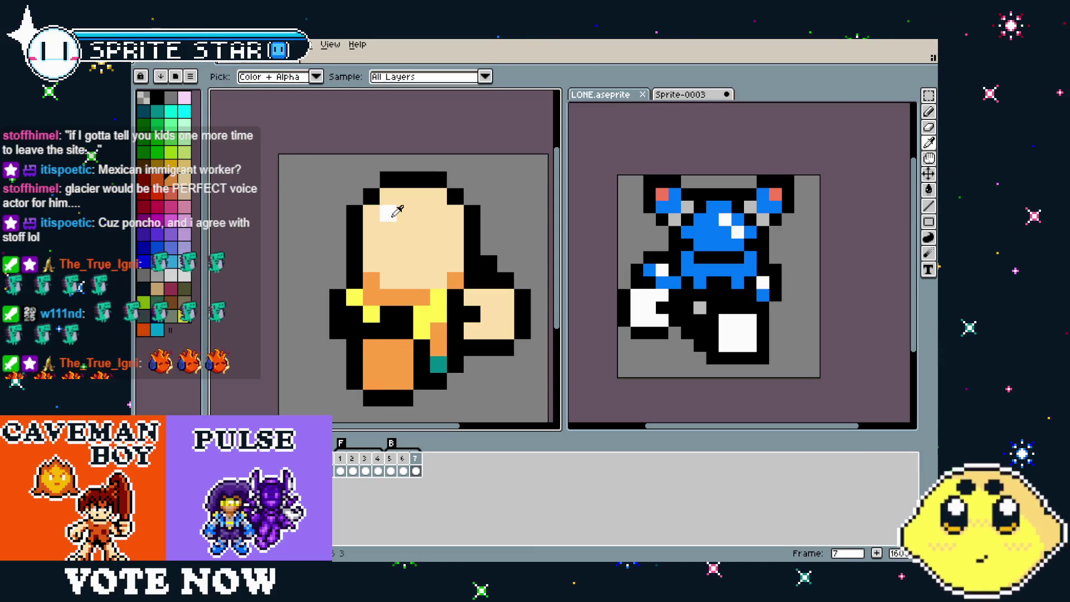
left_click(435, 214)
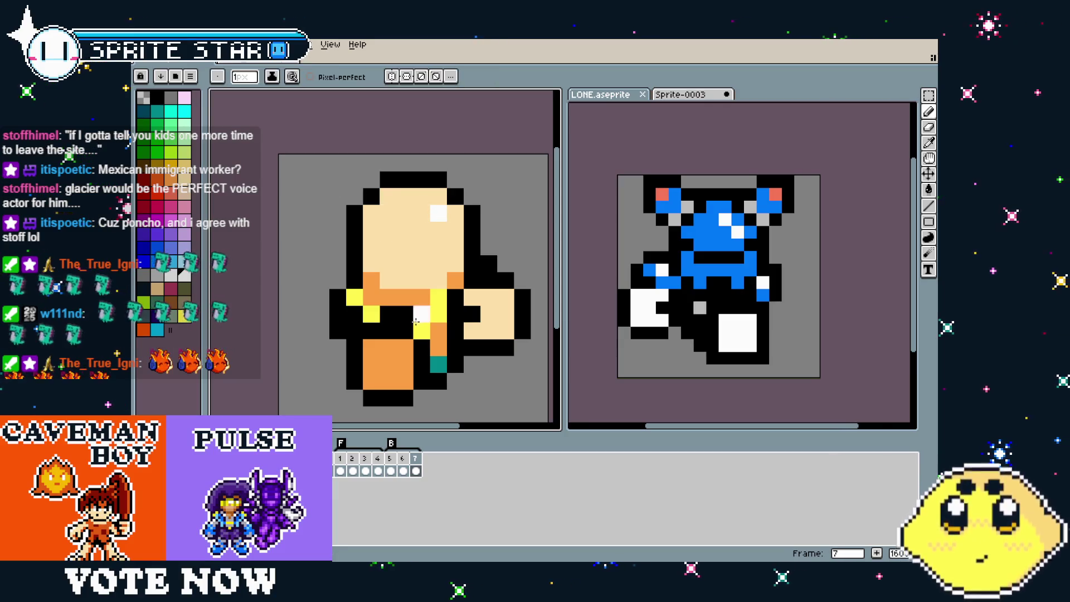
scroll(415, 322, "down", 1)
right_click(390, 461)
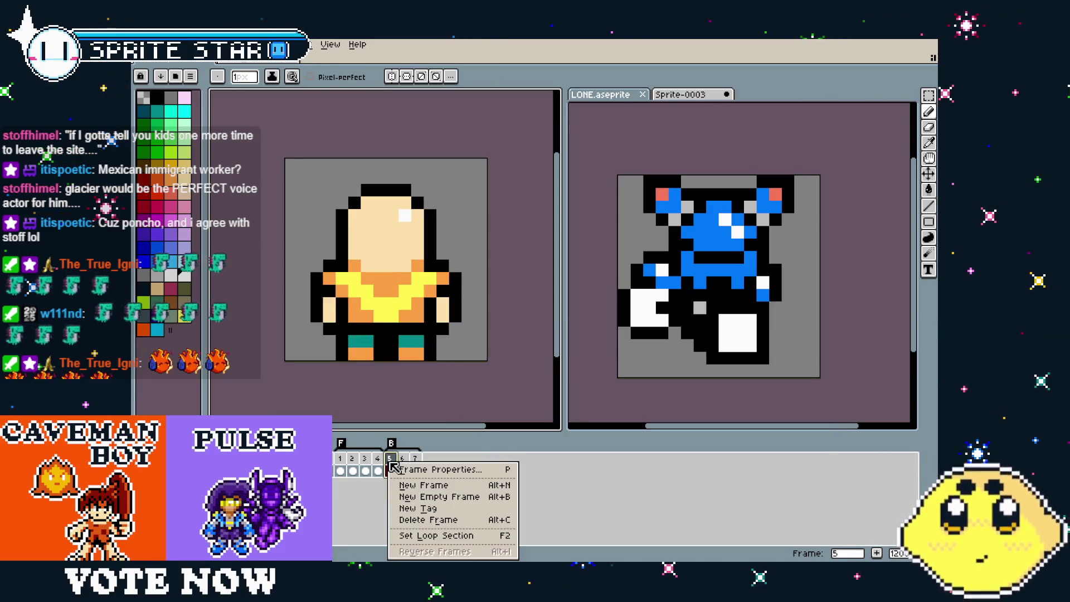
Insert a new frame after frame 5; an orange pixel at the head's edge is undone
left_click(425, 486)
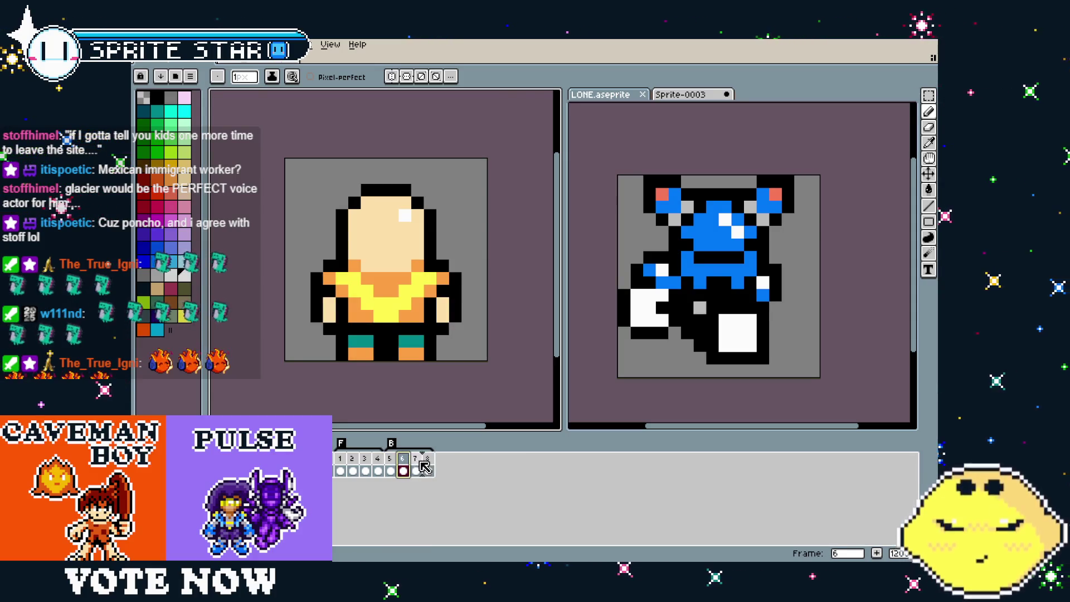
left_click_drag(323, 382, 343, 396)
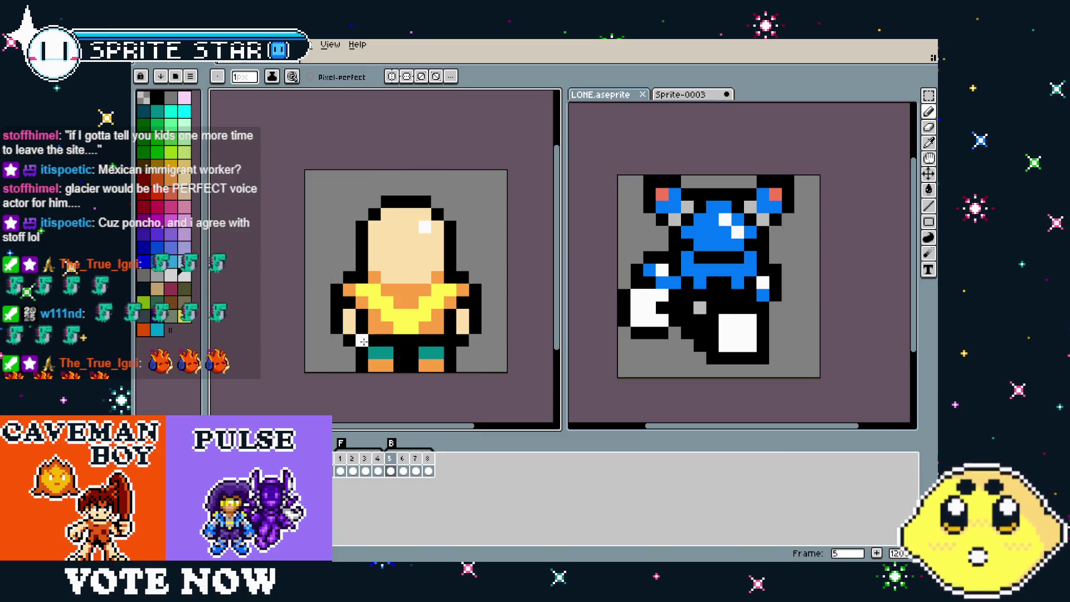
scroll(363, 341, "up", 2)
key("i")
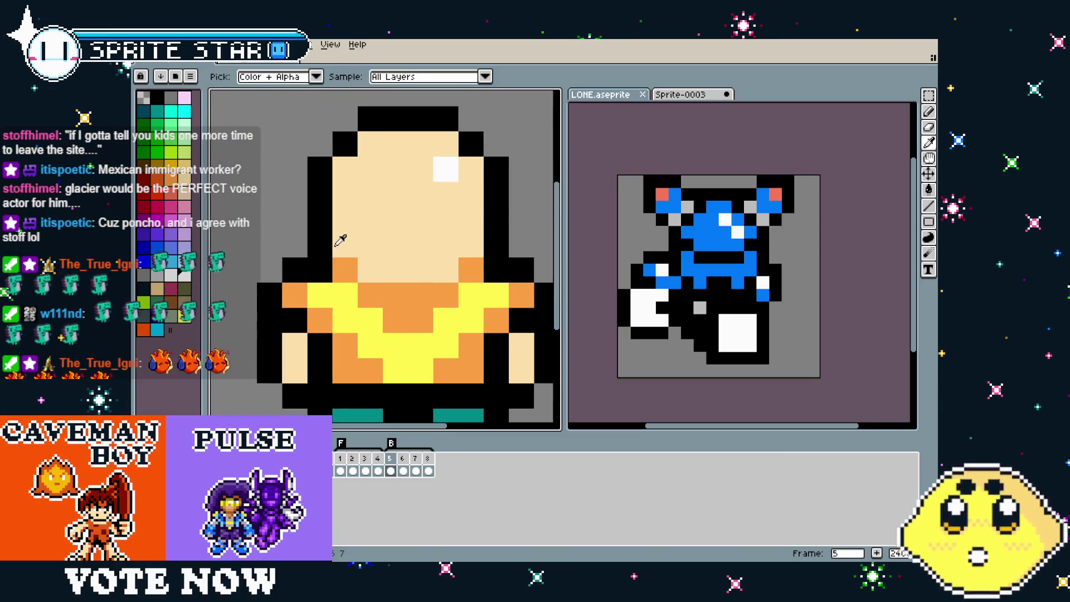
left_click(386, 279)
left_click(327, 212)
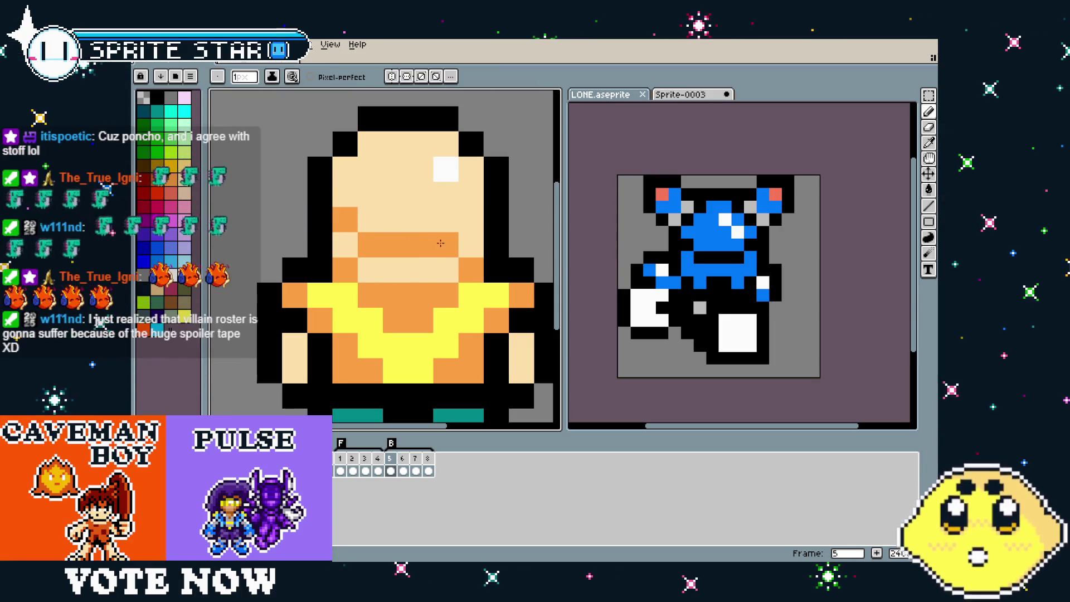
scroll(401, 346, "down", 3)
scroll(401, 345, "down", 2)
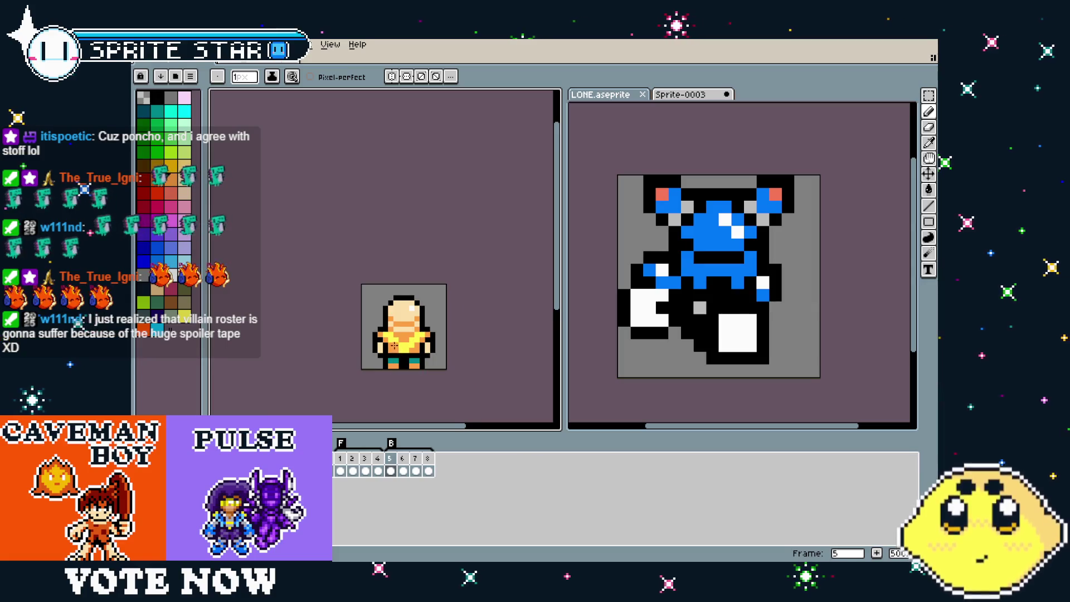
scroll(394, 346, "up", 2)
key("ctrl+z")
scroll(378, 342, "up", 2)
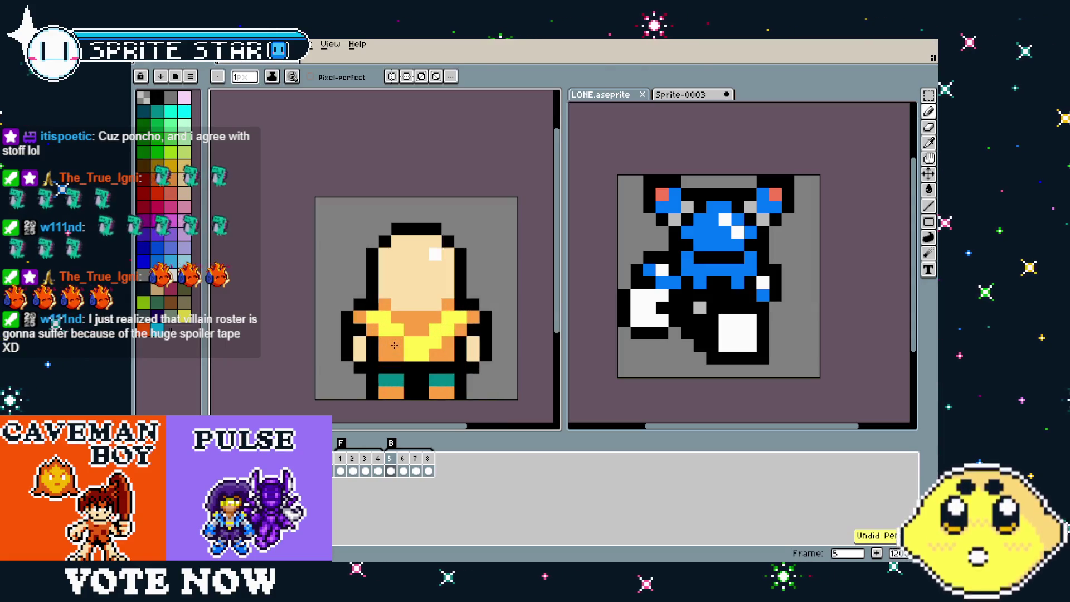
Preview the animation and step through frames 6–8, settling on front-facing frame 7
key("Return")
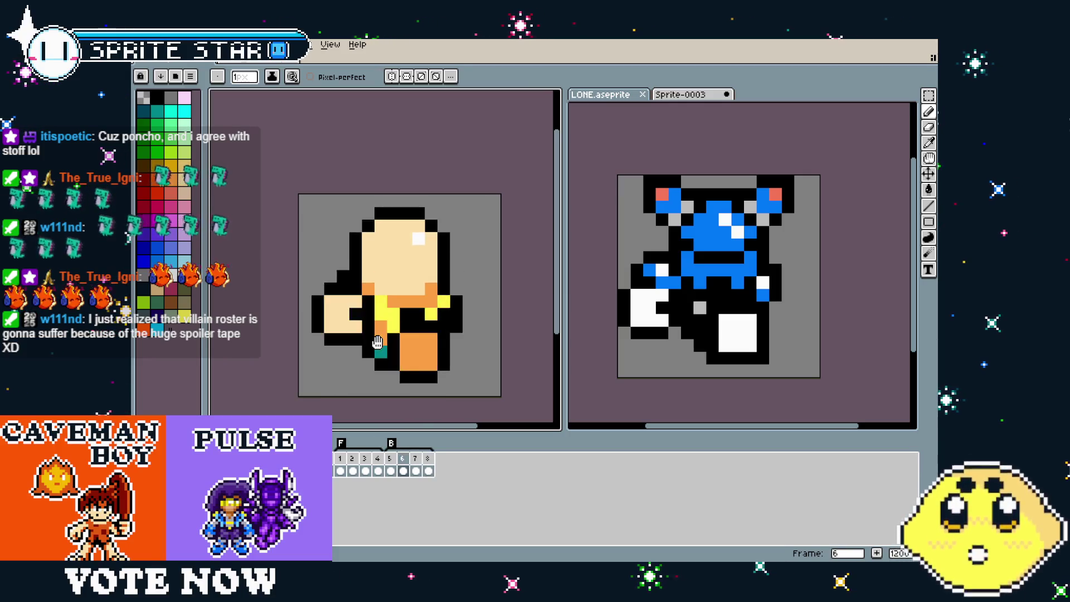
key("Right")
key("Right")
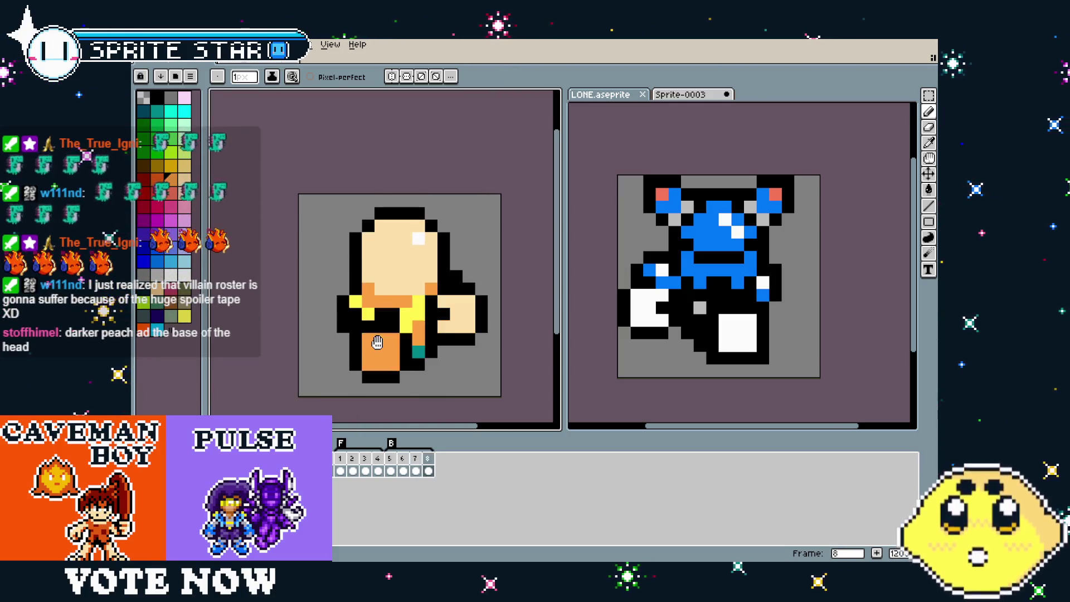
key("Right")
key("Right")
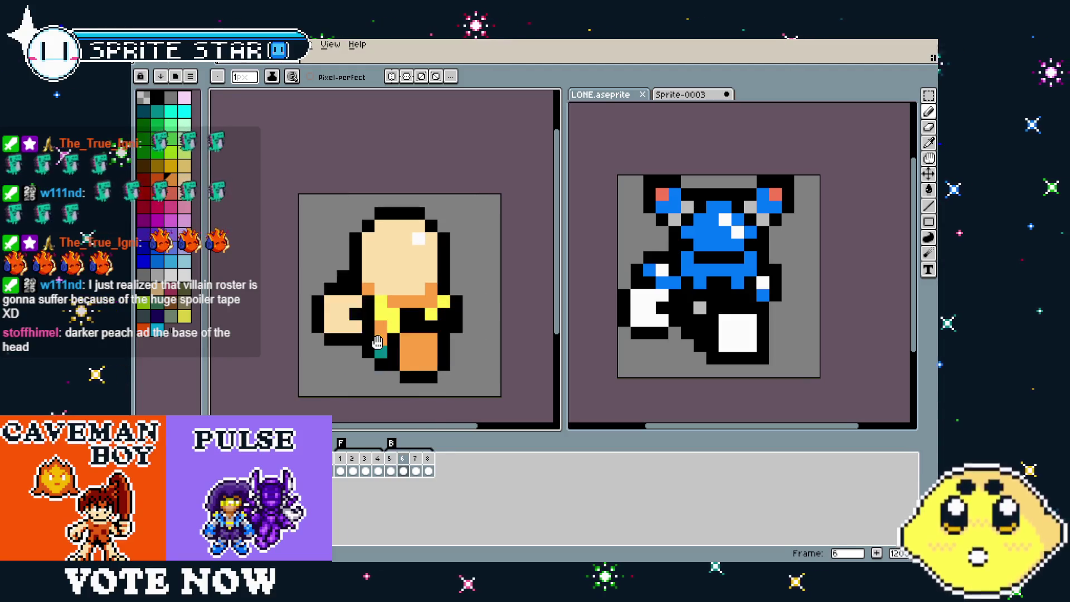
key("Left")
key("Left")
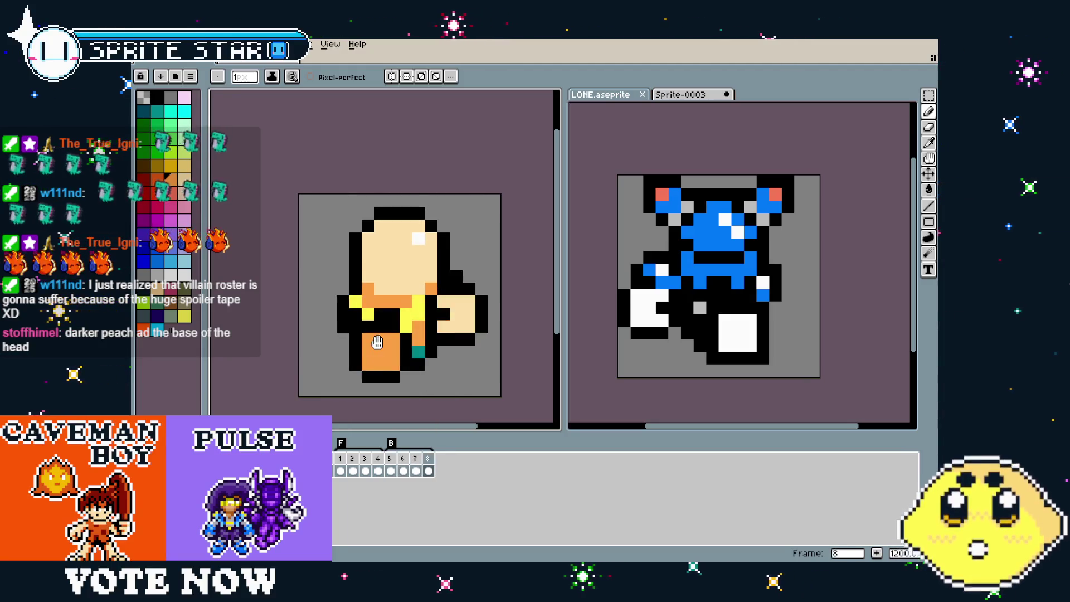
key("Right")
key("Right")
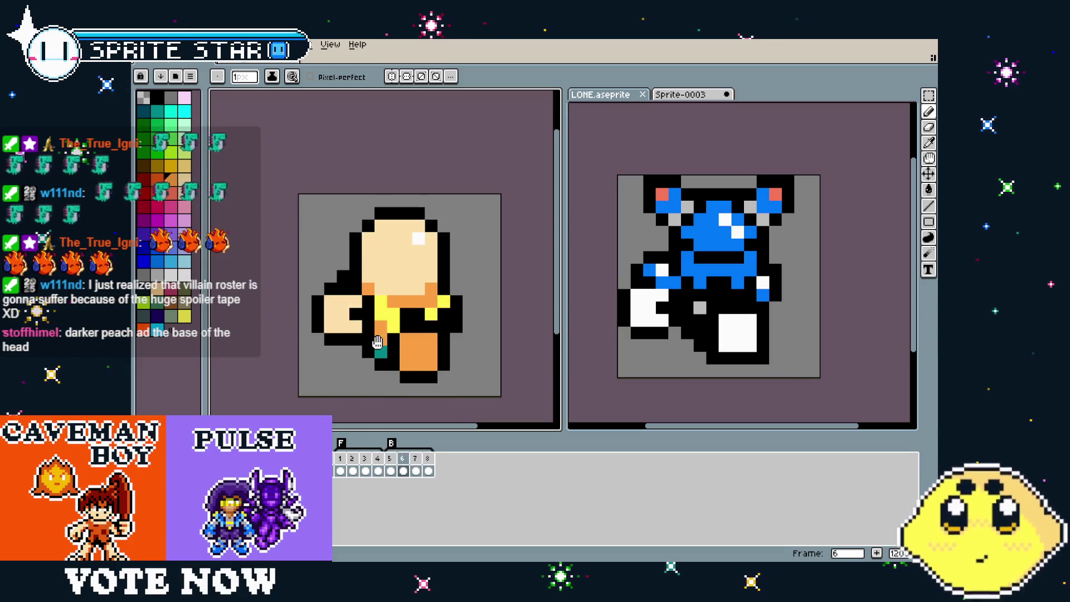
key("Left")
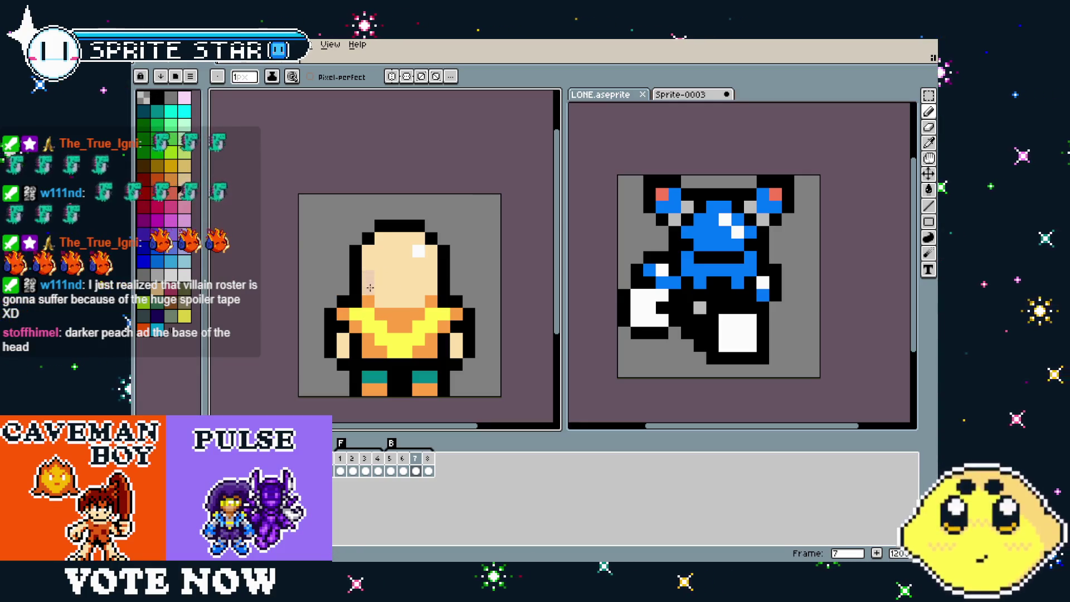
Shade the lower part of the bald head in frame 7 with darker peach
mouse_move(366, 272)
left_mouse_down()
mouse_move(406, 301)
mouse_move(432, 277)
left_mouse_up()
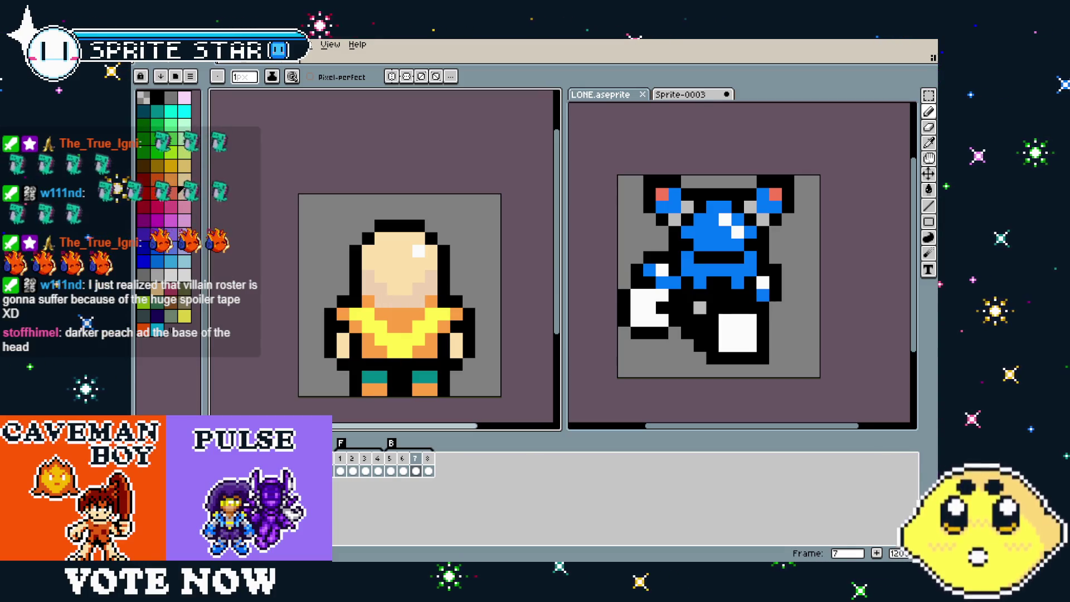
scroll(345, 348, "up", 1)
scroll(345, 348, "down", 3)
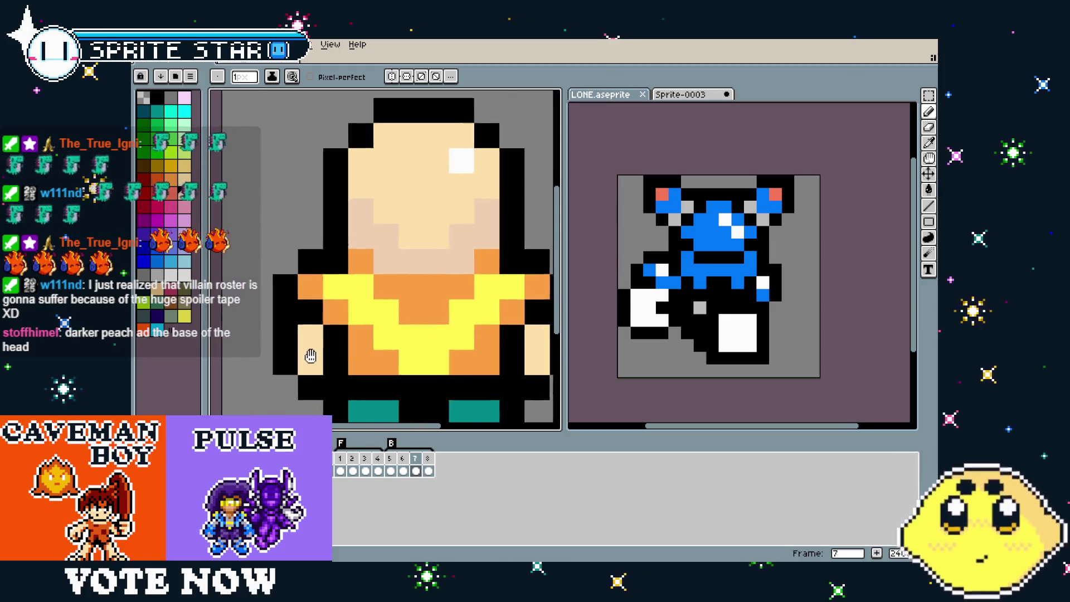
scroll(299, 360, "down", 1)
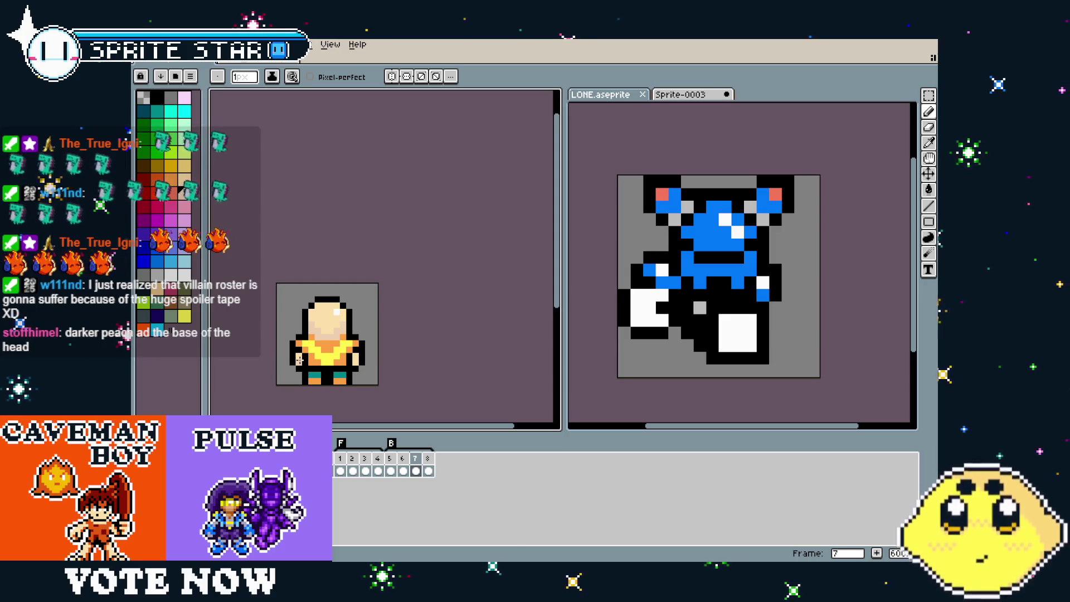
scroll(324, 324, "up", 1)
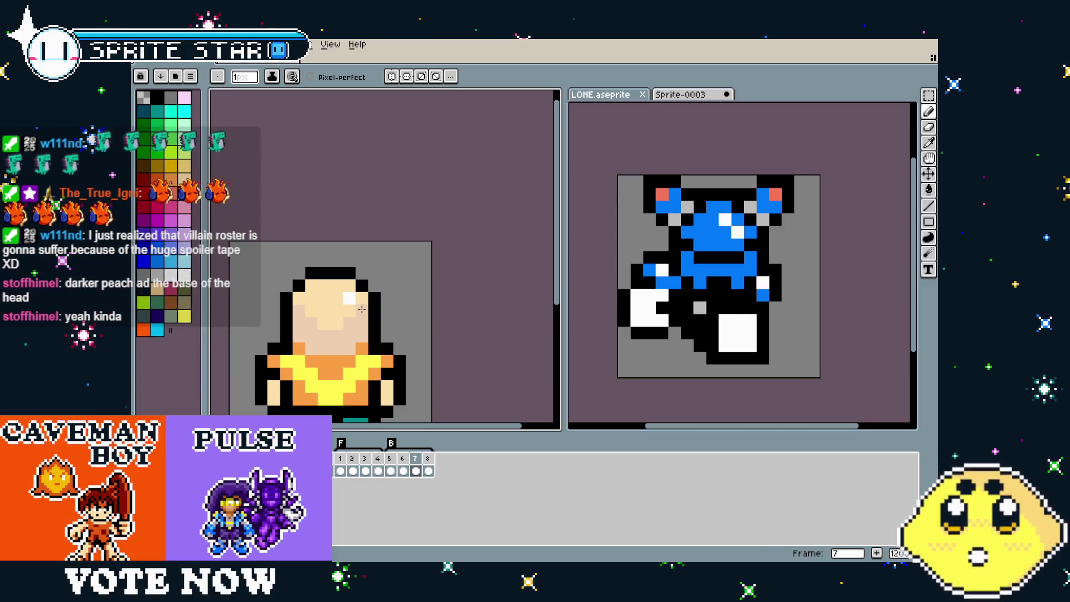
scroll(327, 371, "down", 3)
scroll(321, 379, "up", 3)
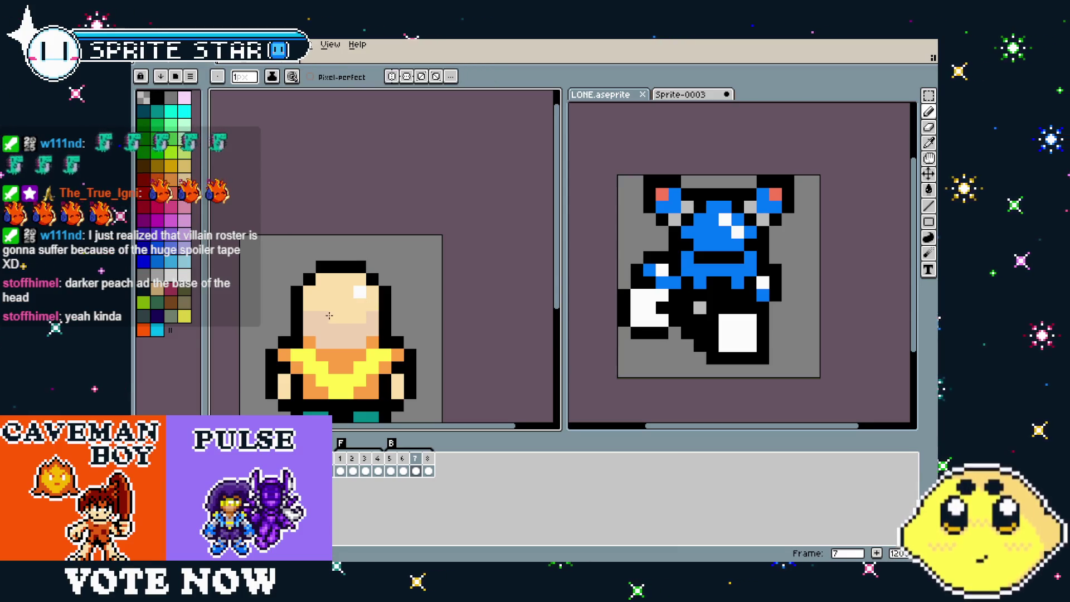
scroll(316, 403, "down", 3)
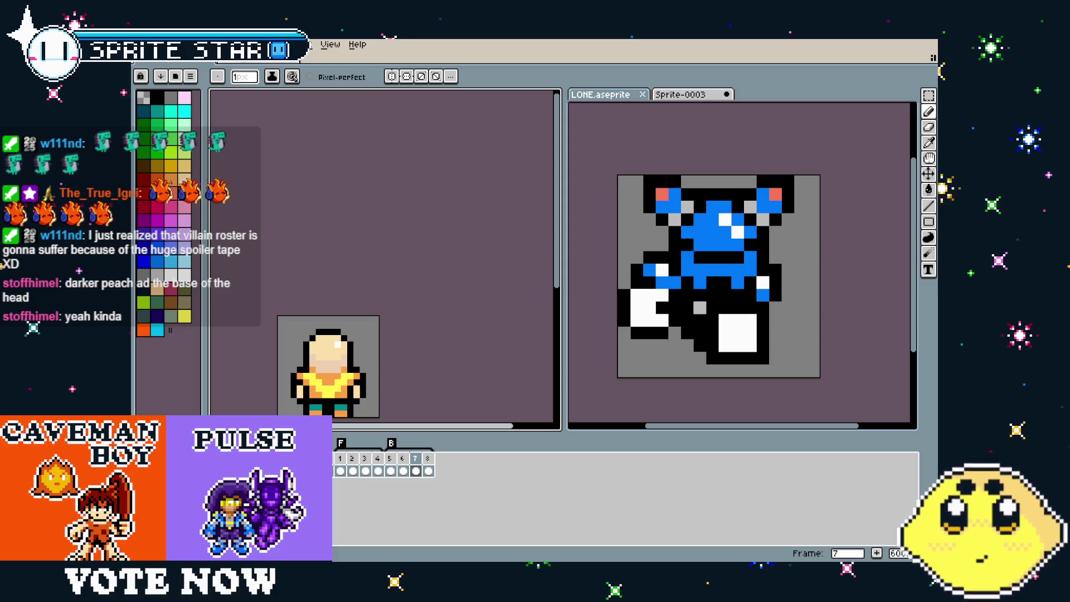
Compare frames 6 and 7, painting a light peach pixel over frame 6's outline
scroll(320, 393, "up", 3)
left_click_drag(333, 360, 320, 393)
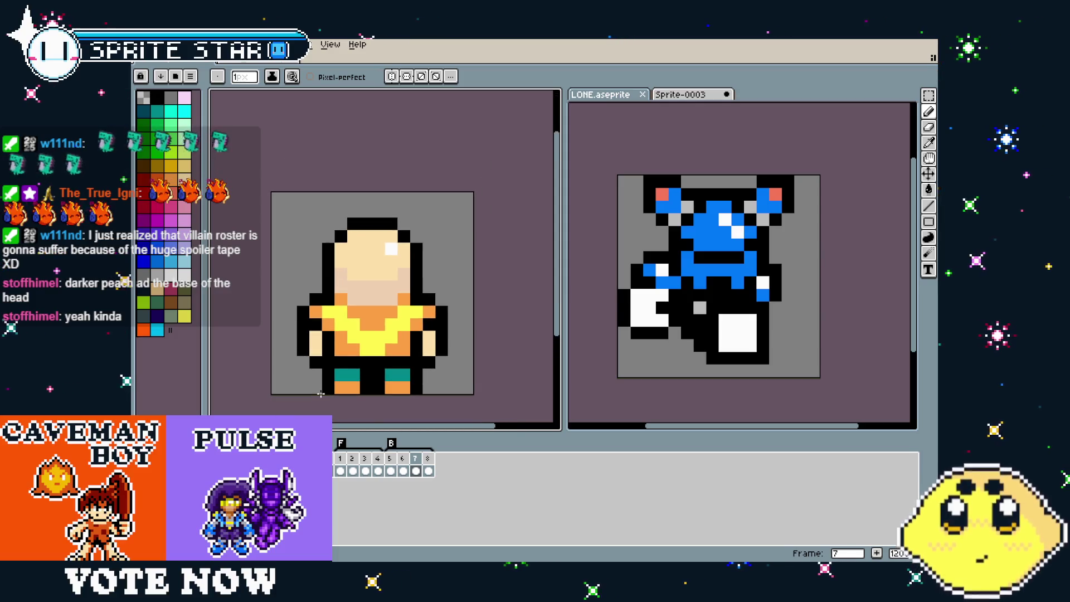
key("comma")
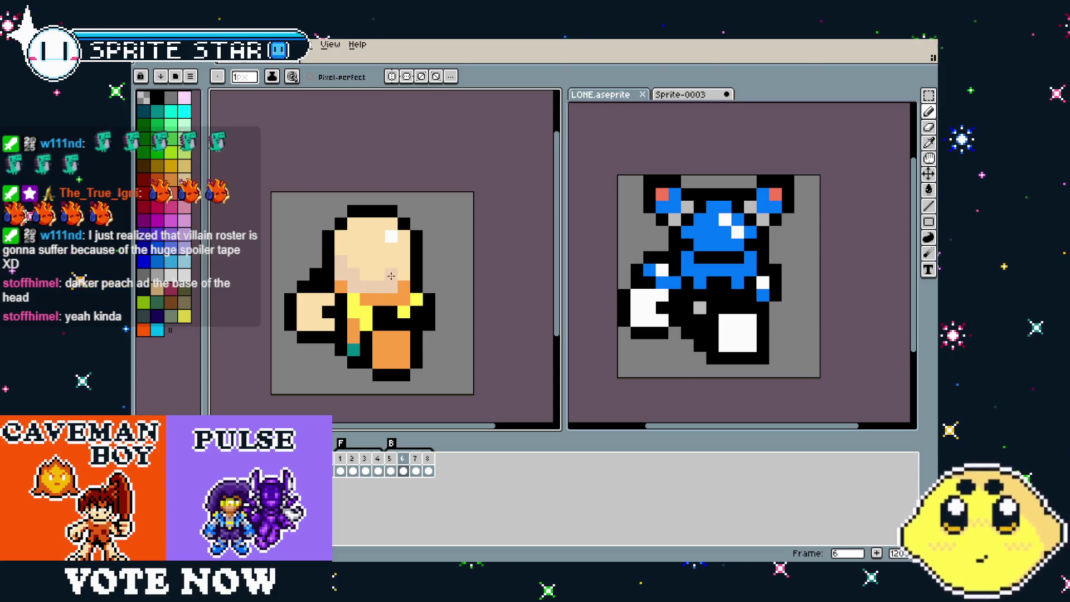
key("period")
key("comma")
left_click(388, 316)
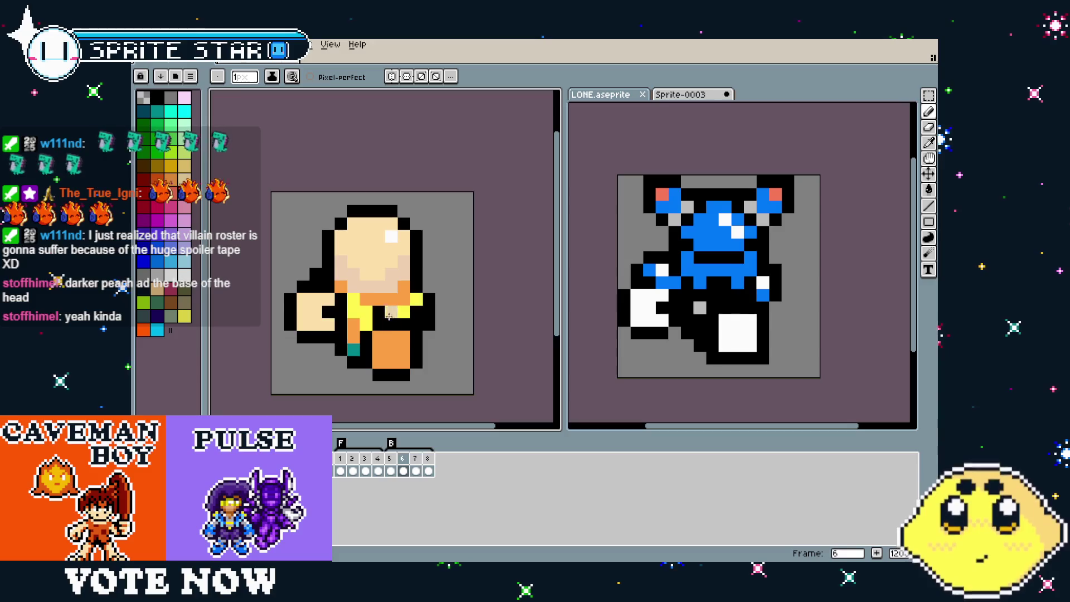
key("period")
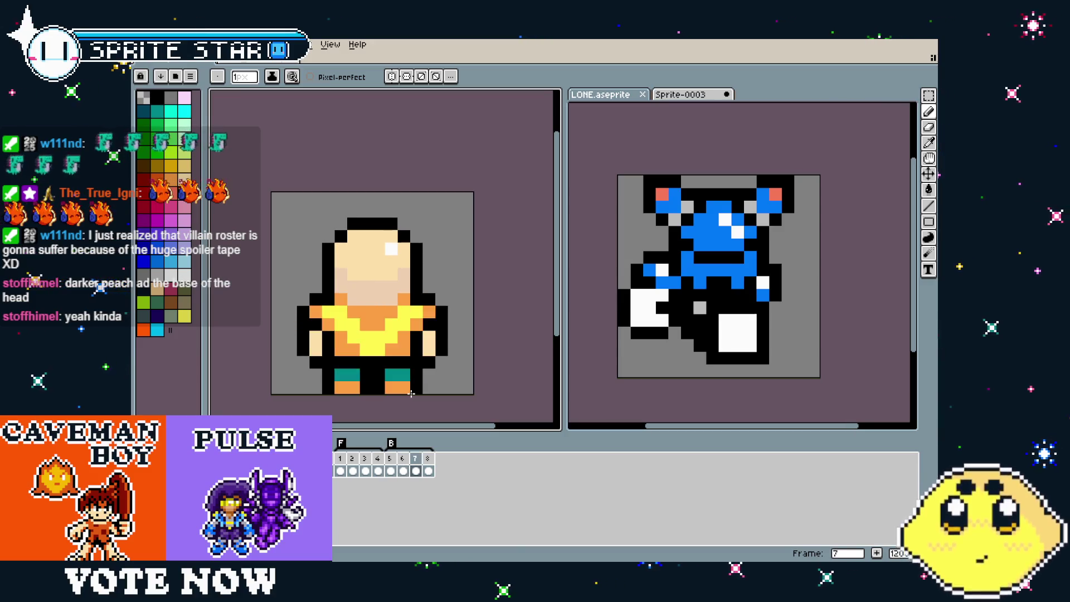
key("comma")
key("comma")
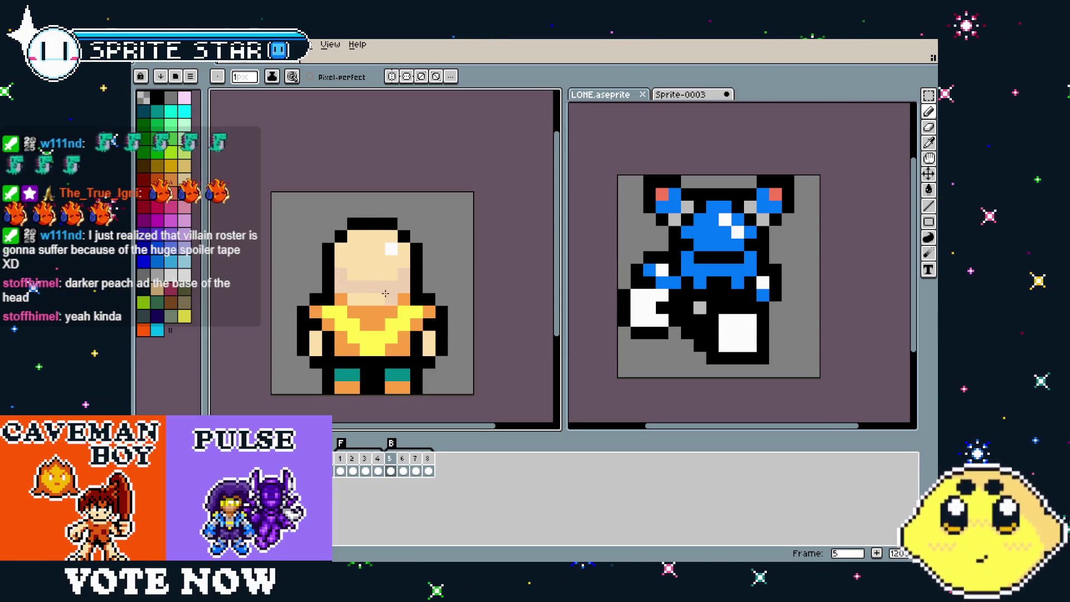
key("period")
key("period")
key("period")
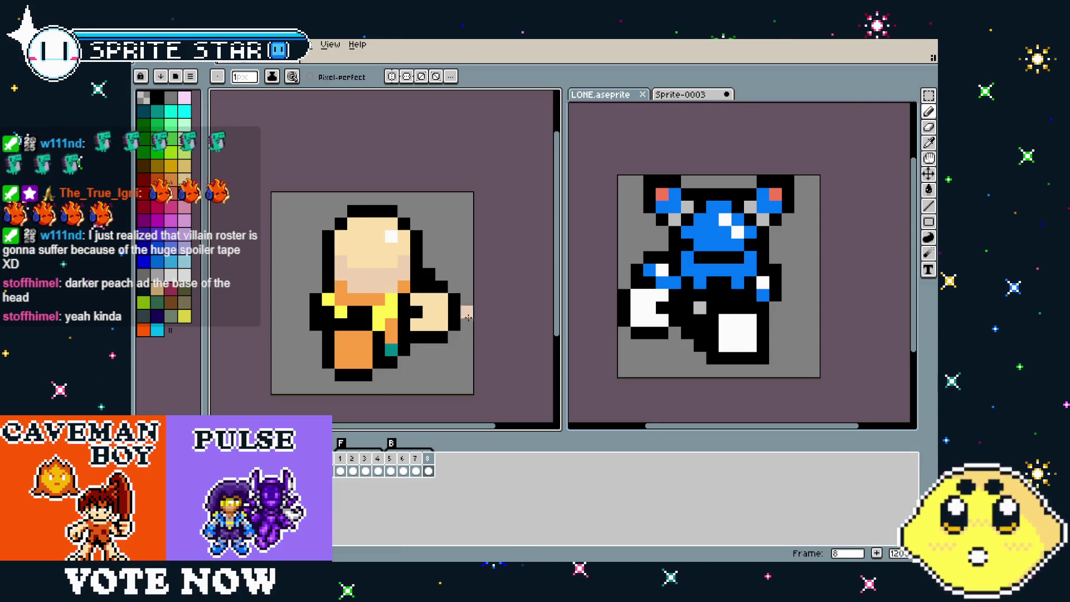
key("comma")
key("comma")
key("comma")
Flick back and forth between frames 6, 7 and 8 to compare the worker's poses
key("period")
key("period")
key("period")
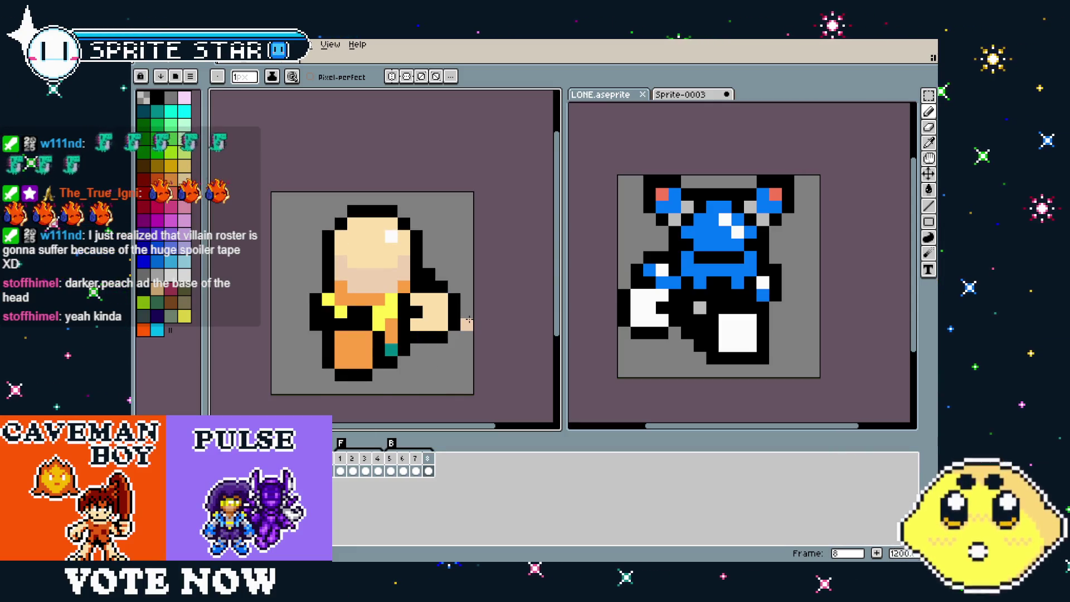
key("comma")
key("period")
key("comma")
key("comma")
key("period")
key("period")
key("comma")
key("comma")
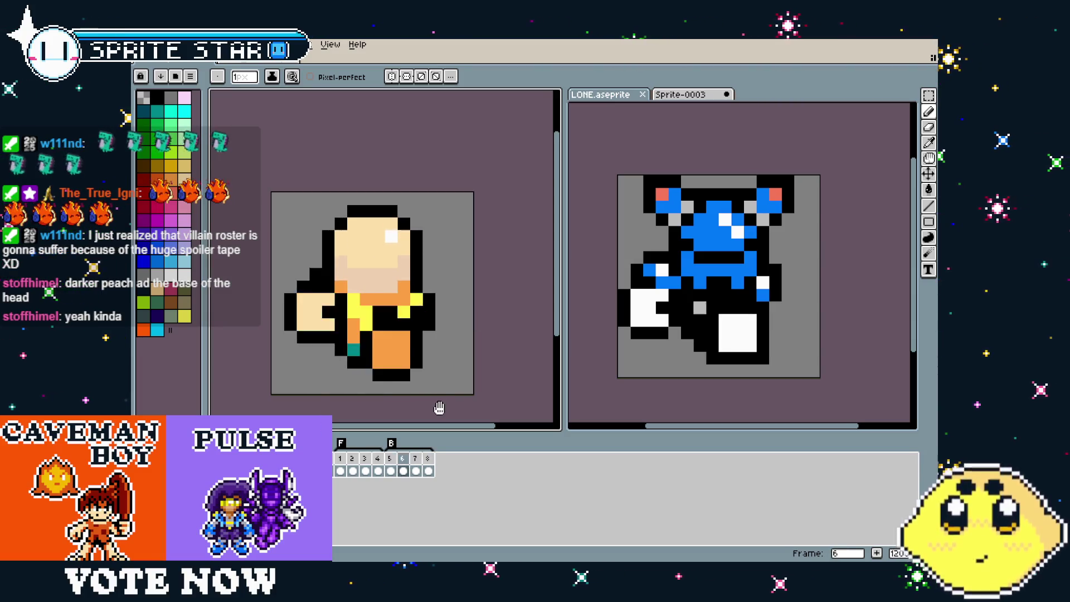
scroll(439, 409, "down", 1)
key("period")
key("period")
scroll(417, 400, "up", 1)
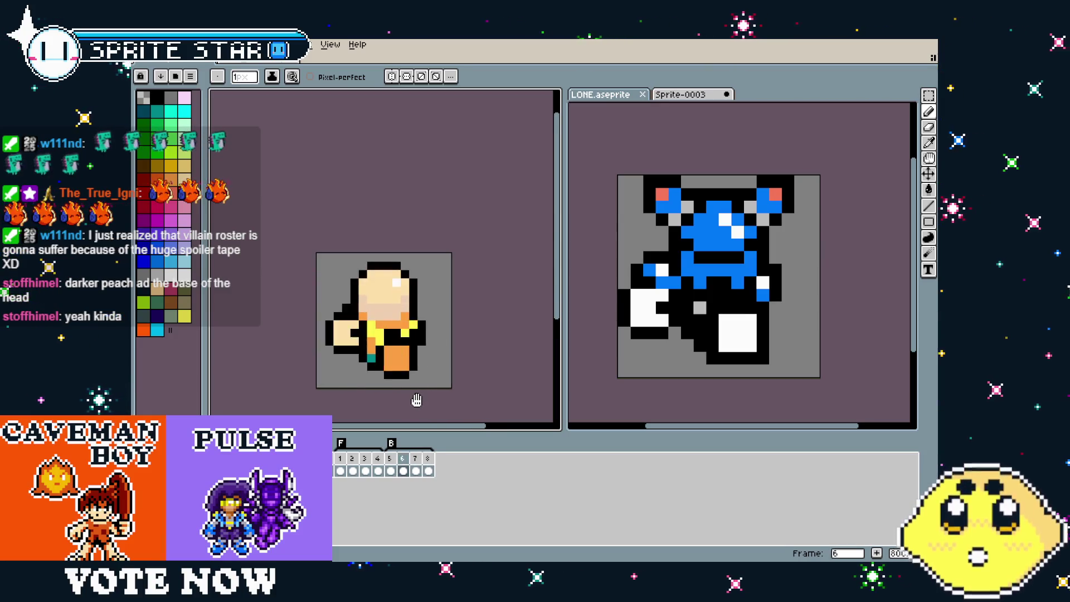
key("period")
key("comma")
Look over frames 2, 5 and 7, then settle on side-view frame 8
left_click(353, 461)
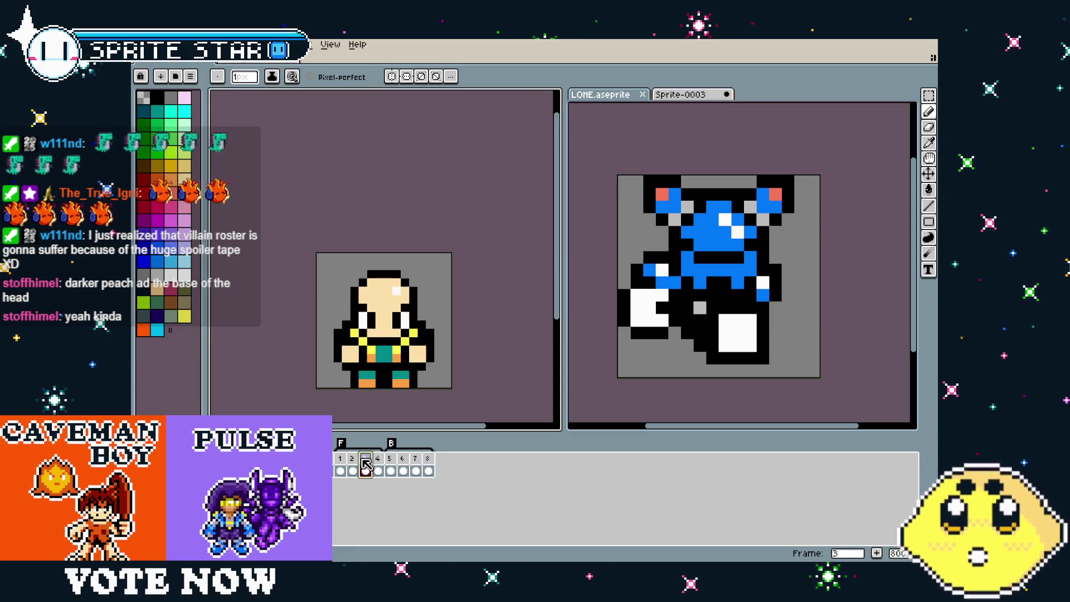
left_click(397, 461)
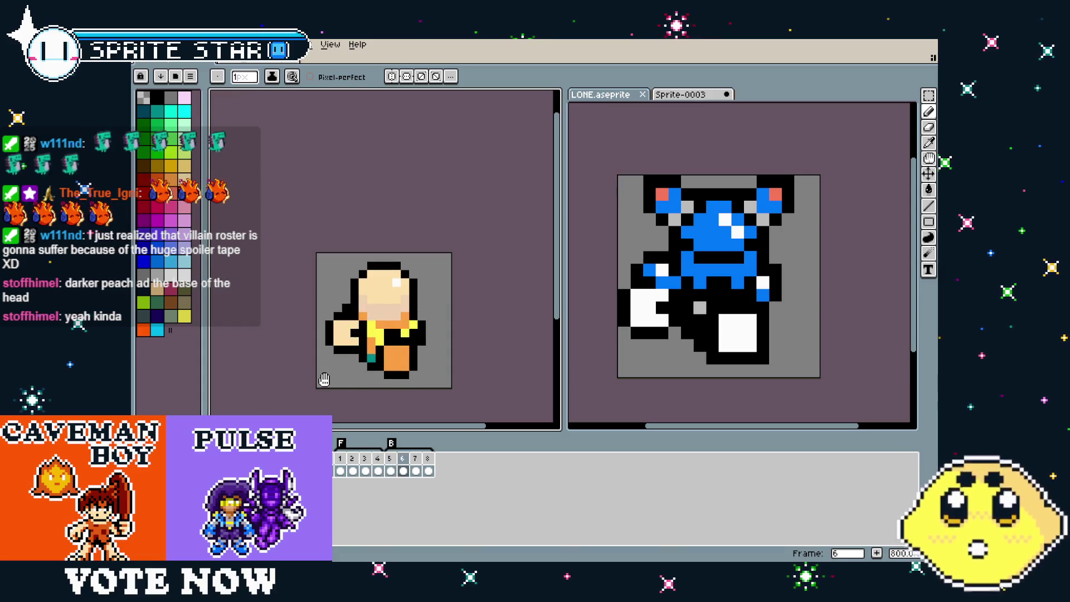
key("Right")
key("Right")
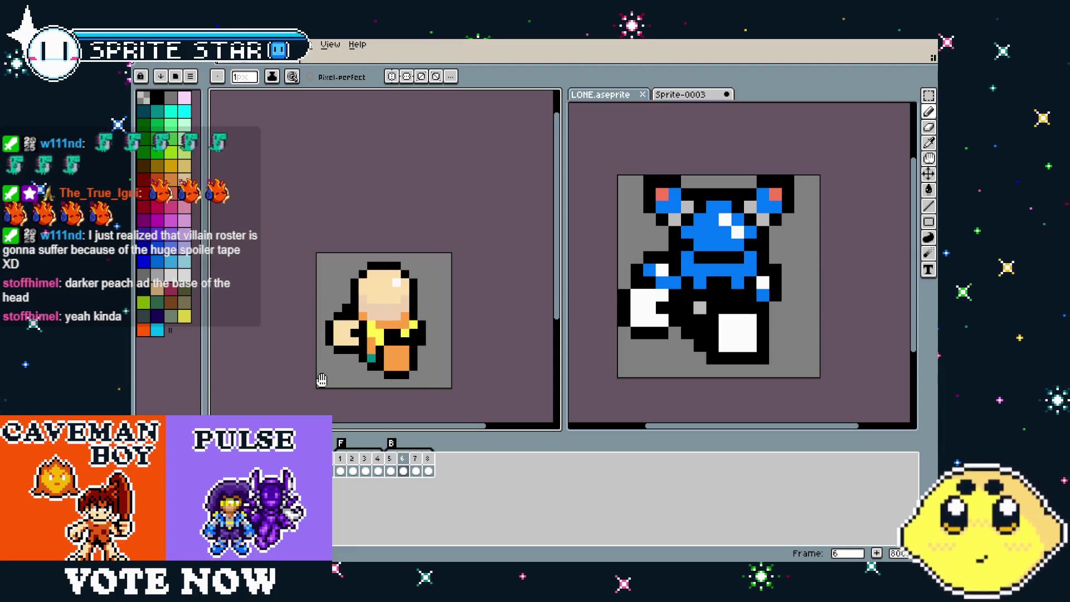
mouse_move(322, 380)
left_mouse_down()
mouse_move(292, 369)
mouse_move(336, 374)
left_mouse_up()
scroll(292, 369, "down", 2)
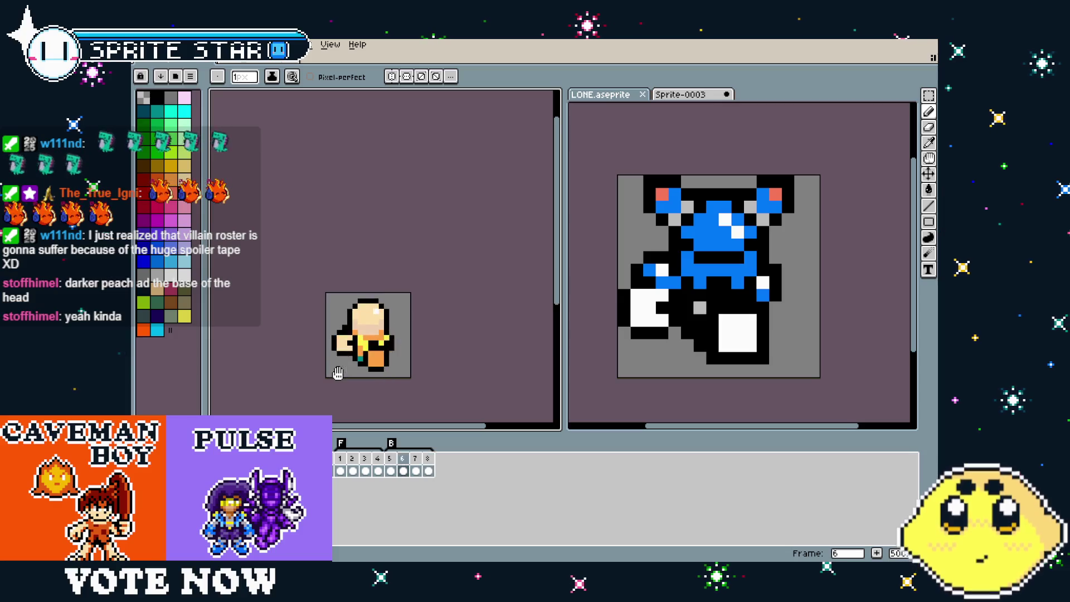
scroll(337, 374, "up", 1)
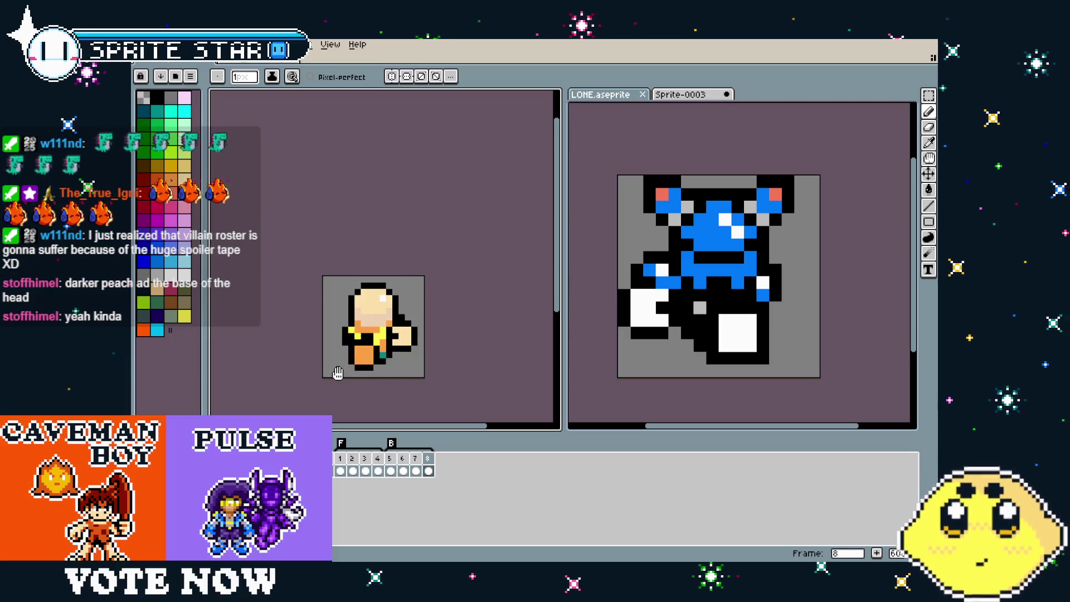
left_click(434, 463)
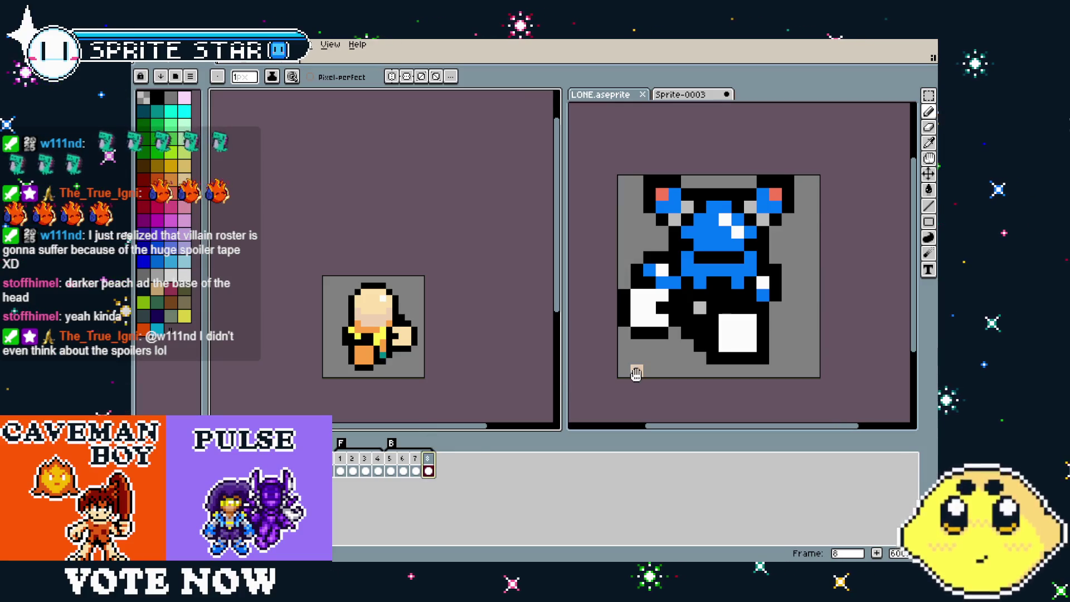
Switch to the blue character sprite and bring up its side-view frame 9
key("ctrl+z")
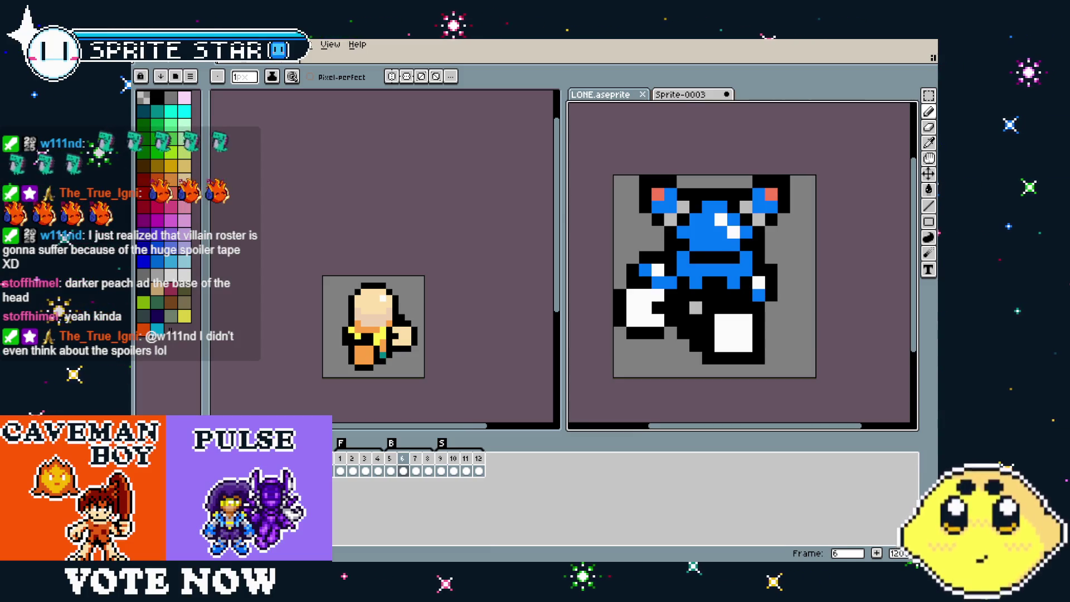
key("Right")
key("Right")
key("Right")
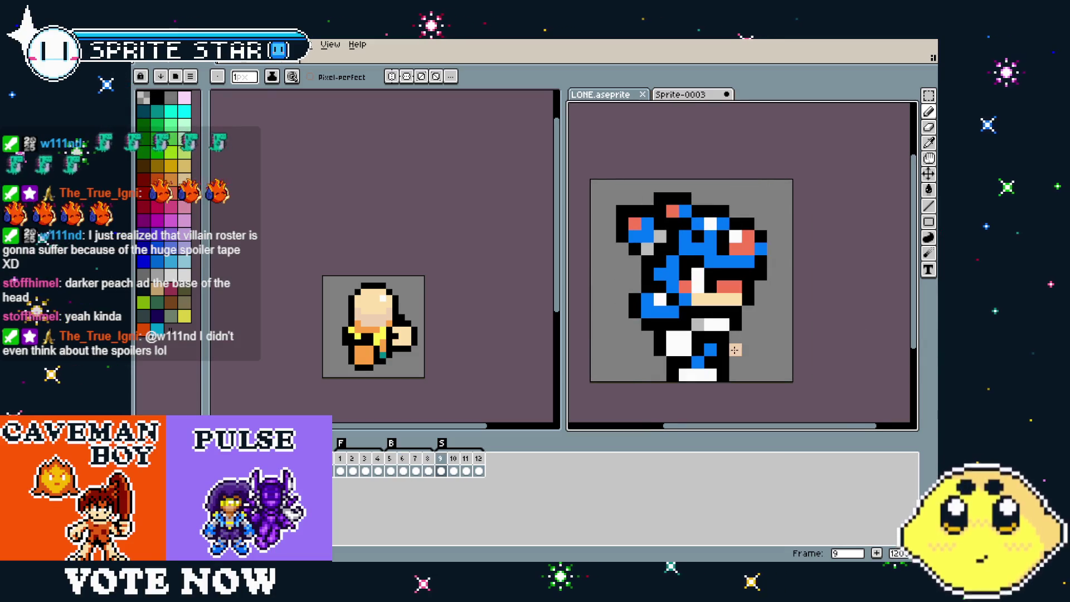
key("ctrl+z")
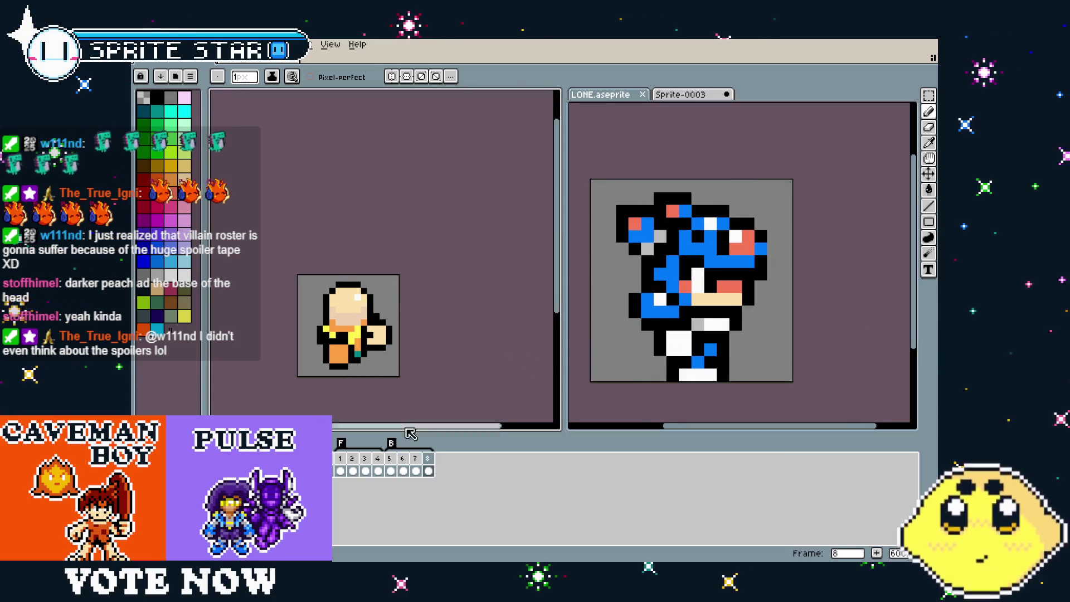
key("ctrl+y")
Select and copy the entire frame, deselect, and return to the worker's frame 1
key("ctrl+a")
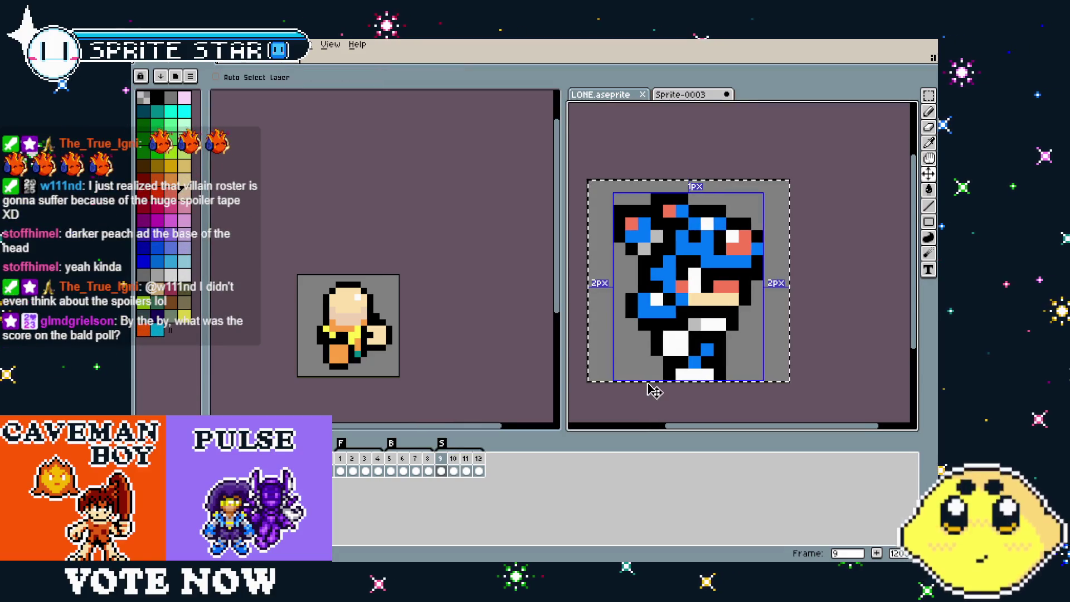
key("b")
key("ctrl+d")
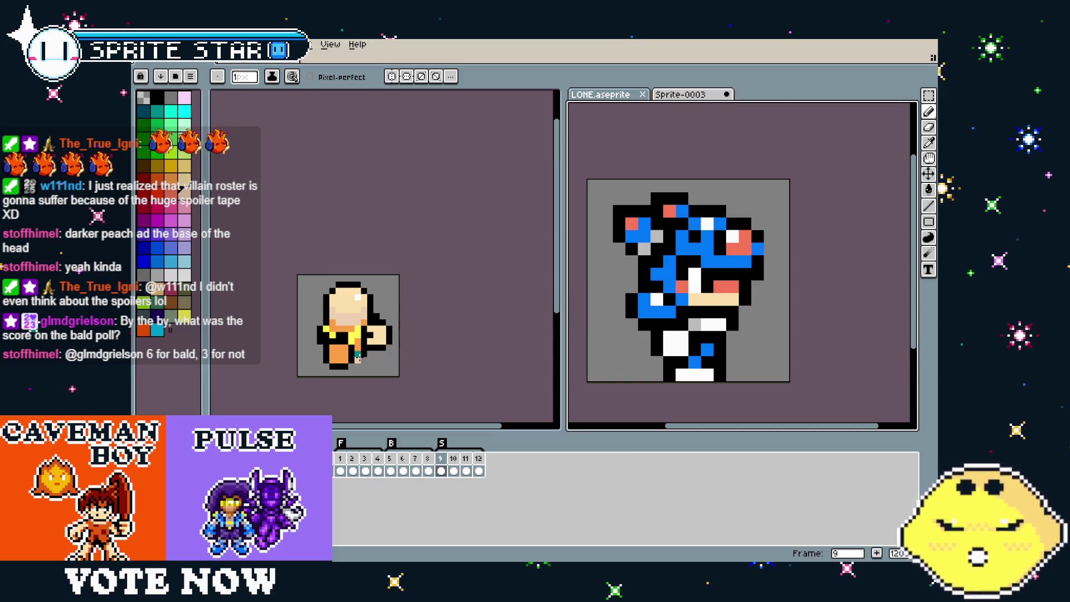
left_click_drag(365, 385, 353, 386)
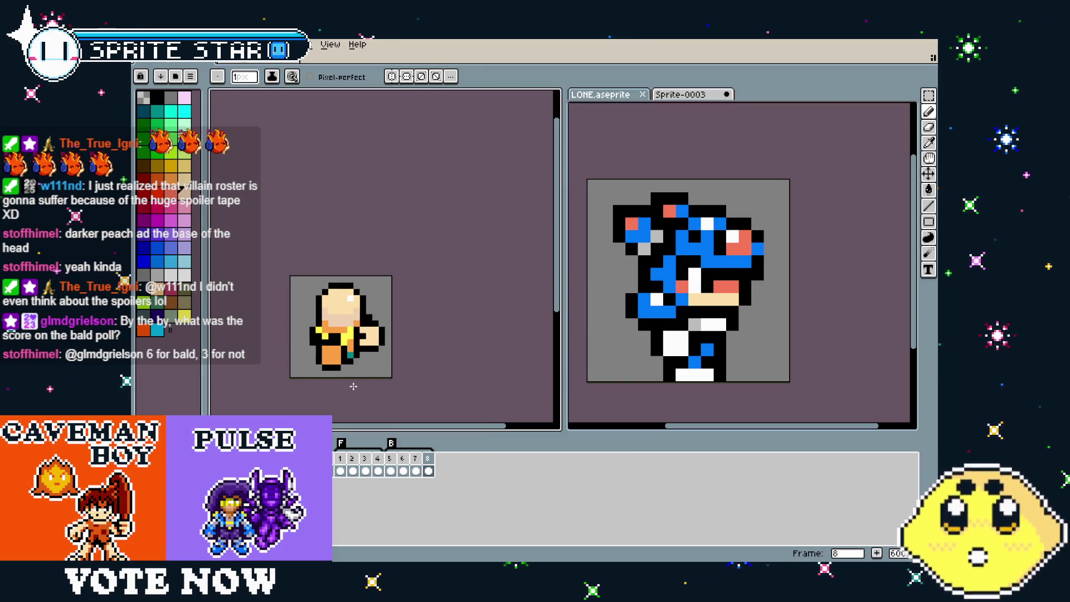
left_click(341, 457)
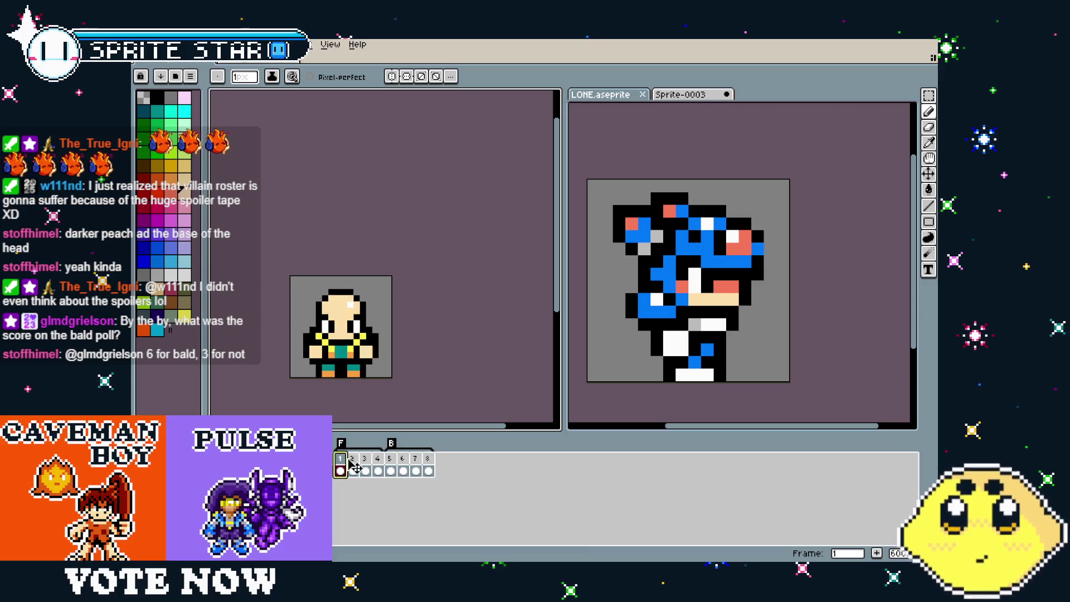
Add a new empty frame and paste the blue side-view character into it
right_click(344, 462)
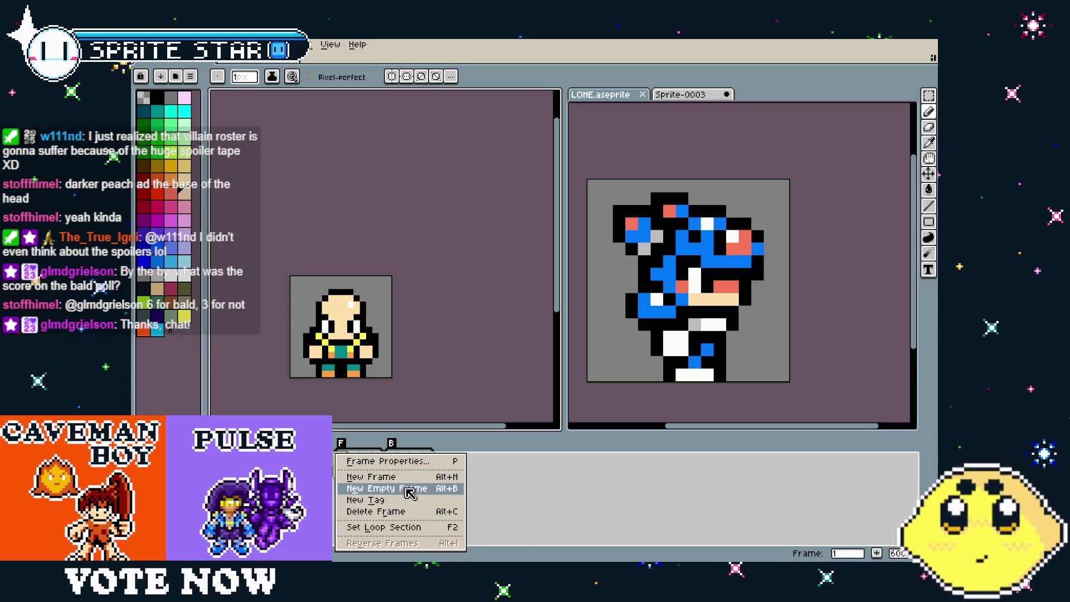
left_click(409, 488)
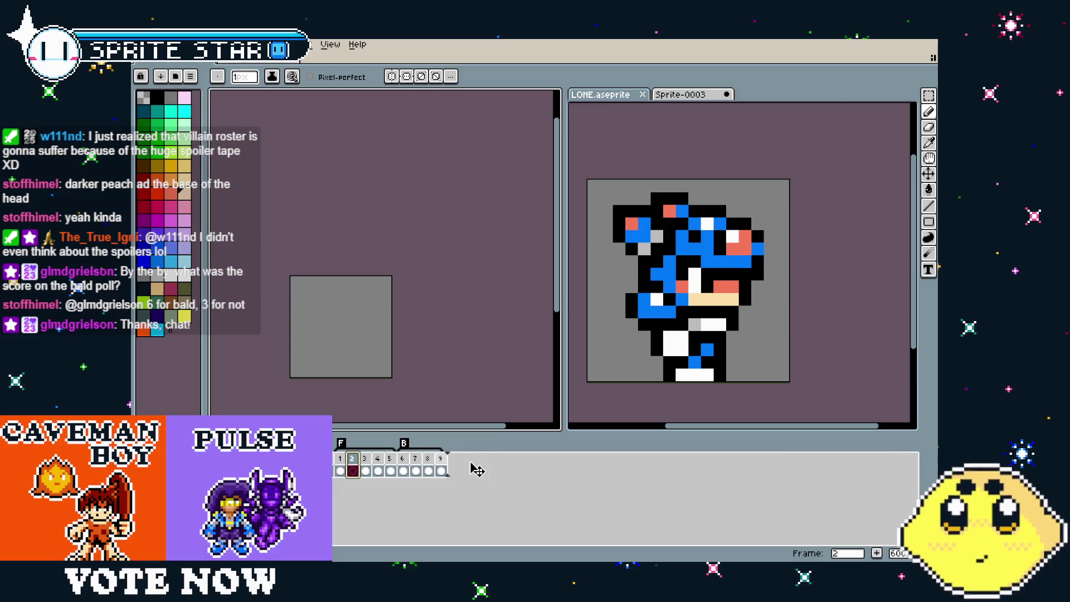
key("ctrl+v")
left_click(401, 405)
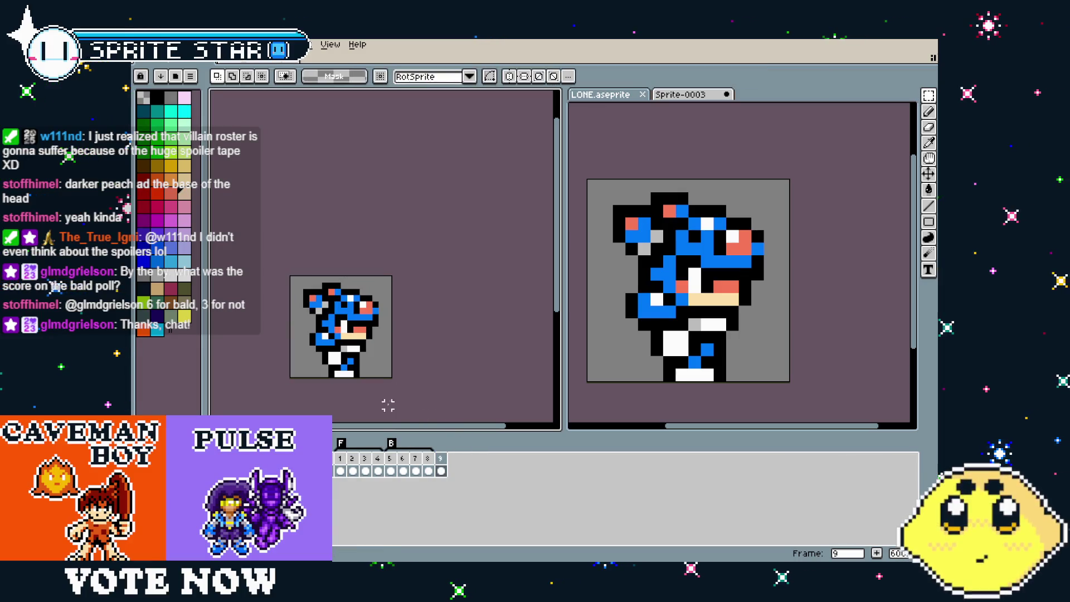
scroll(379, 391, "up", 3)
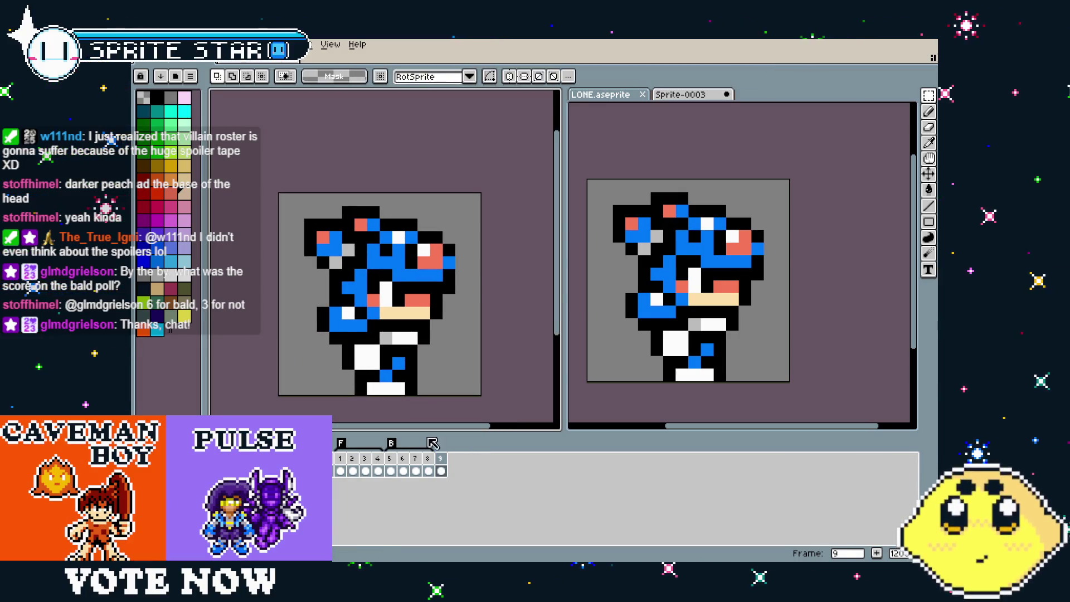
Compare against frames 3 and 6, then tag frame 9 as S
left_click(392, 460)
left_click(402, 459)
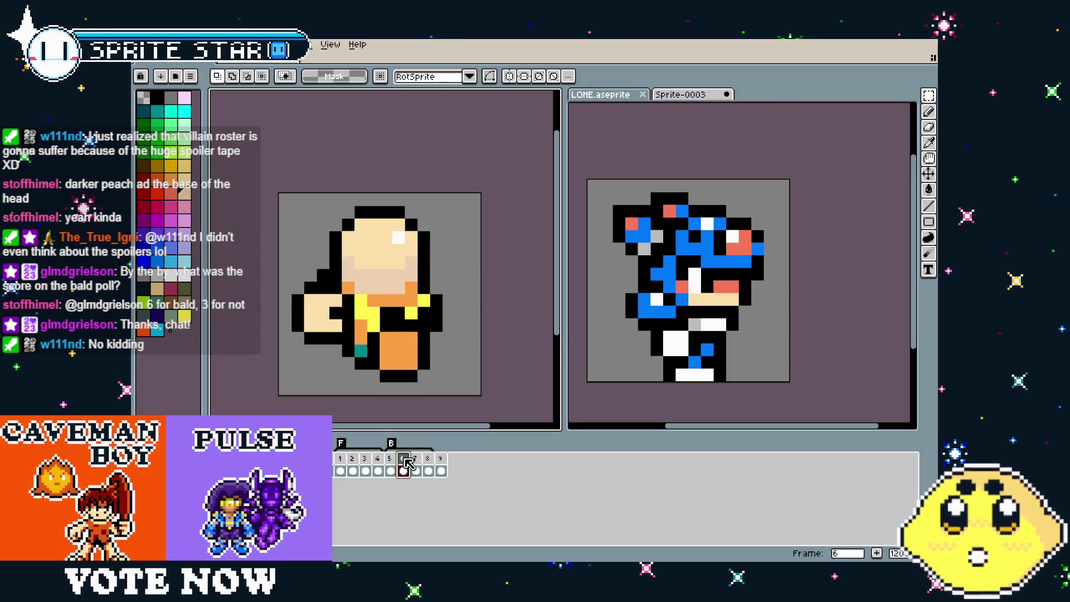
left_click(365, 460)
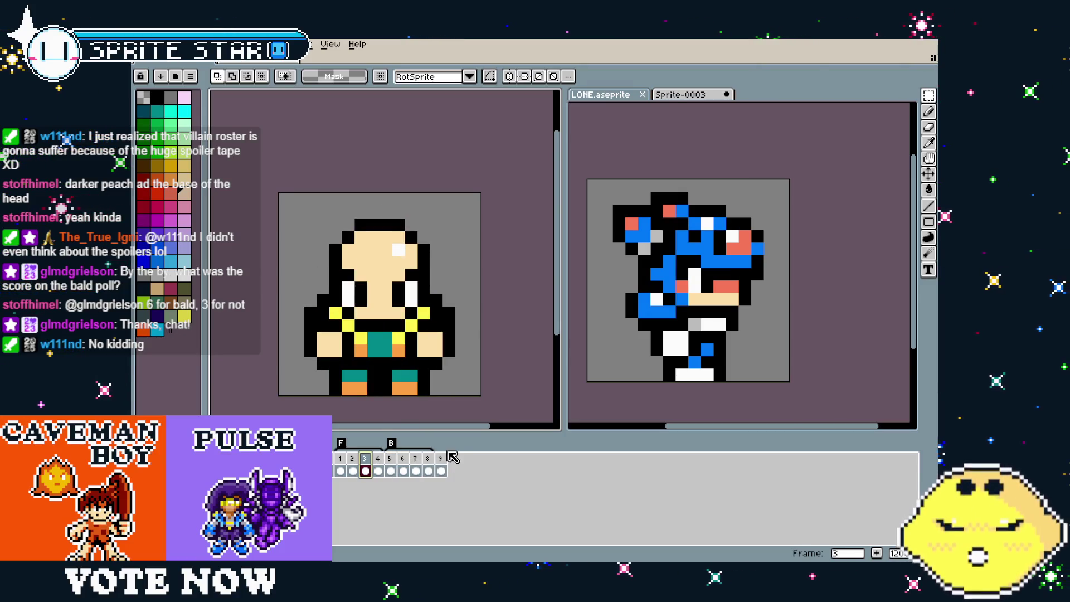
left_click(441, 469)
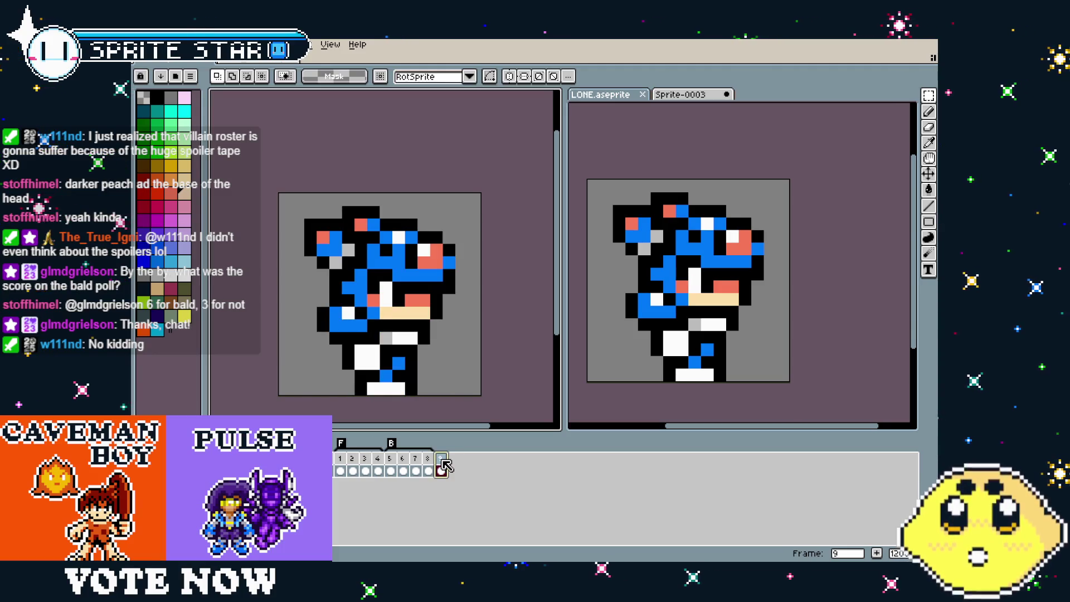
right_click(445, 465)
left_click(474, 516)
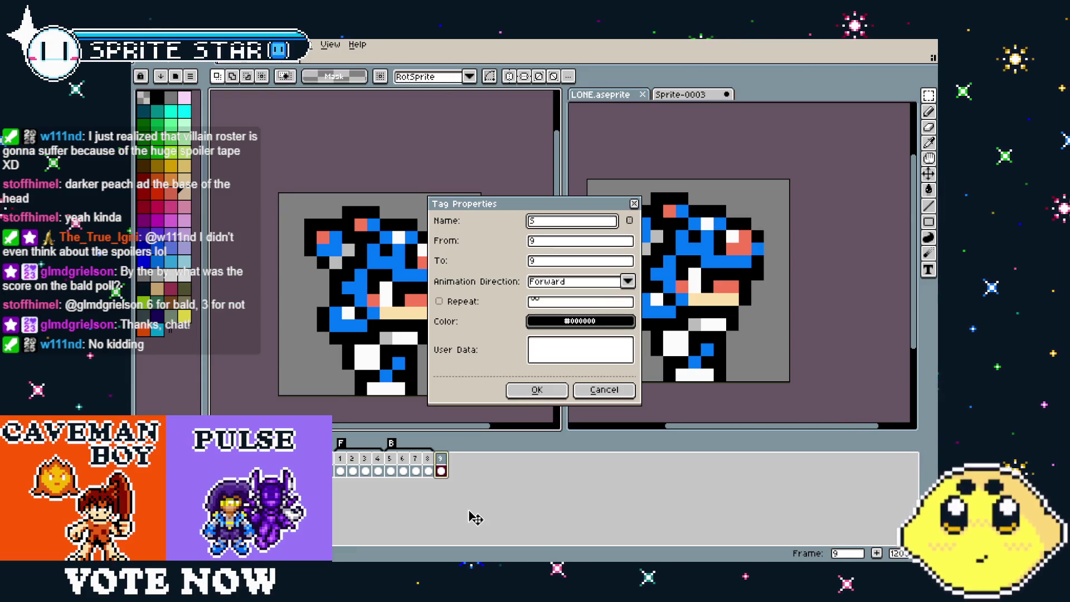
key("Return")
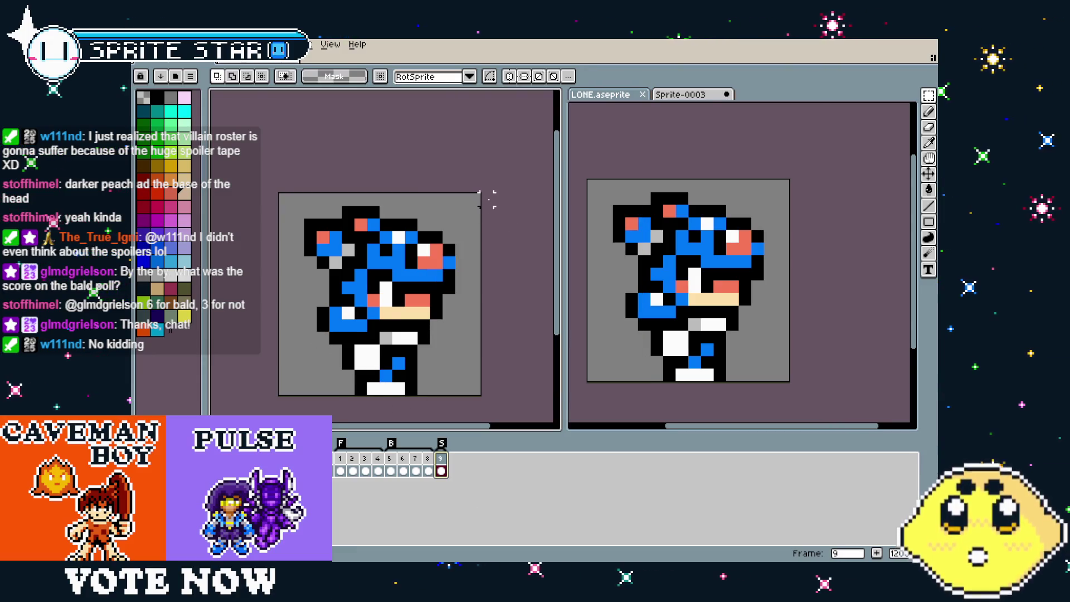
Paint over the character's hair in grey with the 6px pencil
key("b")
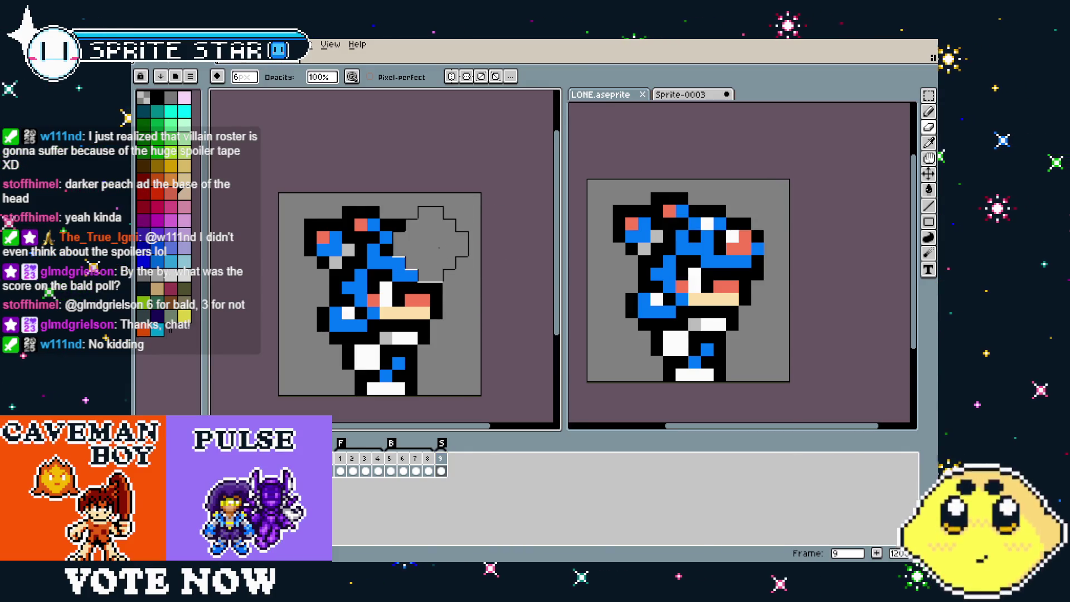
left_click_drag(400, 228, 307, 215)
mouse_move(329, 257)
left_mouse_down()
mouse_move(380, 217)
mouse_move(405, 256)
left_mouse_up()
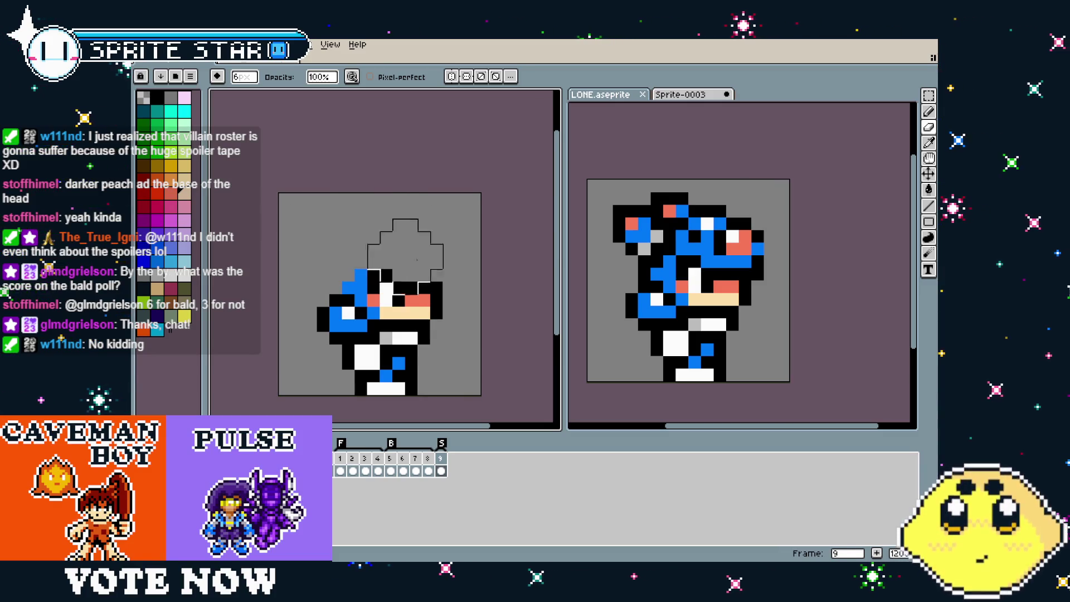
With a 1px pencil, recolour the red face pixels peach and start a black head outline
key("b")
left_click(411, 286)
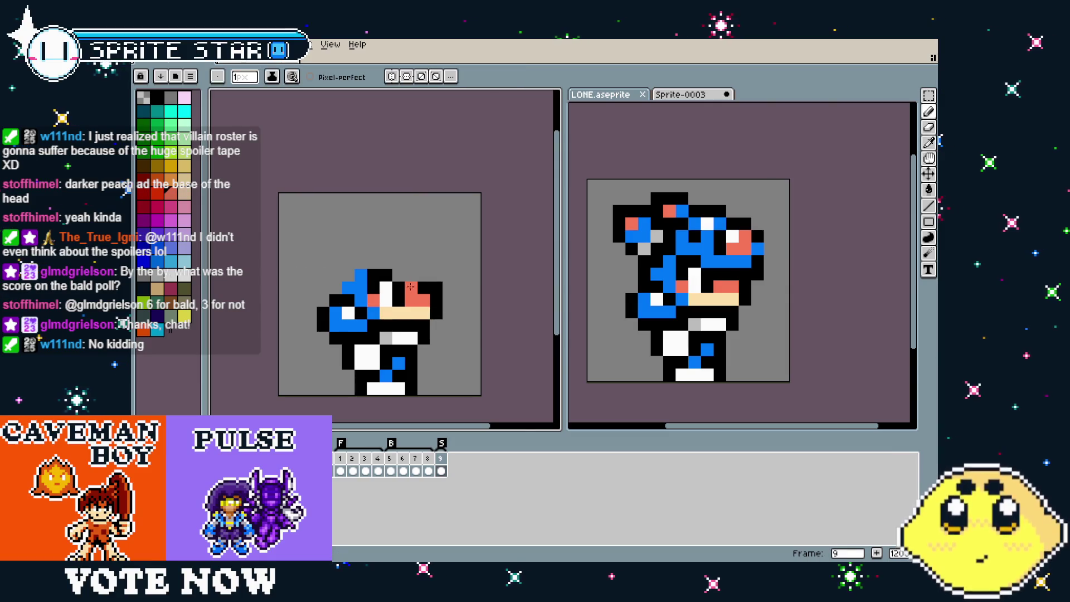
left_click(410, 312, "alt")
left_click_drag(411, 287, 373, 295)
key("i")
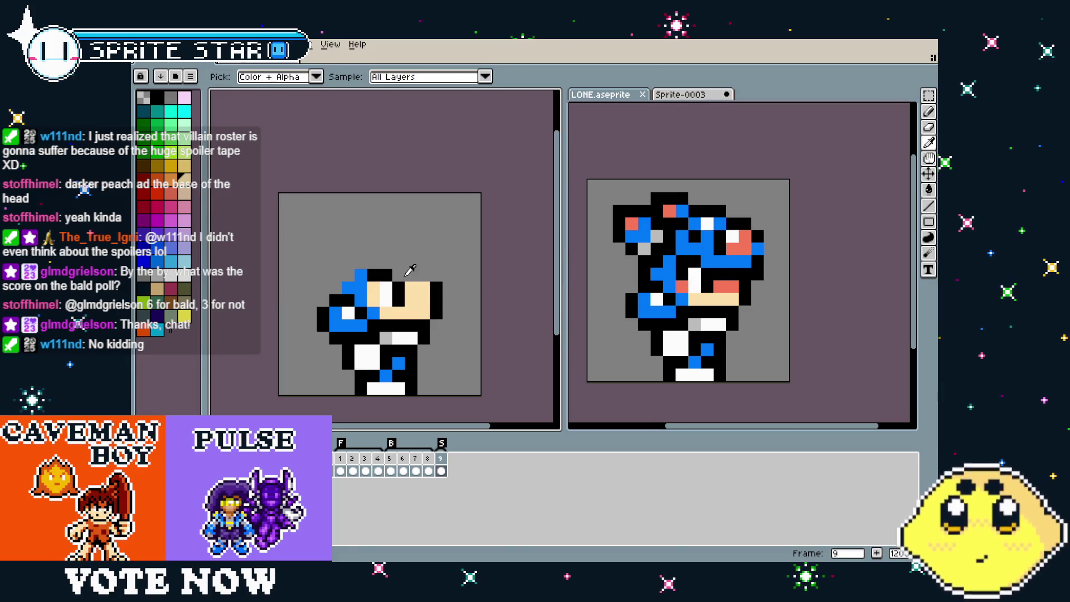
key("b")
left_click(425, 276)
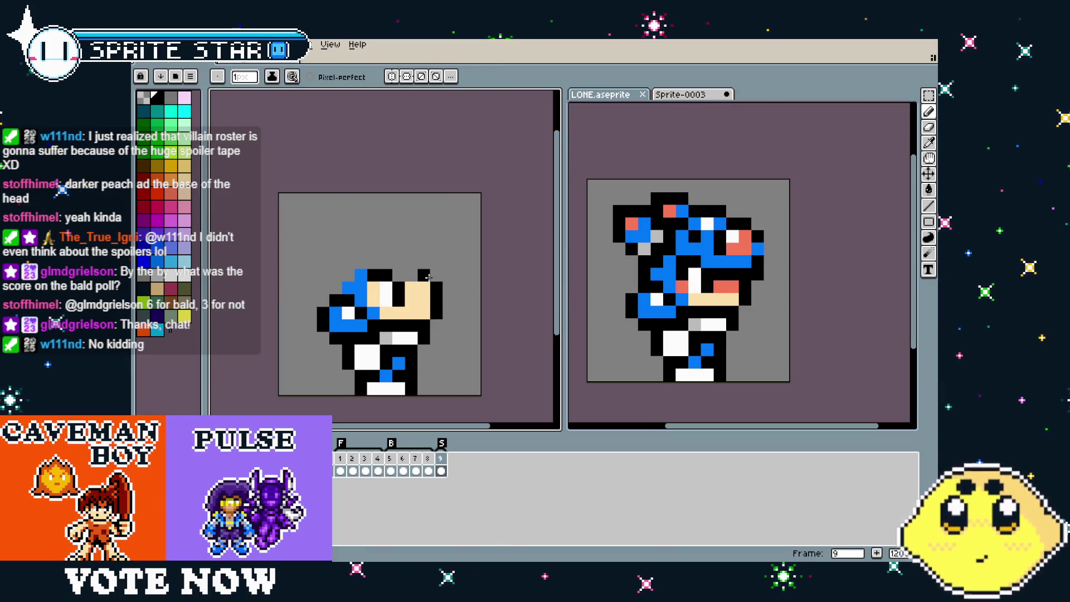